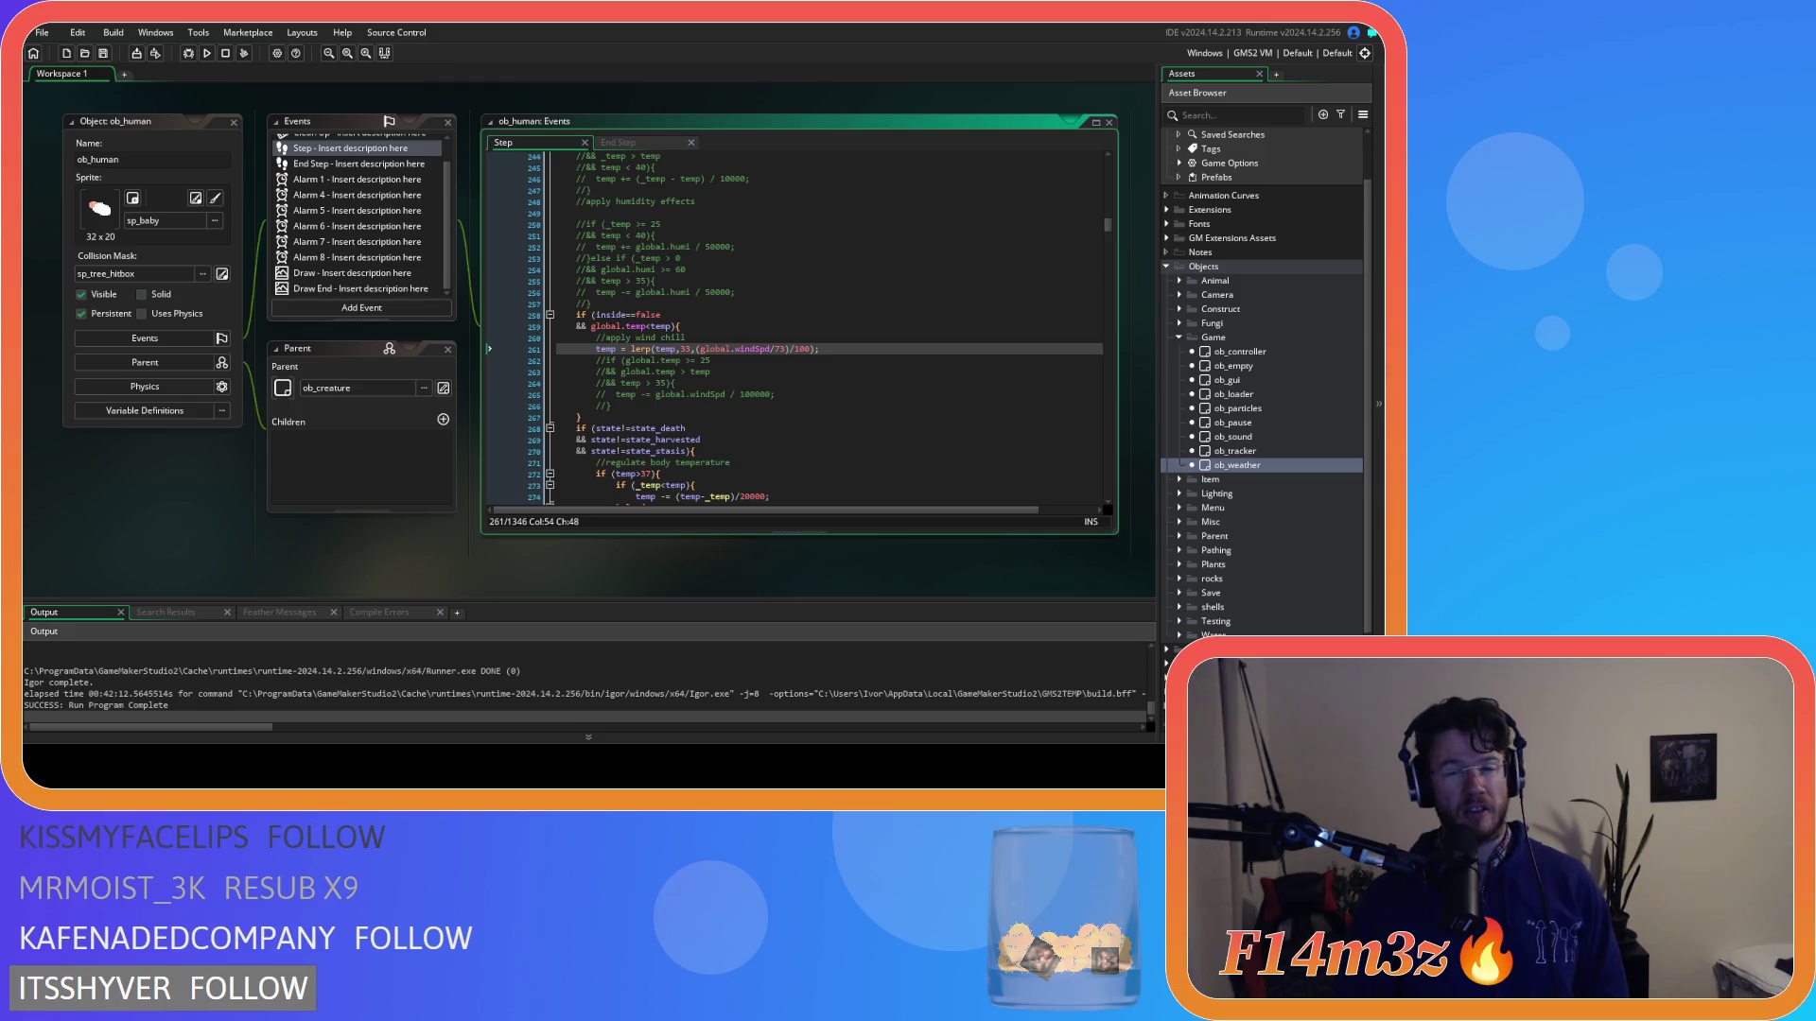
Wrap the wind-chill lerp line in an if (global.temp<temp){ } block.
left_click(718, 304)
left_click(699, 334)
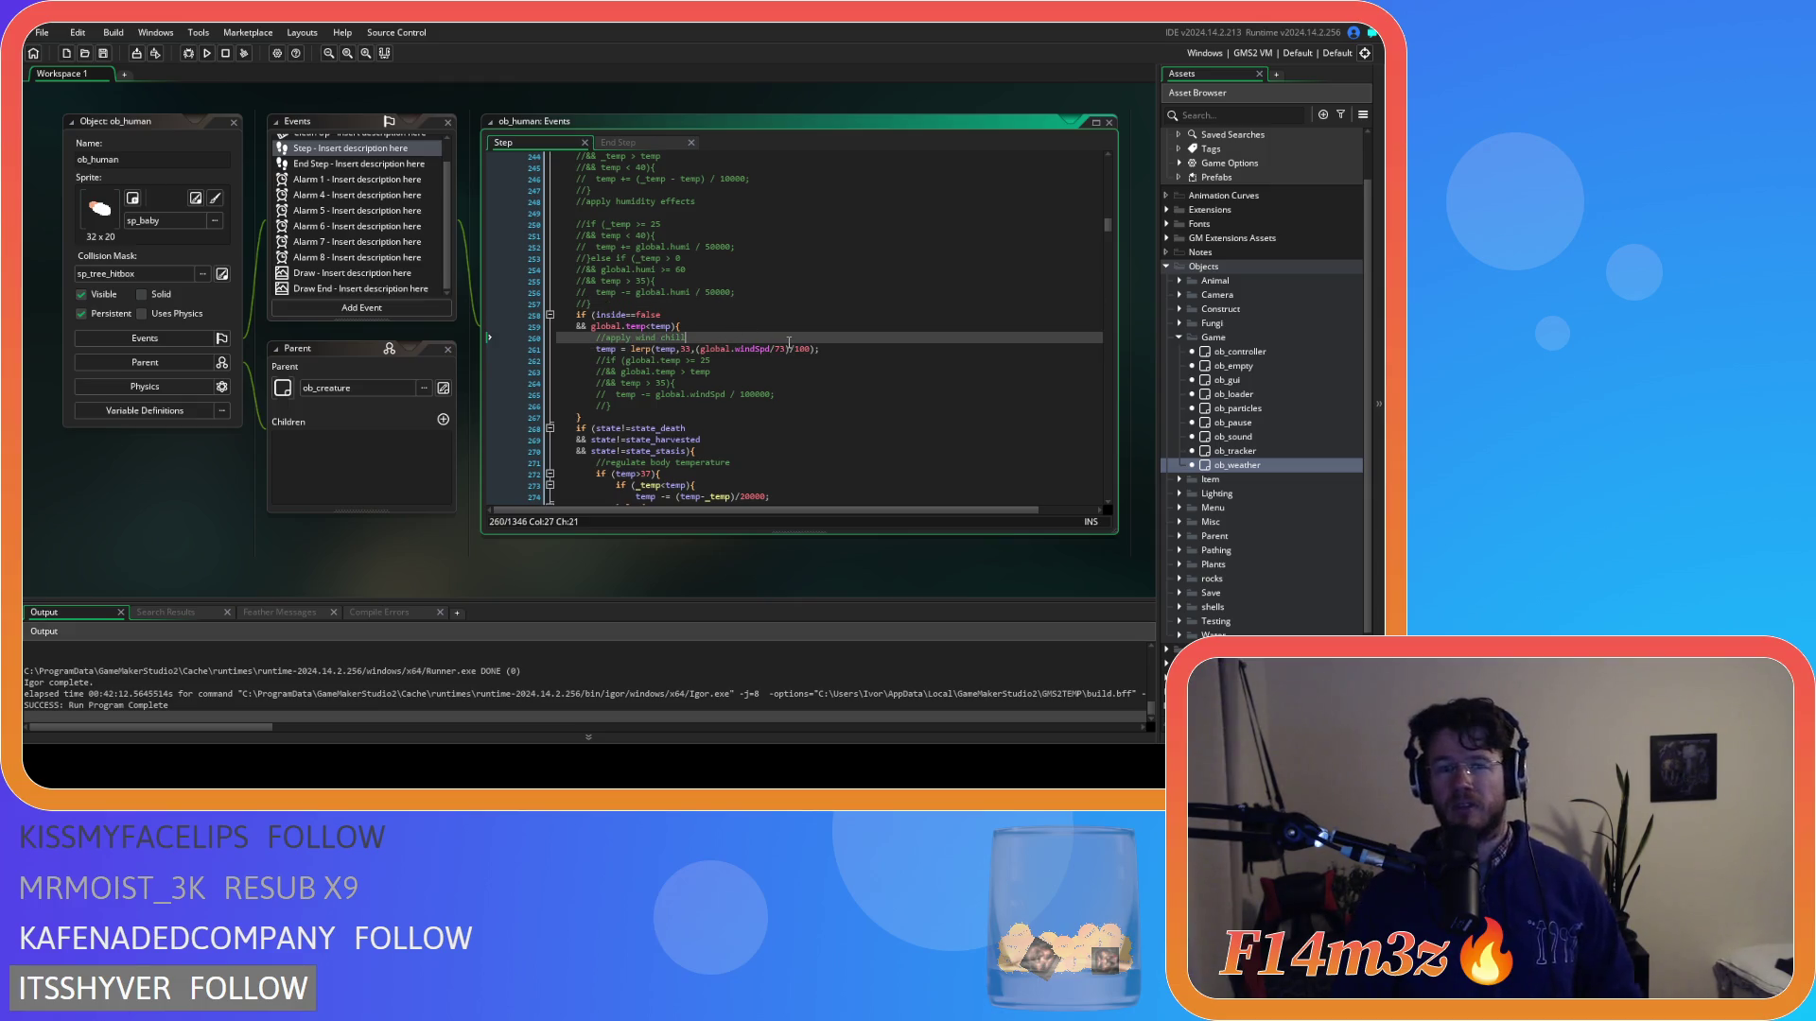
key("Return")
type("if (){")
key("Down")
key("End")
key("Return")
type("}")
key("Up")
key("Up")
key("Up")
key("Home")
key("BackSpace")
type(")")
key("Down")
key("Down")
key("Left")
key("Left")
type("global.temp<temp")
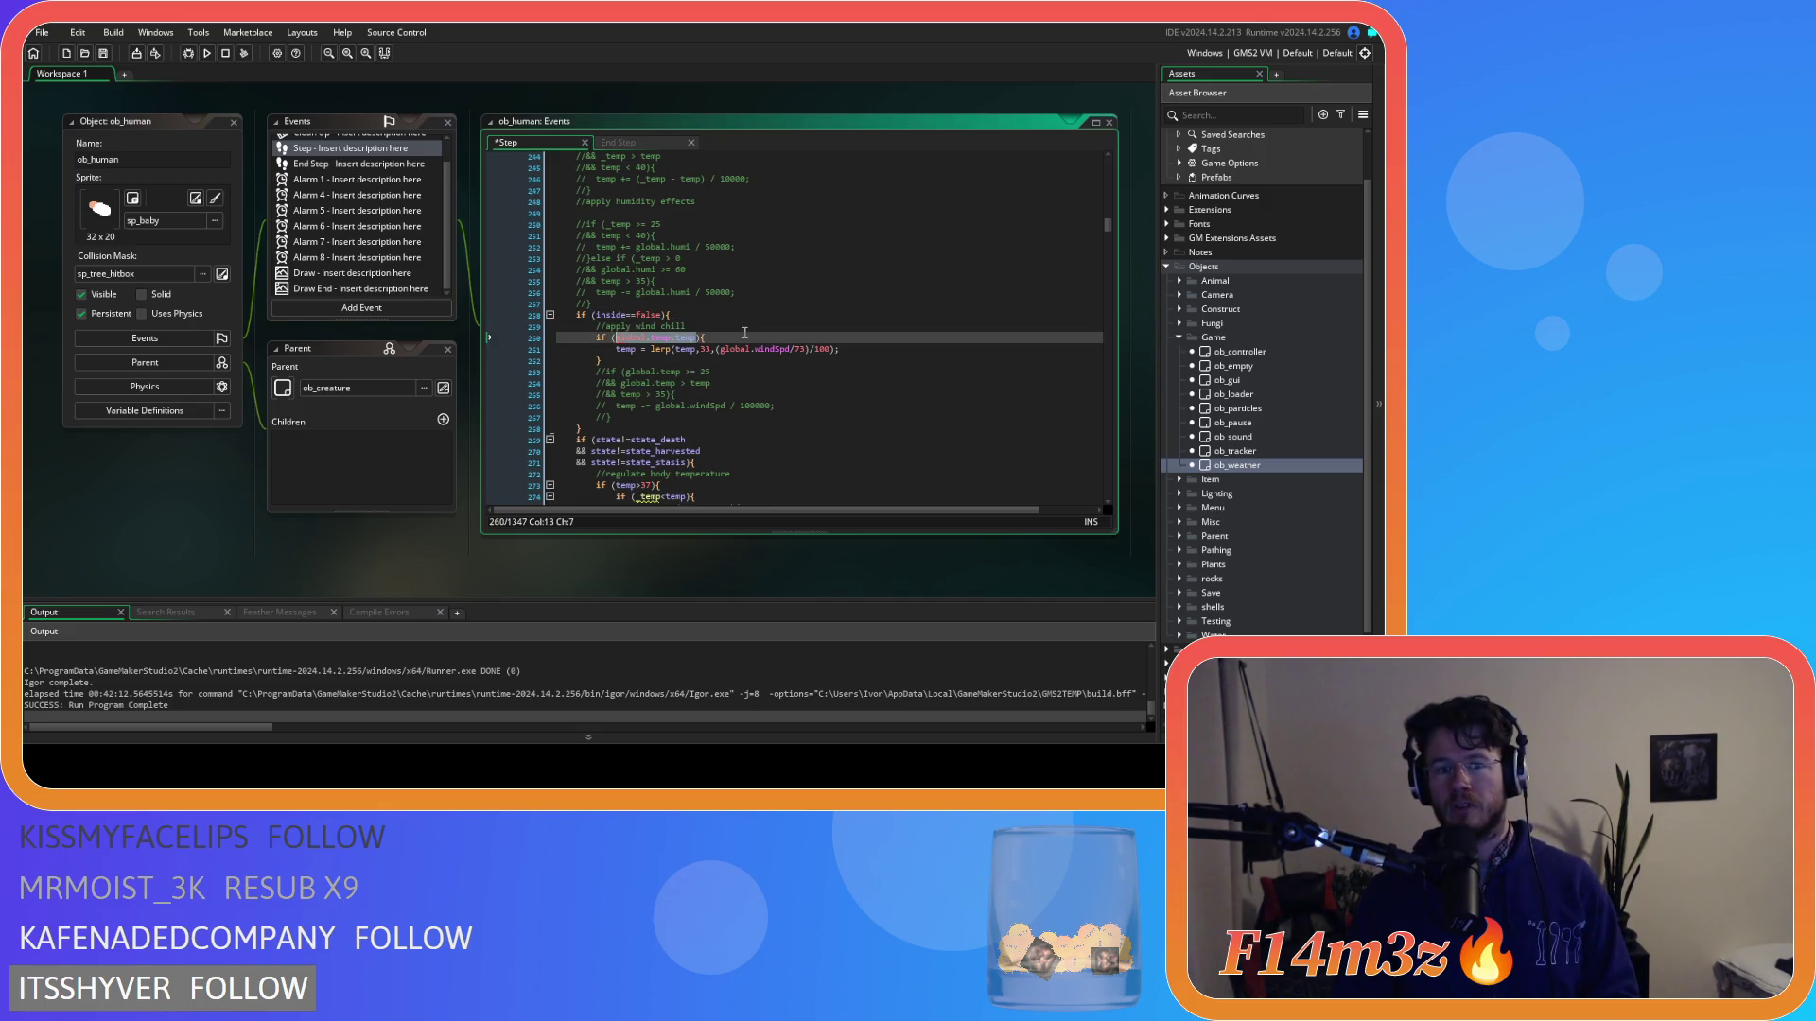
Add an else branch holding a pasted copy of the lerp(temp,33,(global.windSpd/7)/100) line.
left_click(636, 359)
type("else{")
key("Return")
key("Return")
type("}")
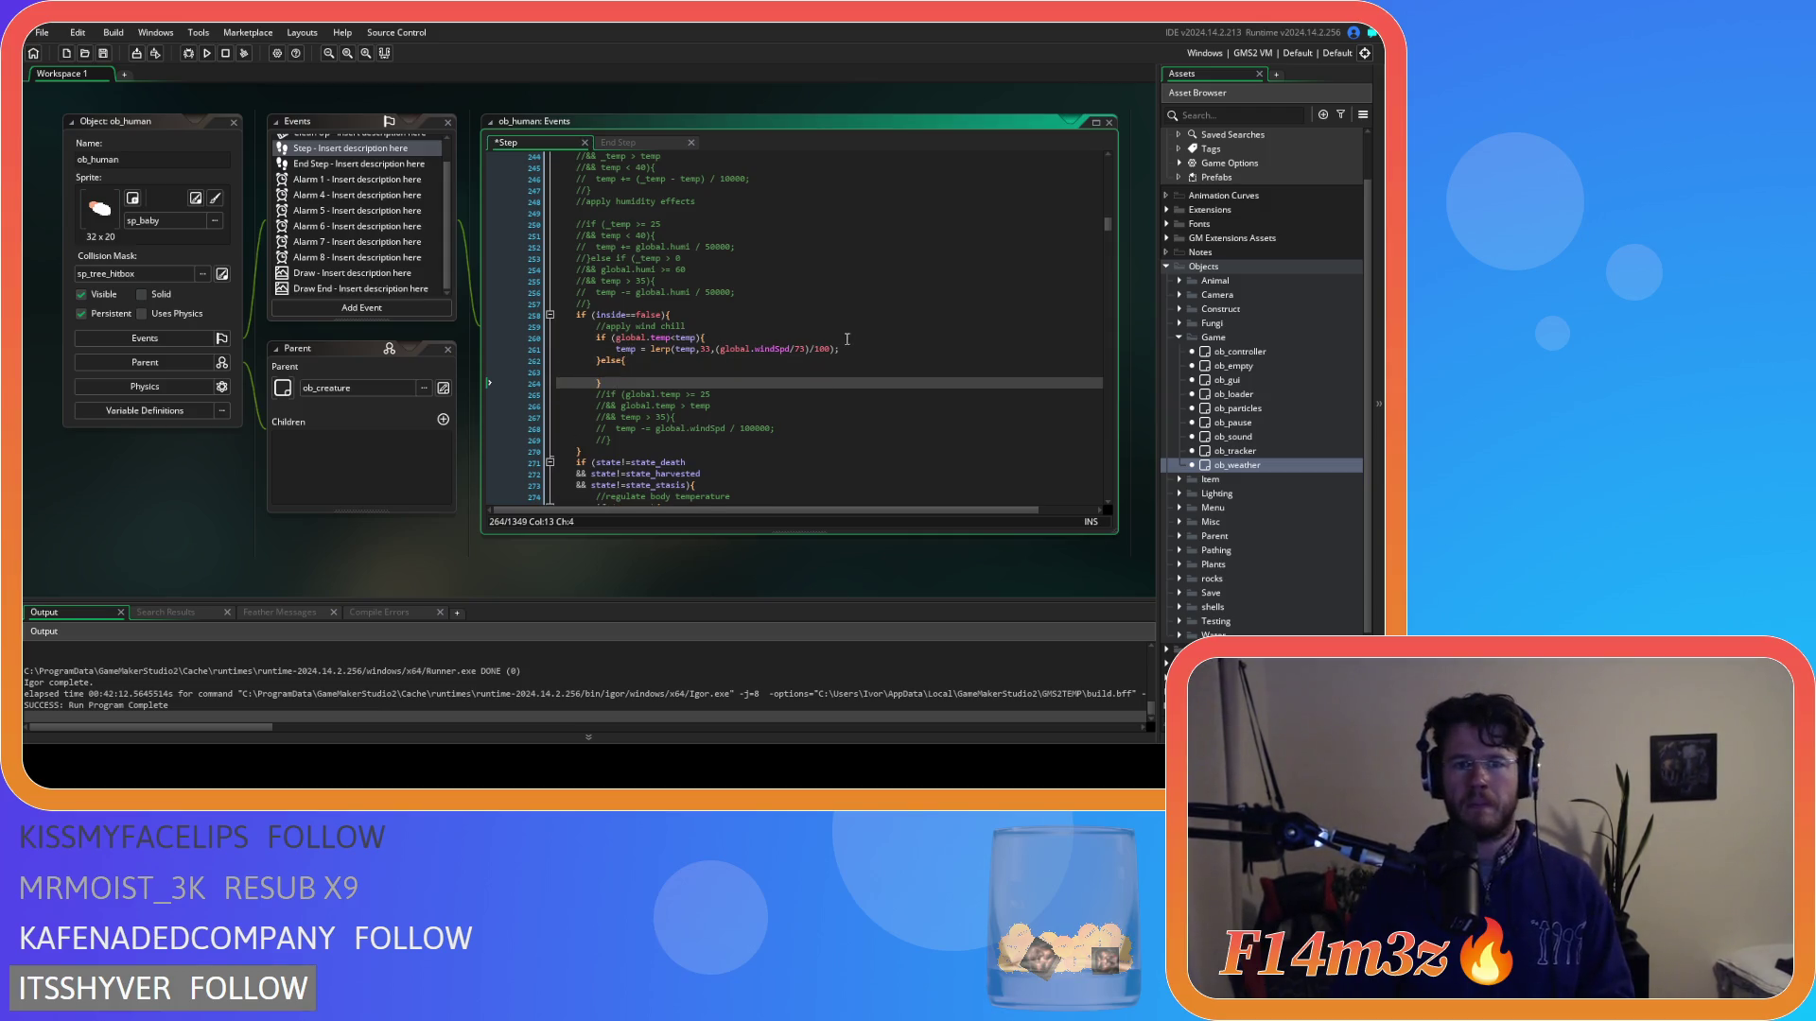
left_click_drag(838, 349, 787, 350)
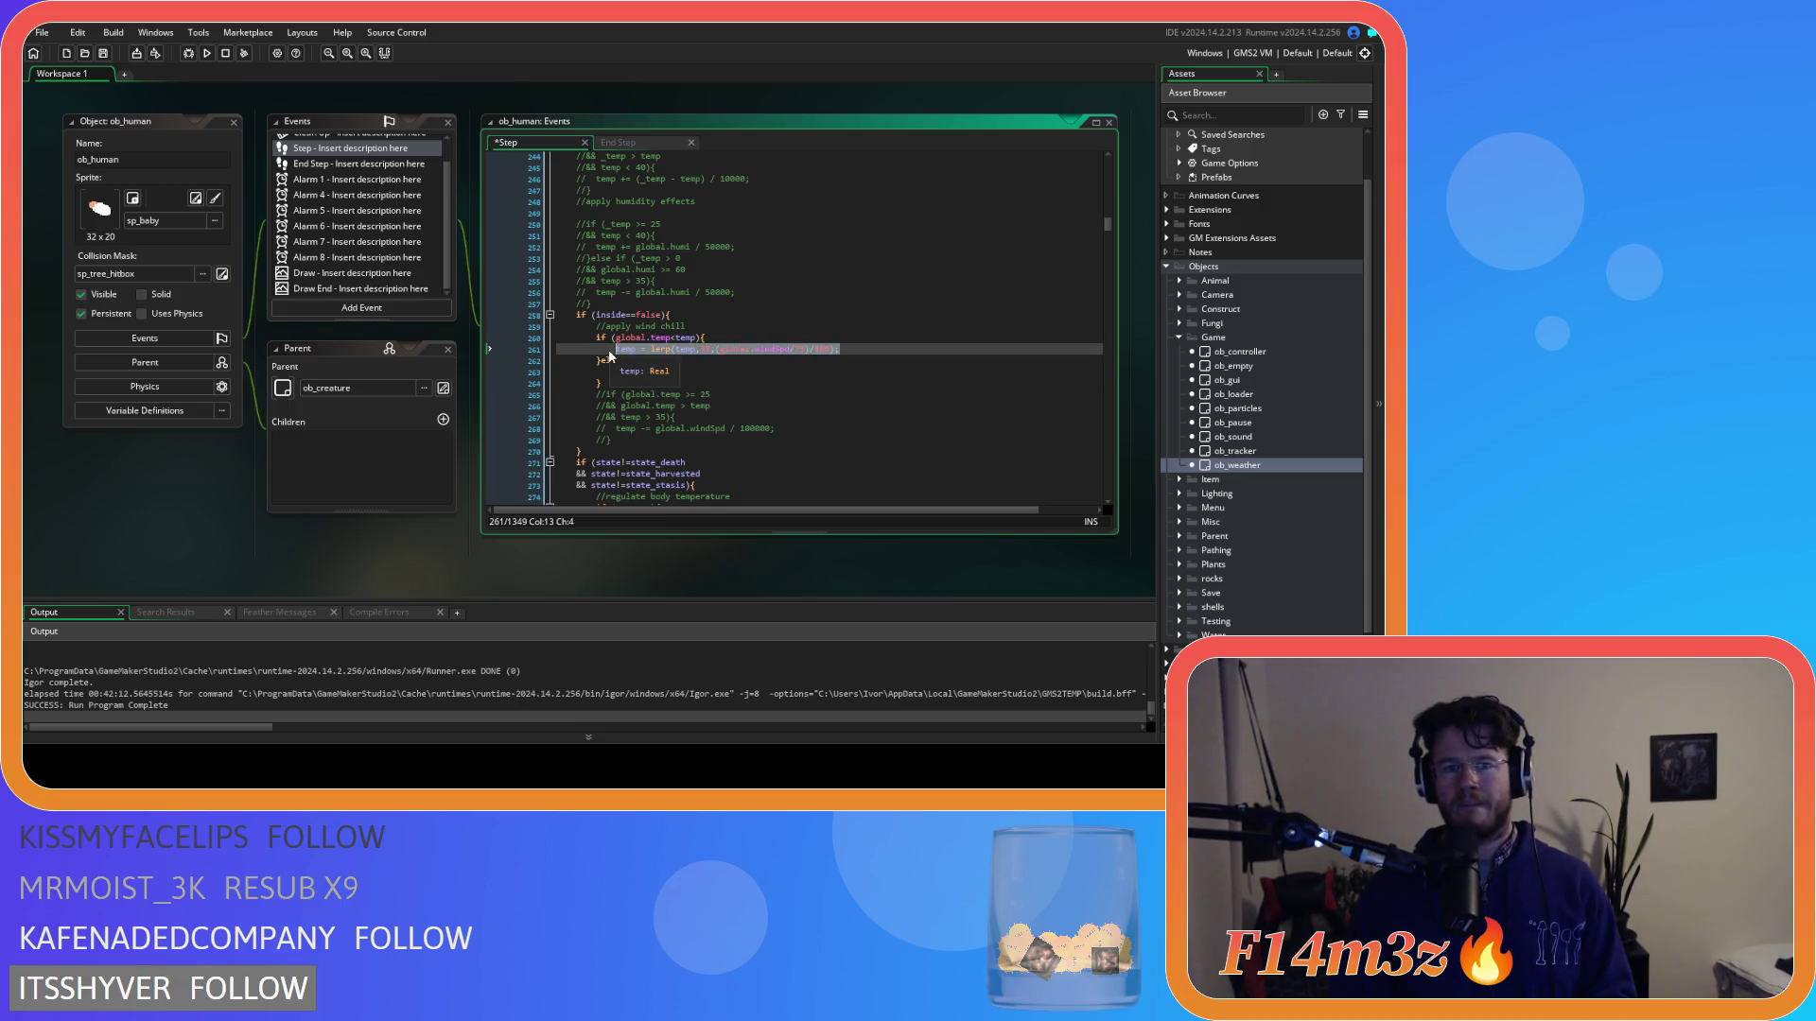
left_click(644, 377)
type("temp = lerp(temp,33,(global.windSpd/73)/100);")
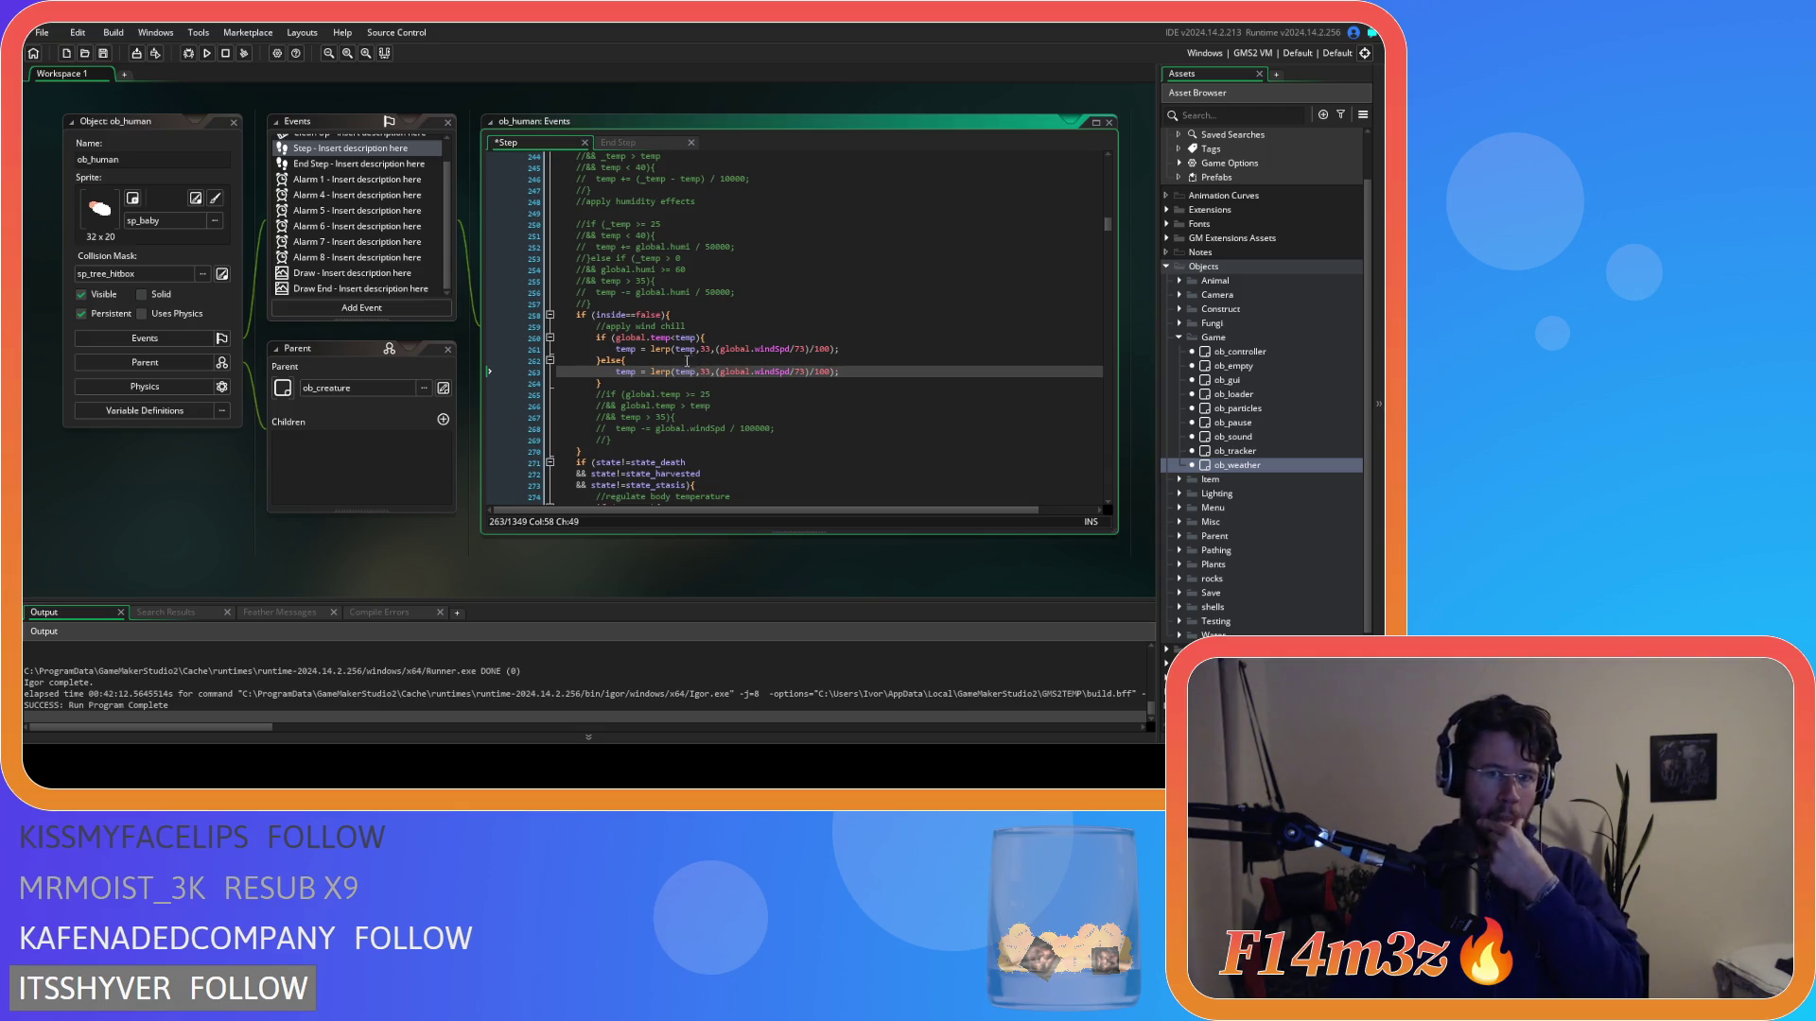
Change the comparison to '>', retarget the if-branch lerp from 33 to 43, and save.
left_click(675, 337)
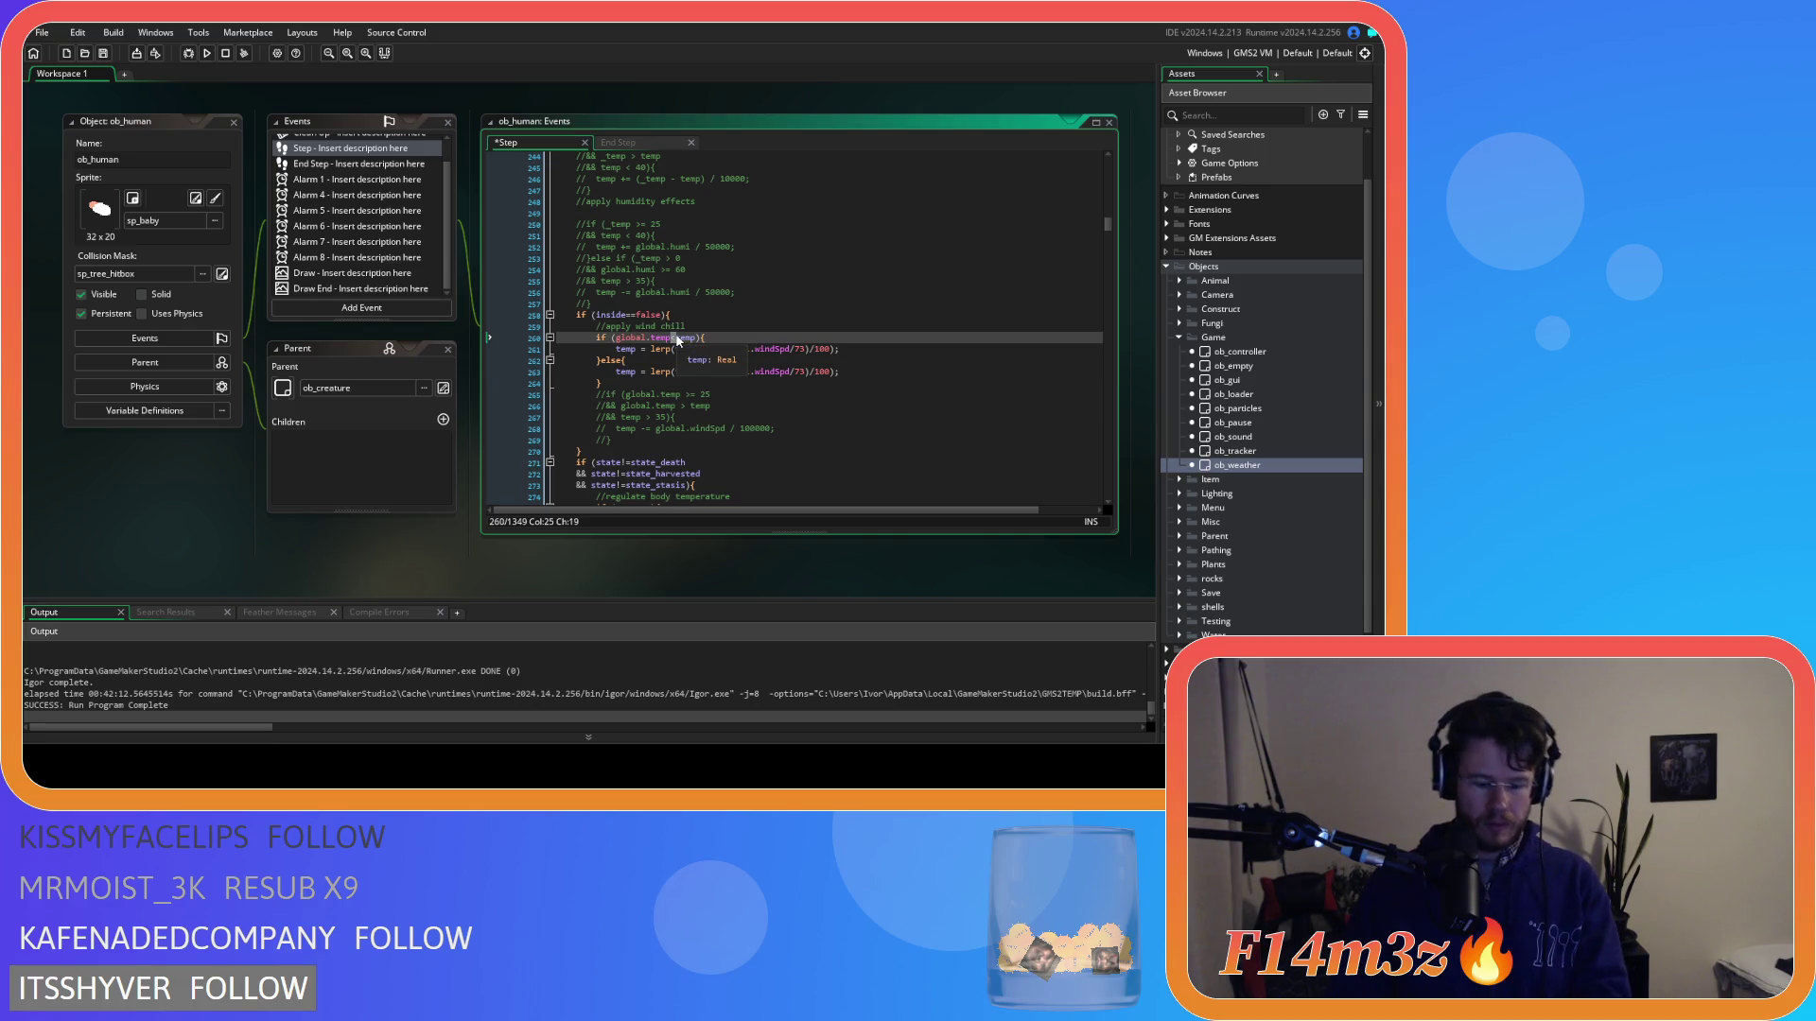
type(">")
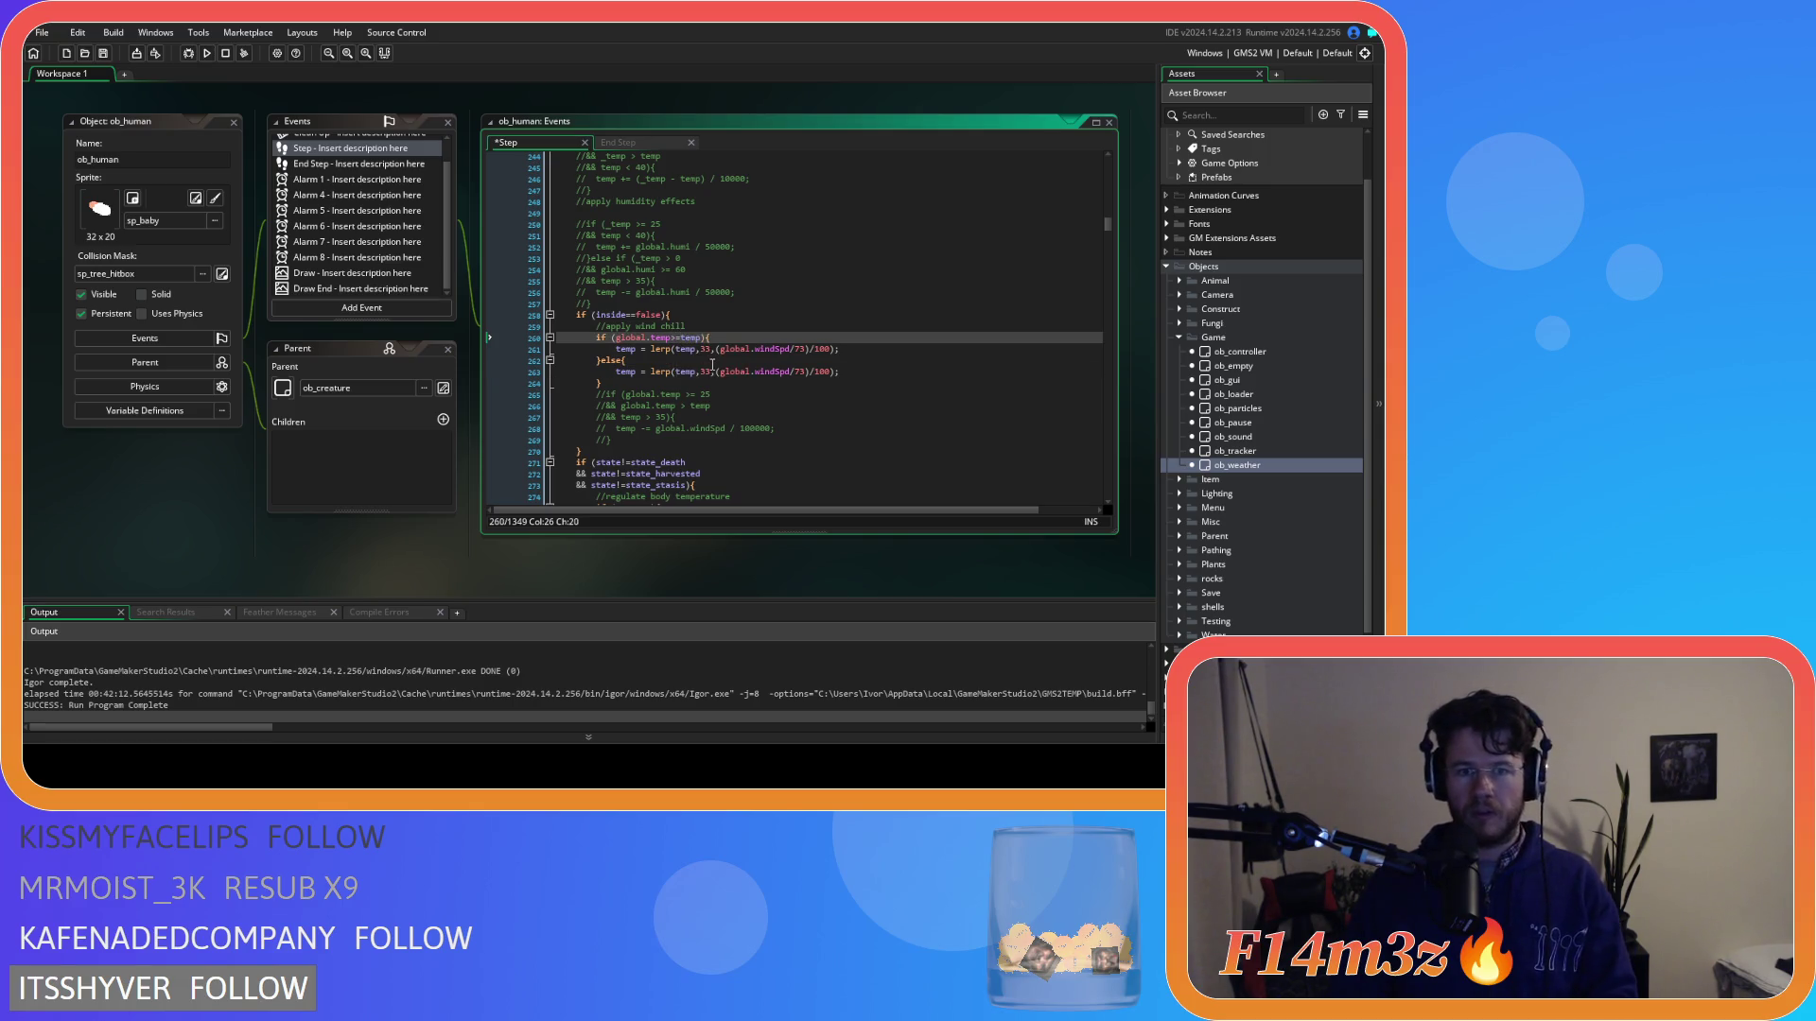
double_click(706, 349)
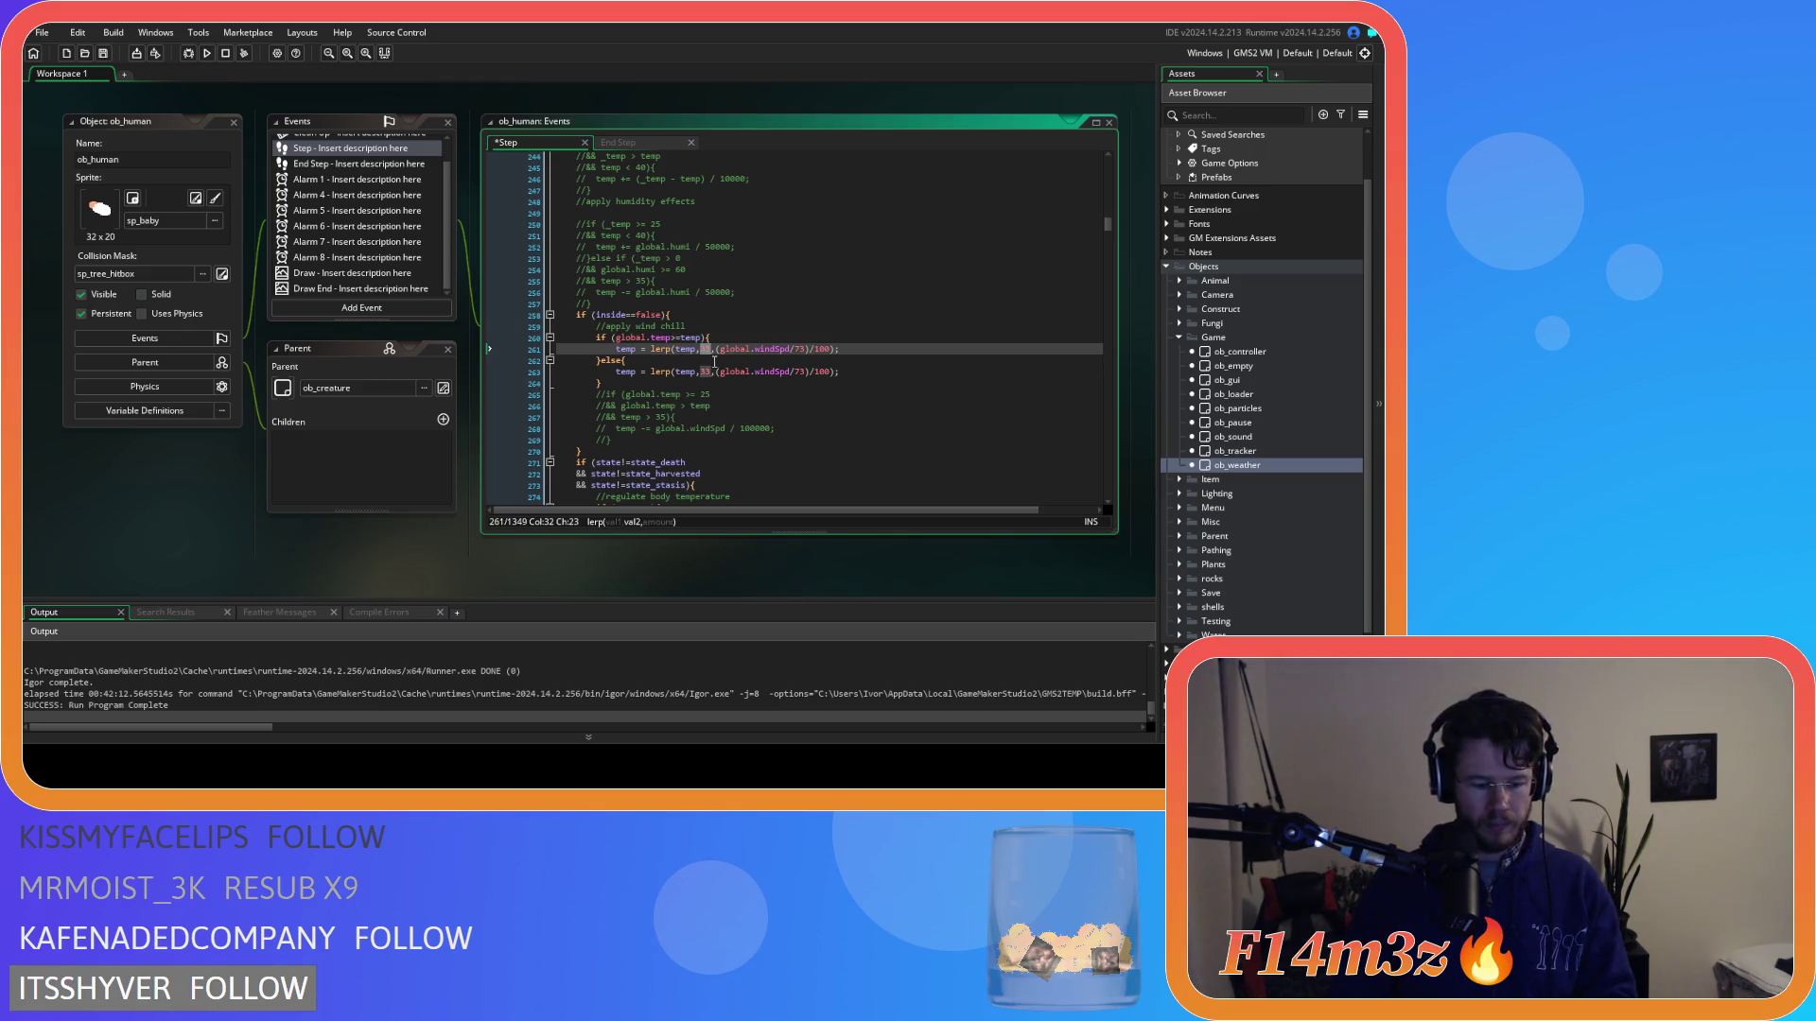
type("4")
scroll(728, 379, "up", 9)
scroll(758, 399, "down", 10)
left_click(865, 345)
key("ctrl+s")
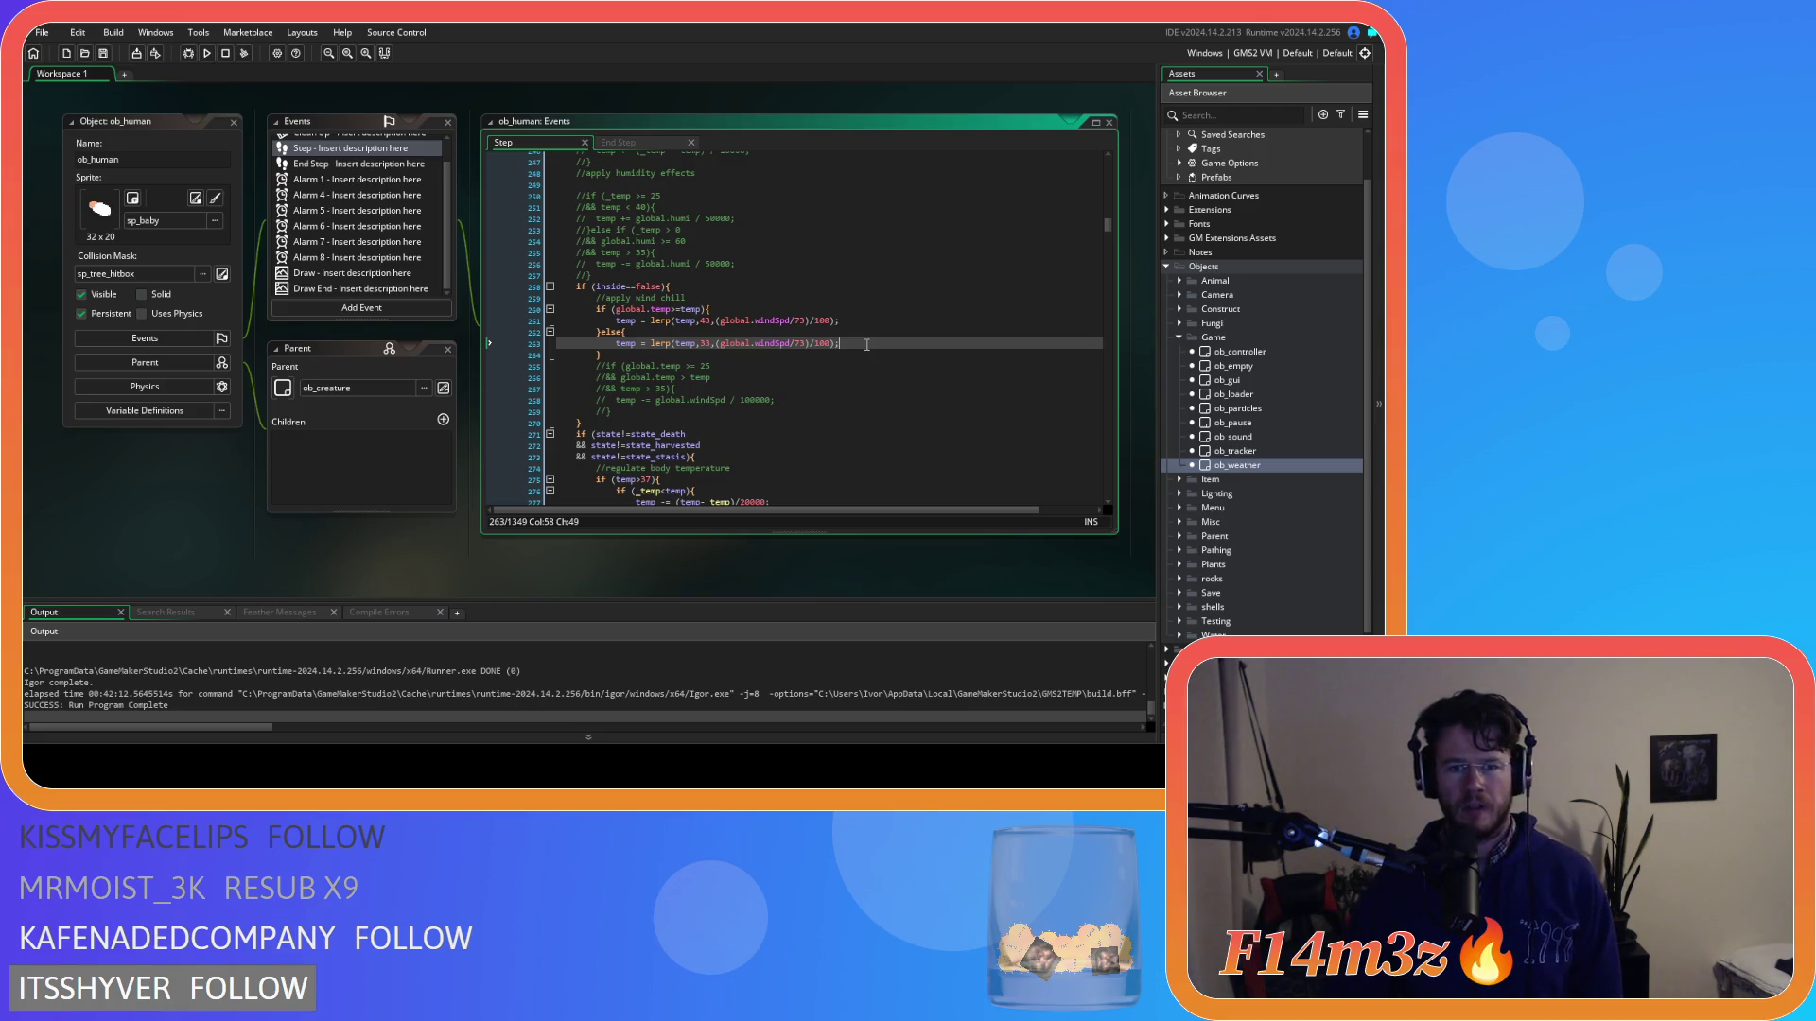
scroll(867, 345, "down", 5)
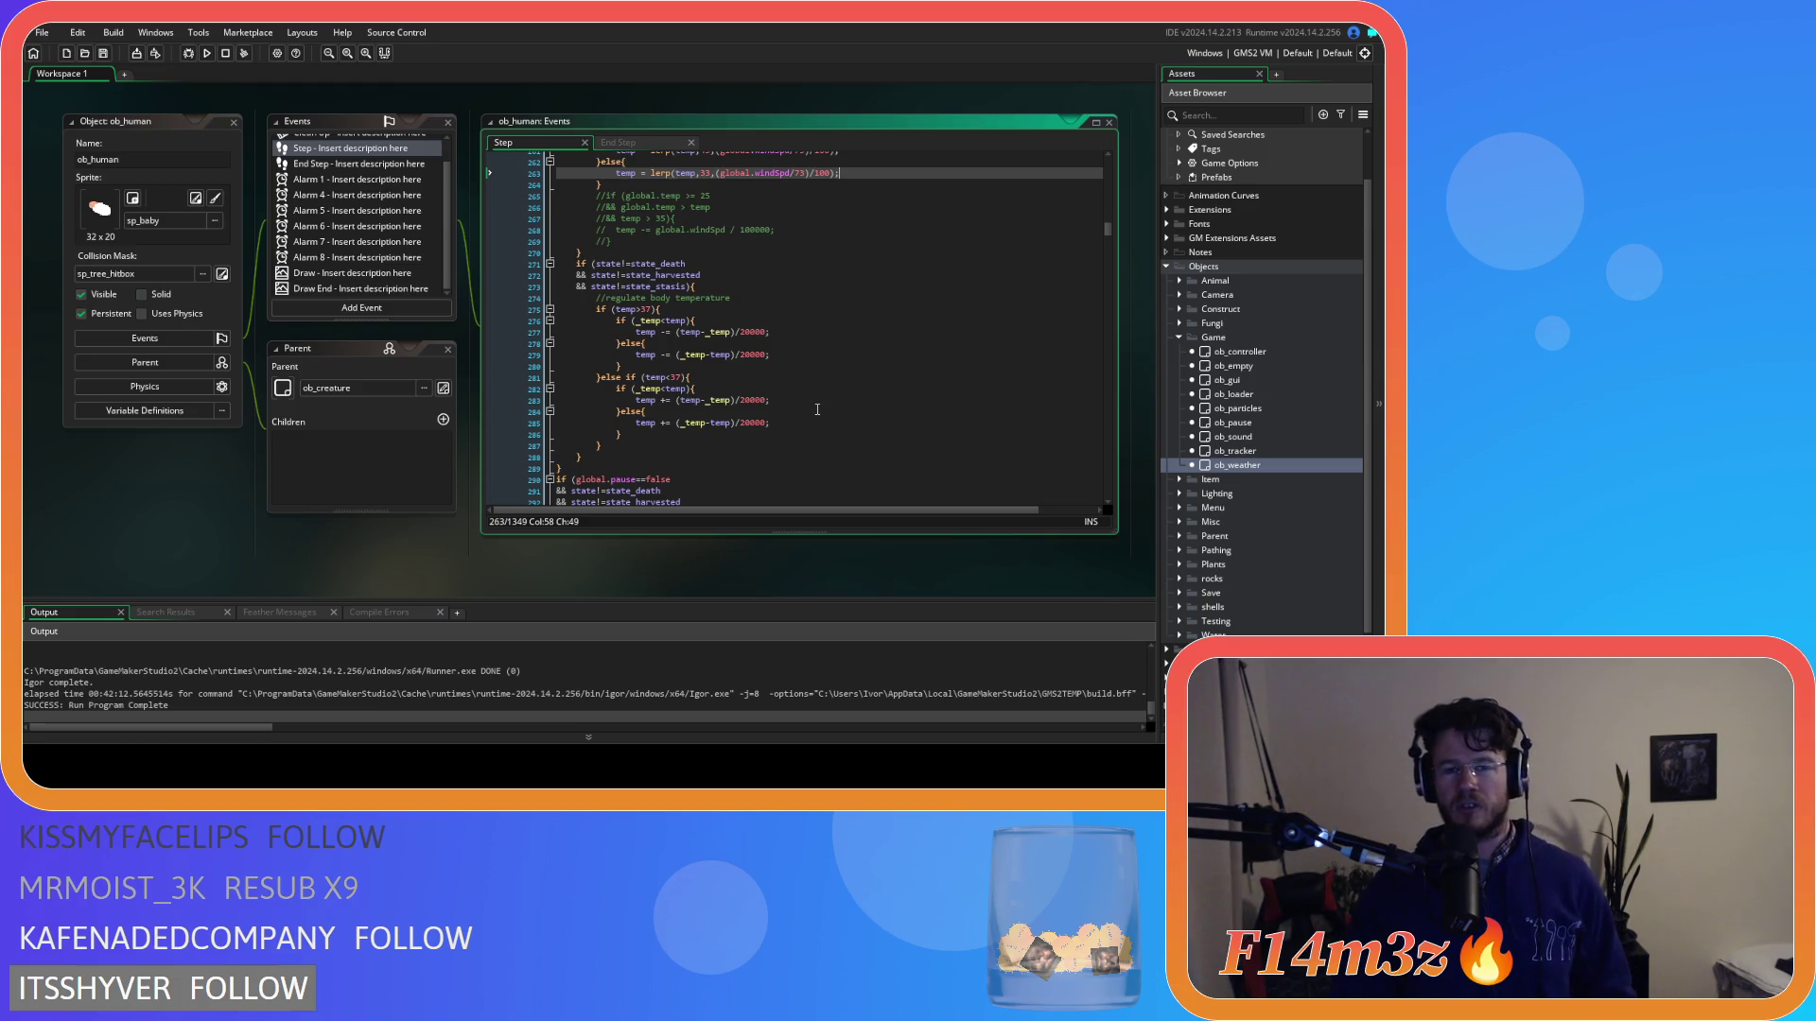
Comment out the old body-temperature if/else and add temp = lerp(temp,37,0.01); above it, then save.
left_click_drag(662, 445, 595, 309)
key("ctrl+k")
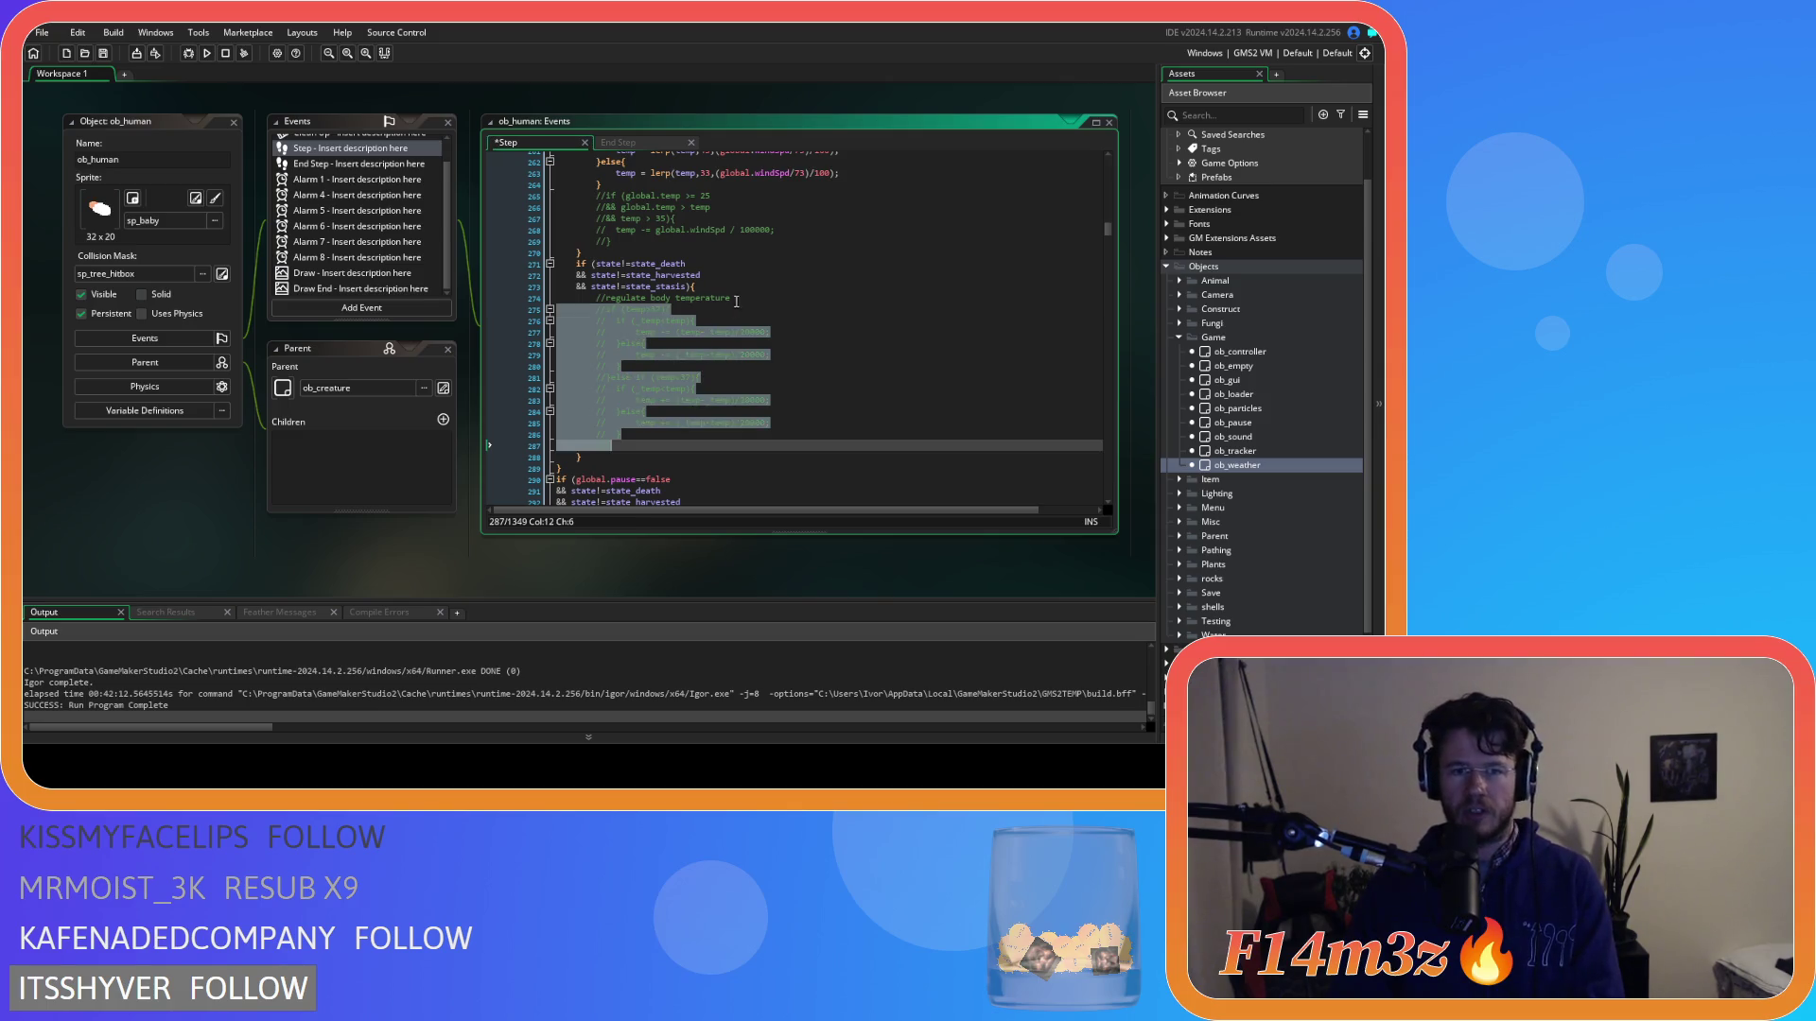
key("Return")
left_click(855, 315)
type("temp = ")
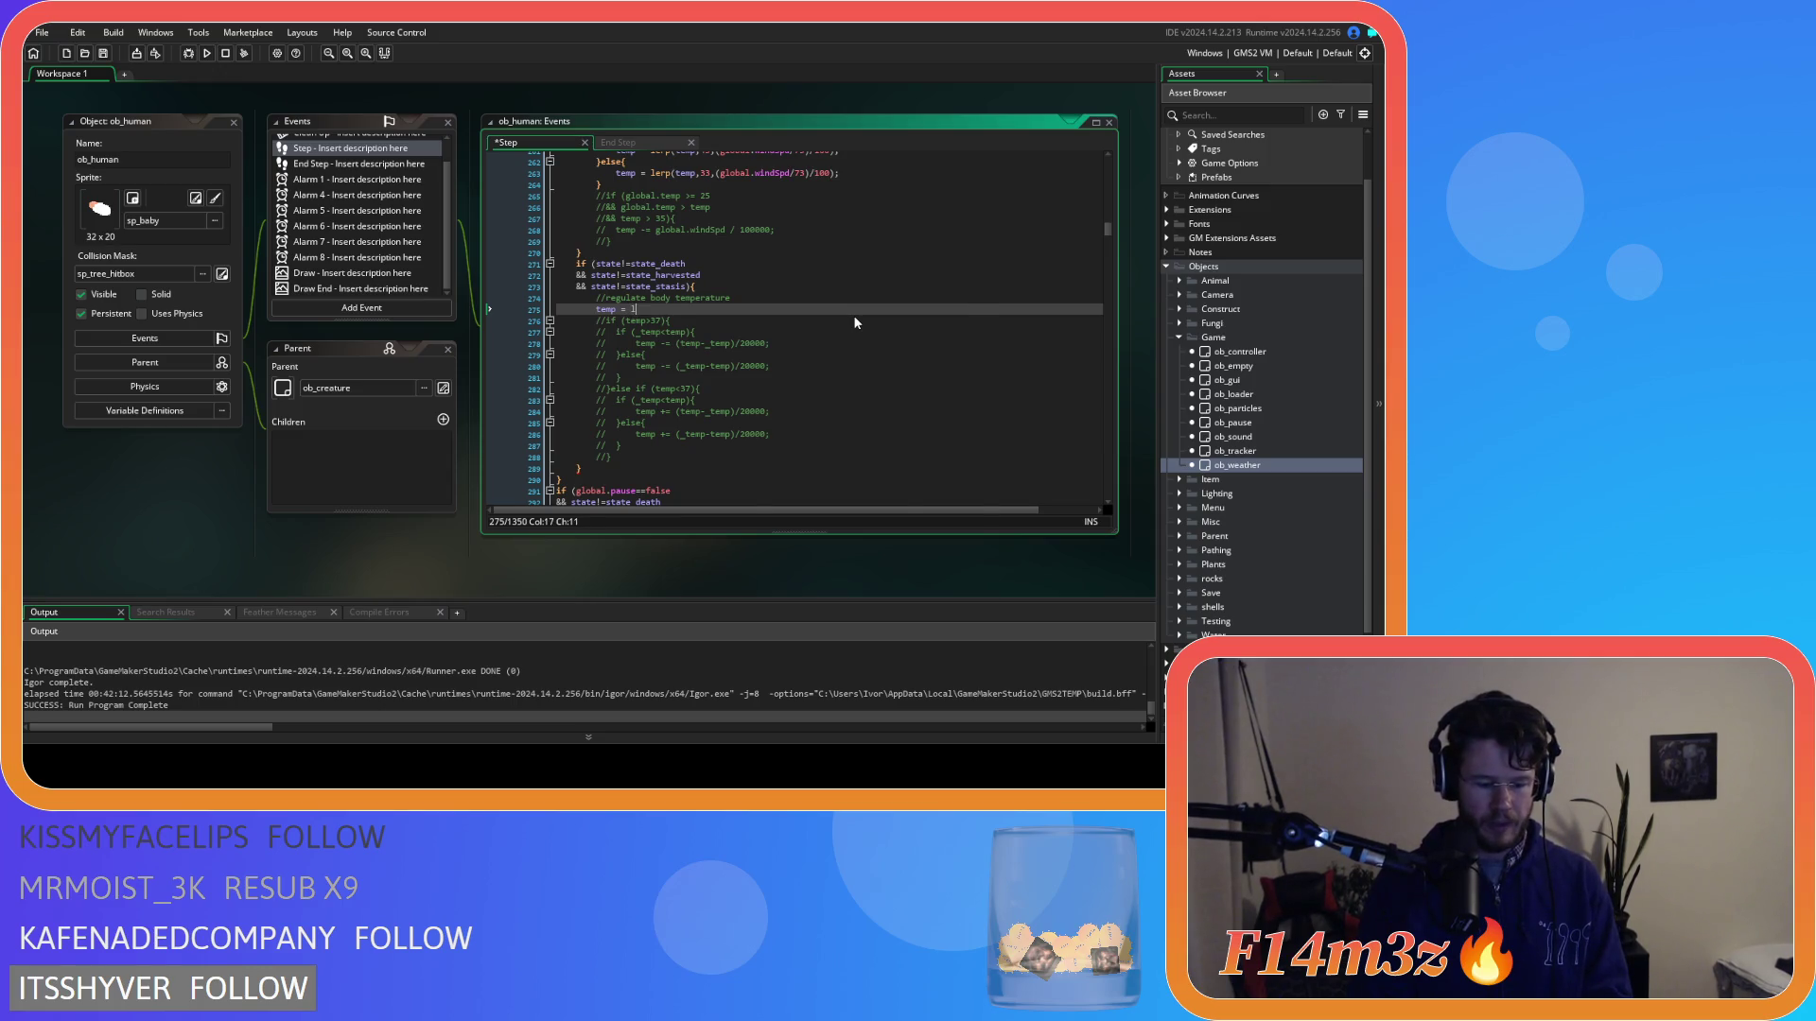
type("lerp(")
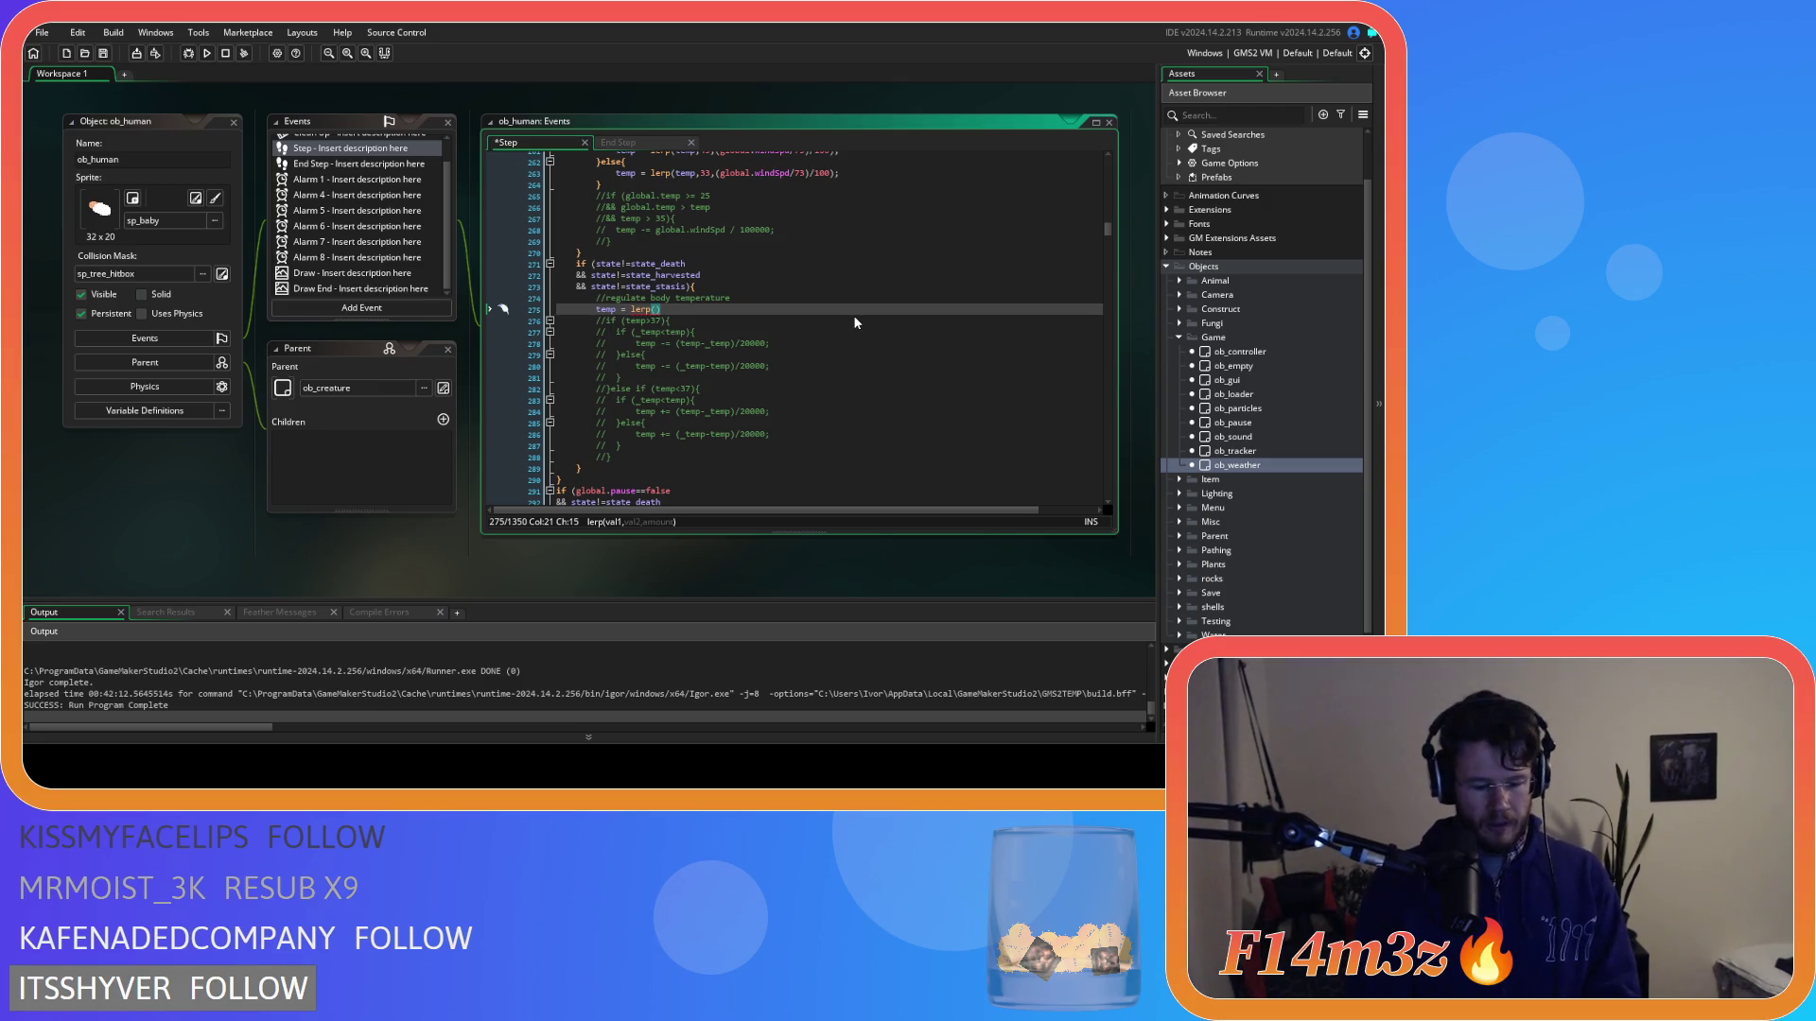
type("temp,")
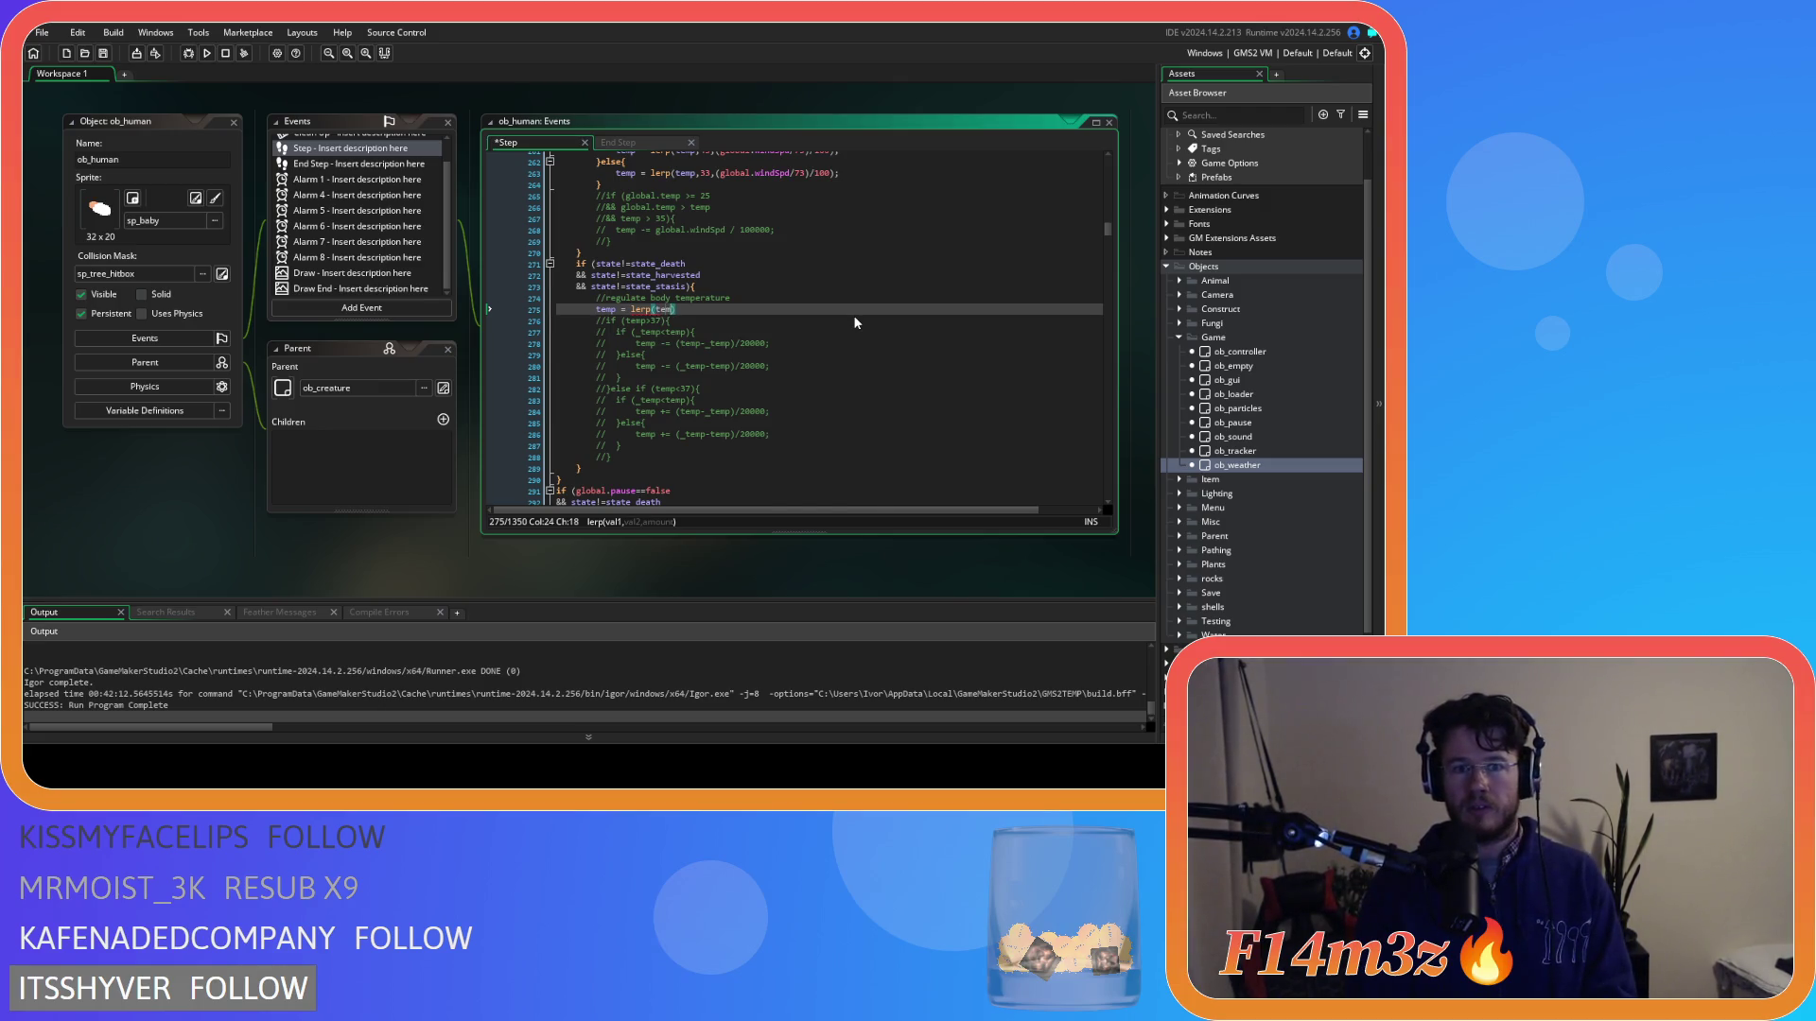
type("37,")
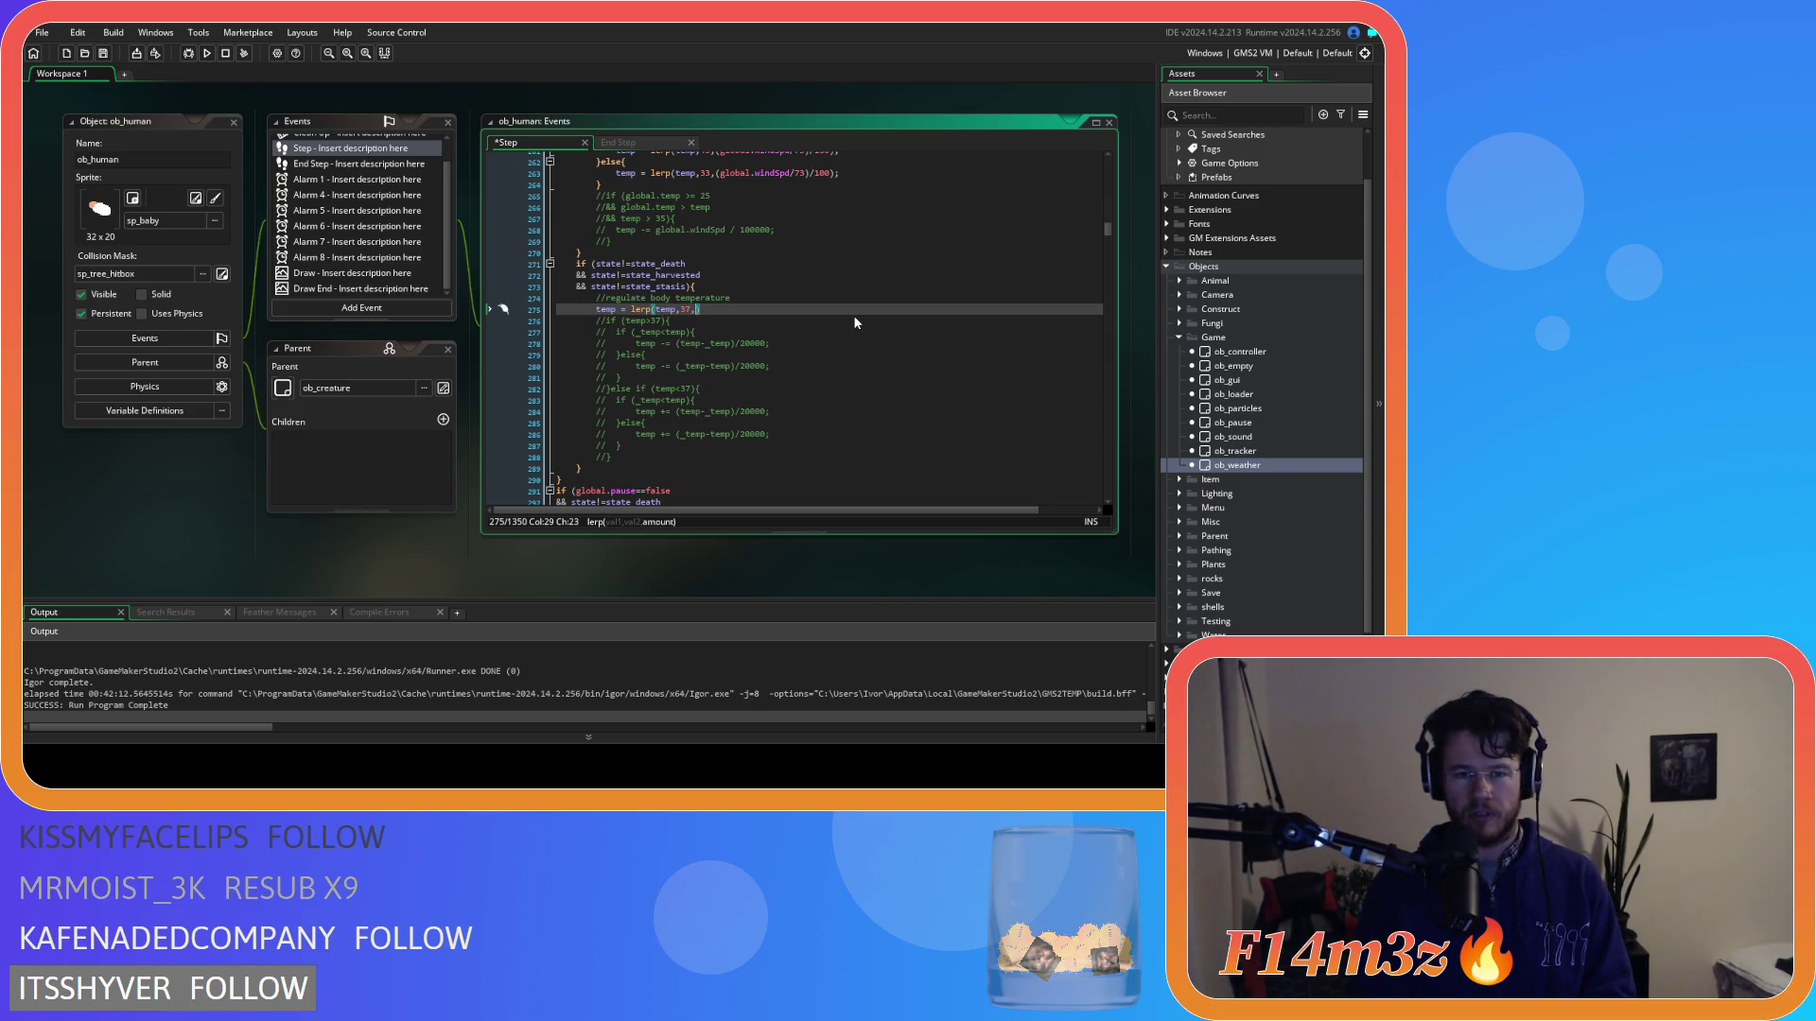
type("0.")
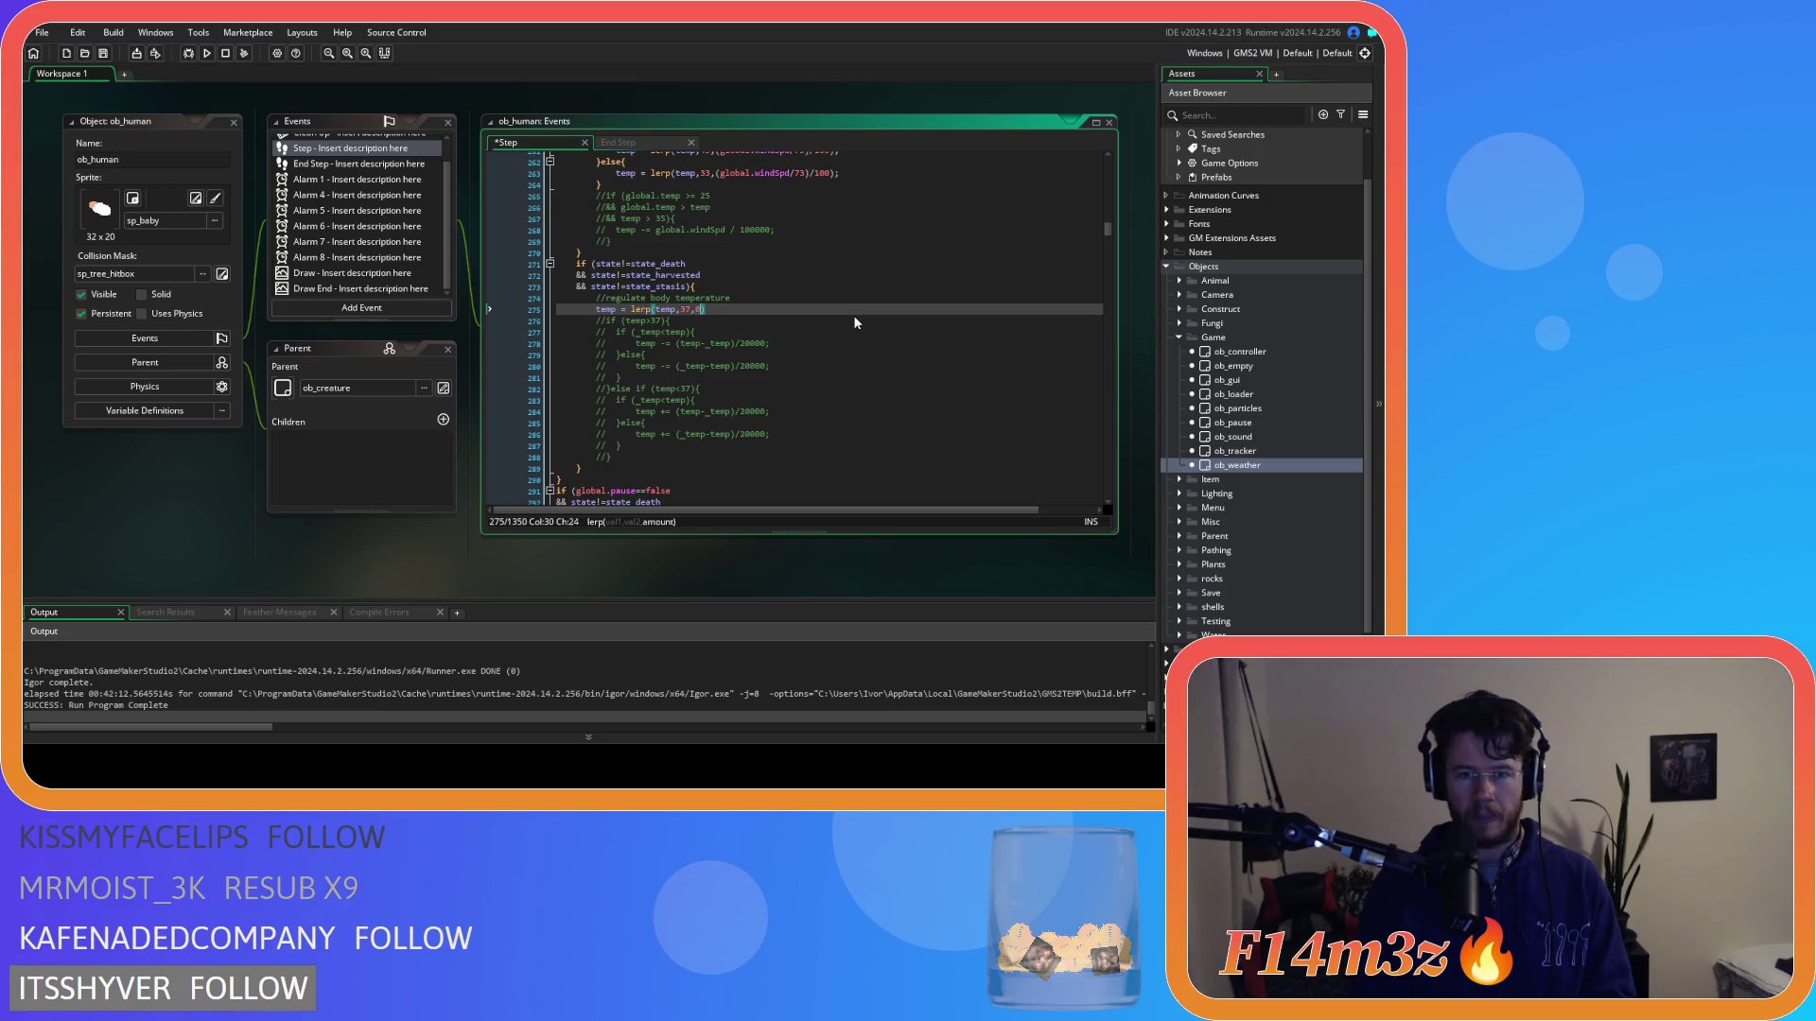
type("0")
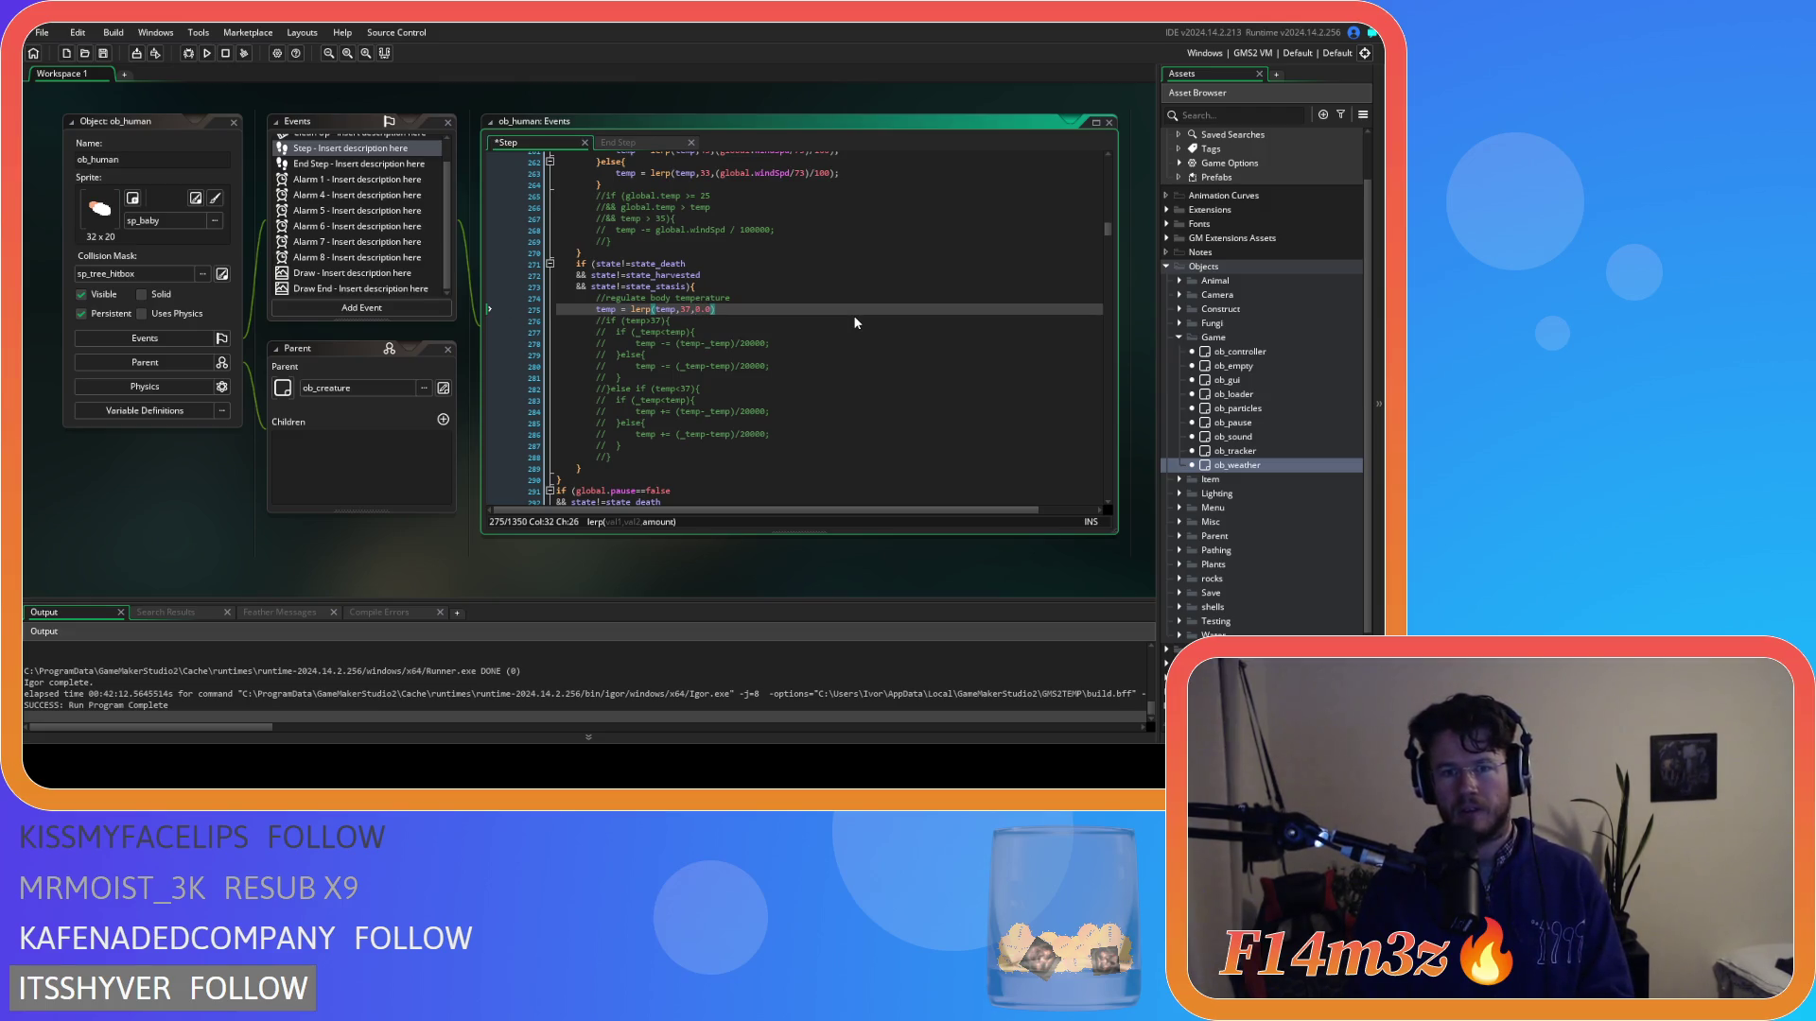
type("1")
key("Right")
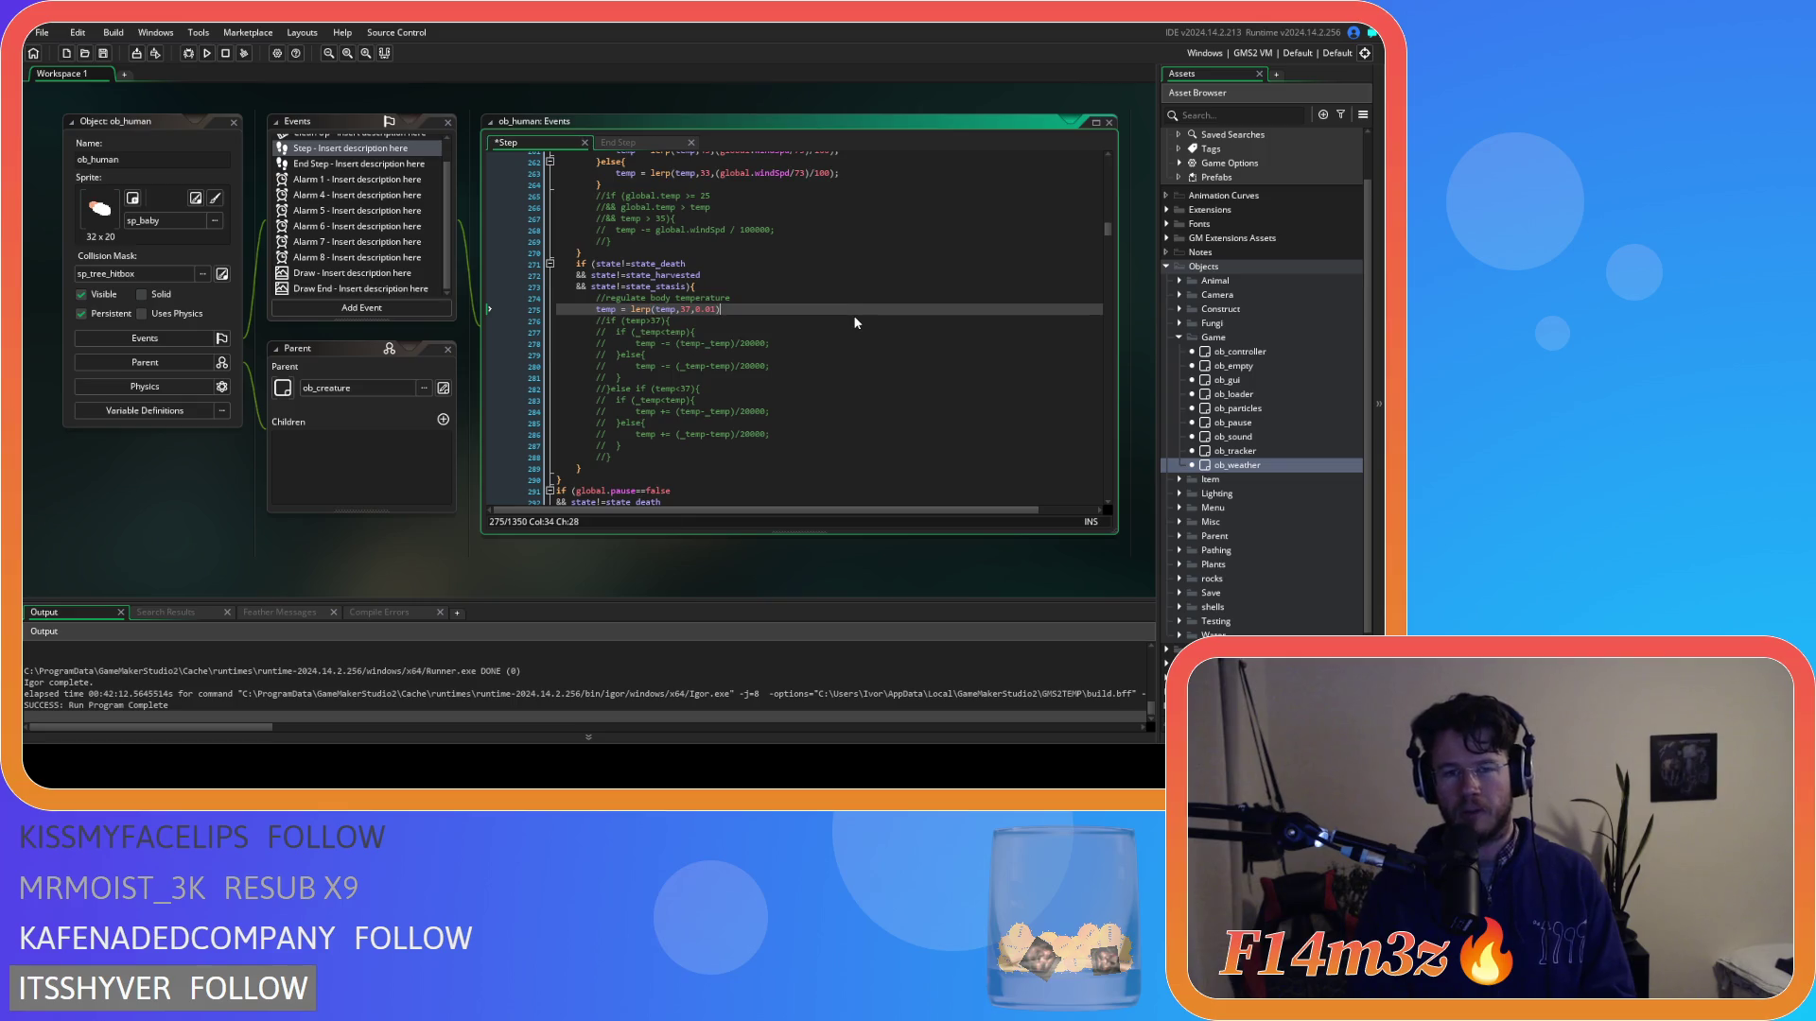
type(";")
key("ctrl+s")
scroll(853, 322, "up", 10)
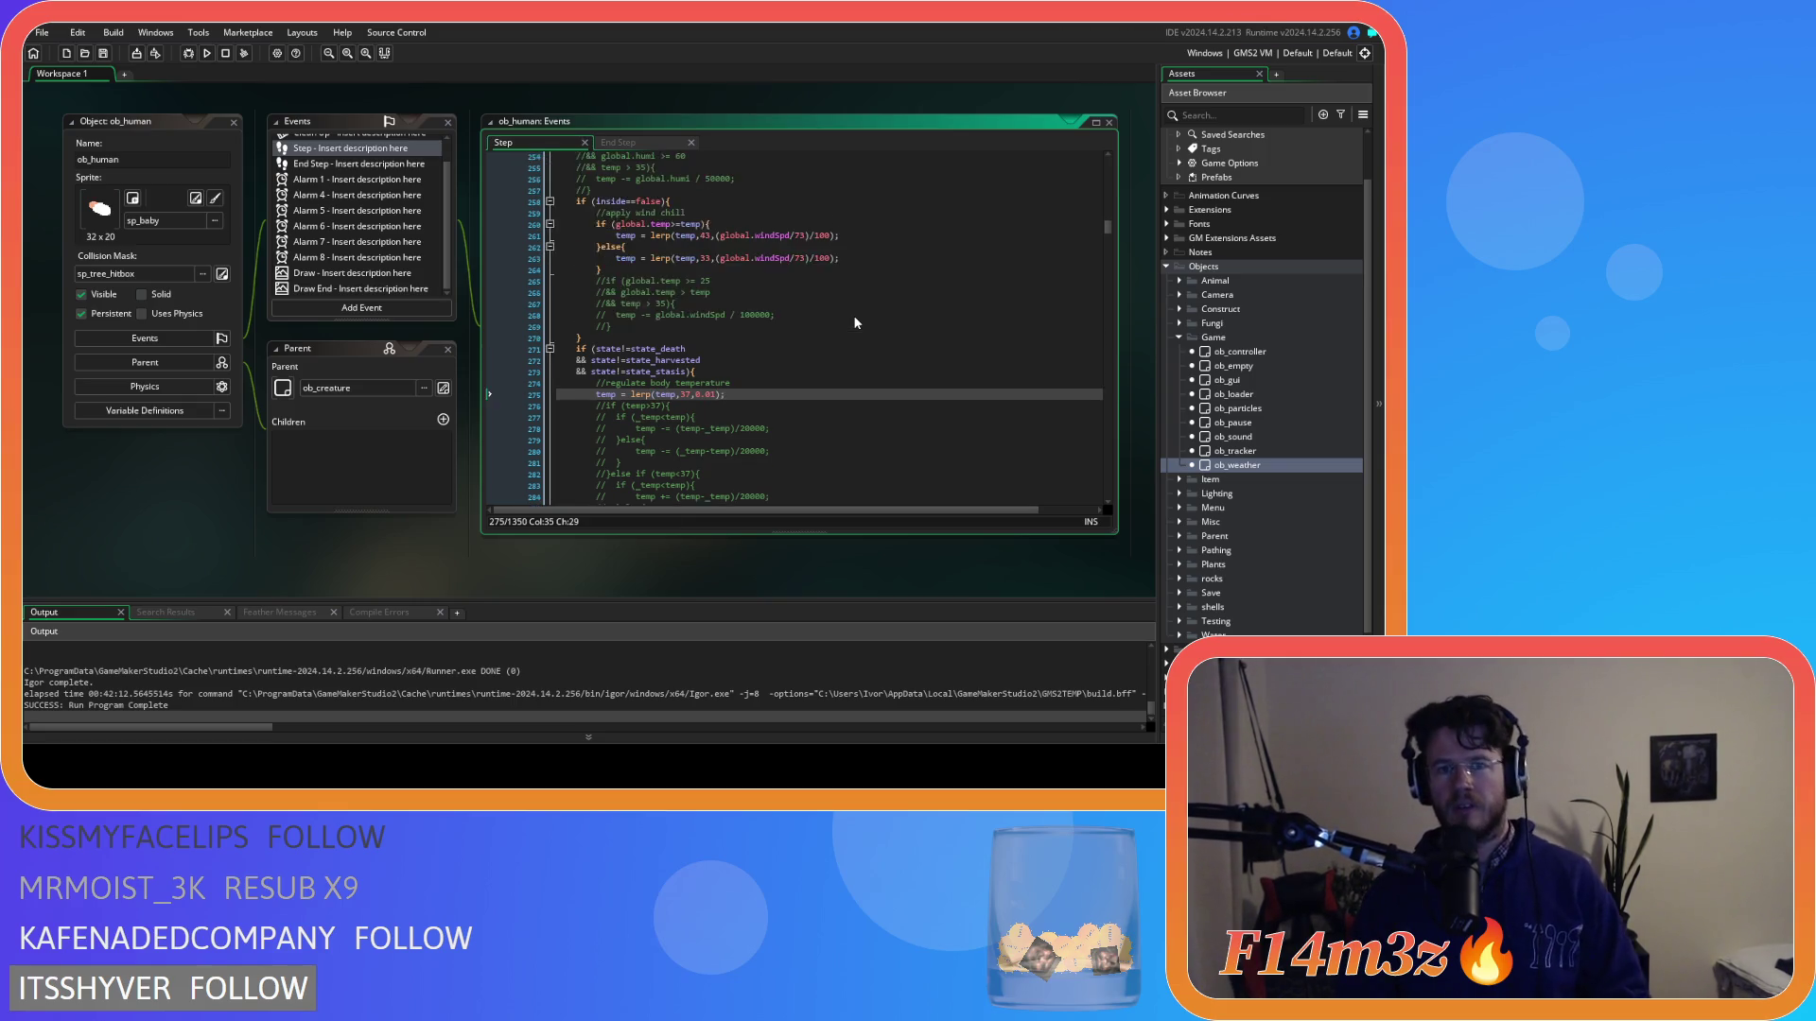
Review the weather and wind-chill lerp lines with their 33 and 43 targets.
scroll(833, 325, "up", 2)
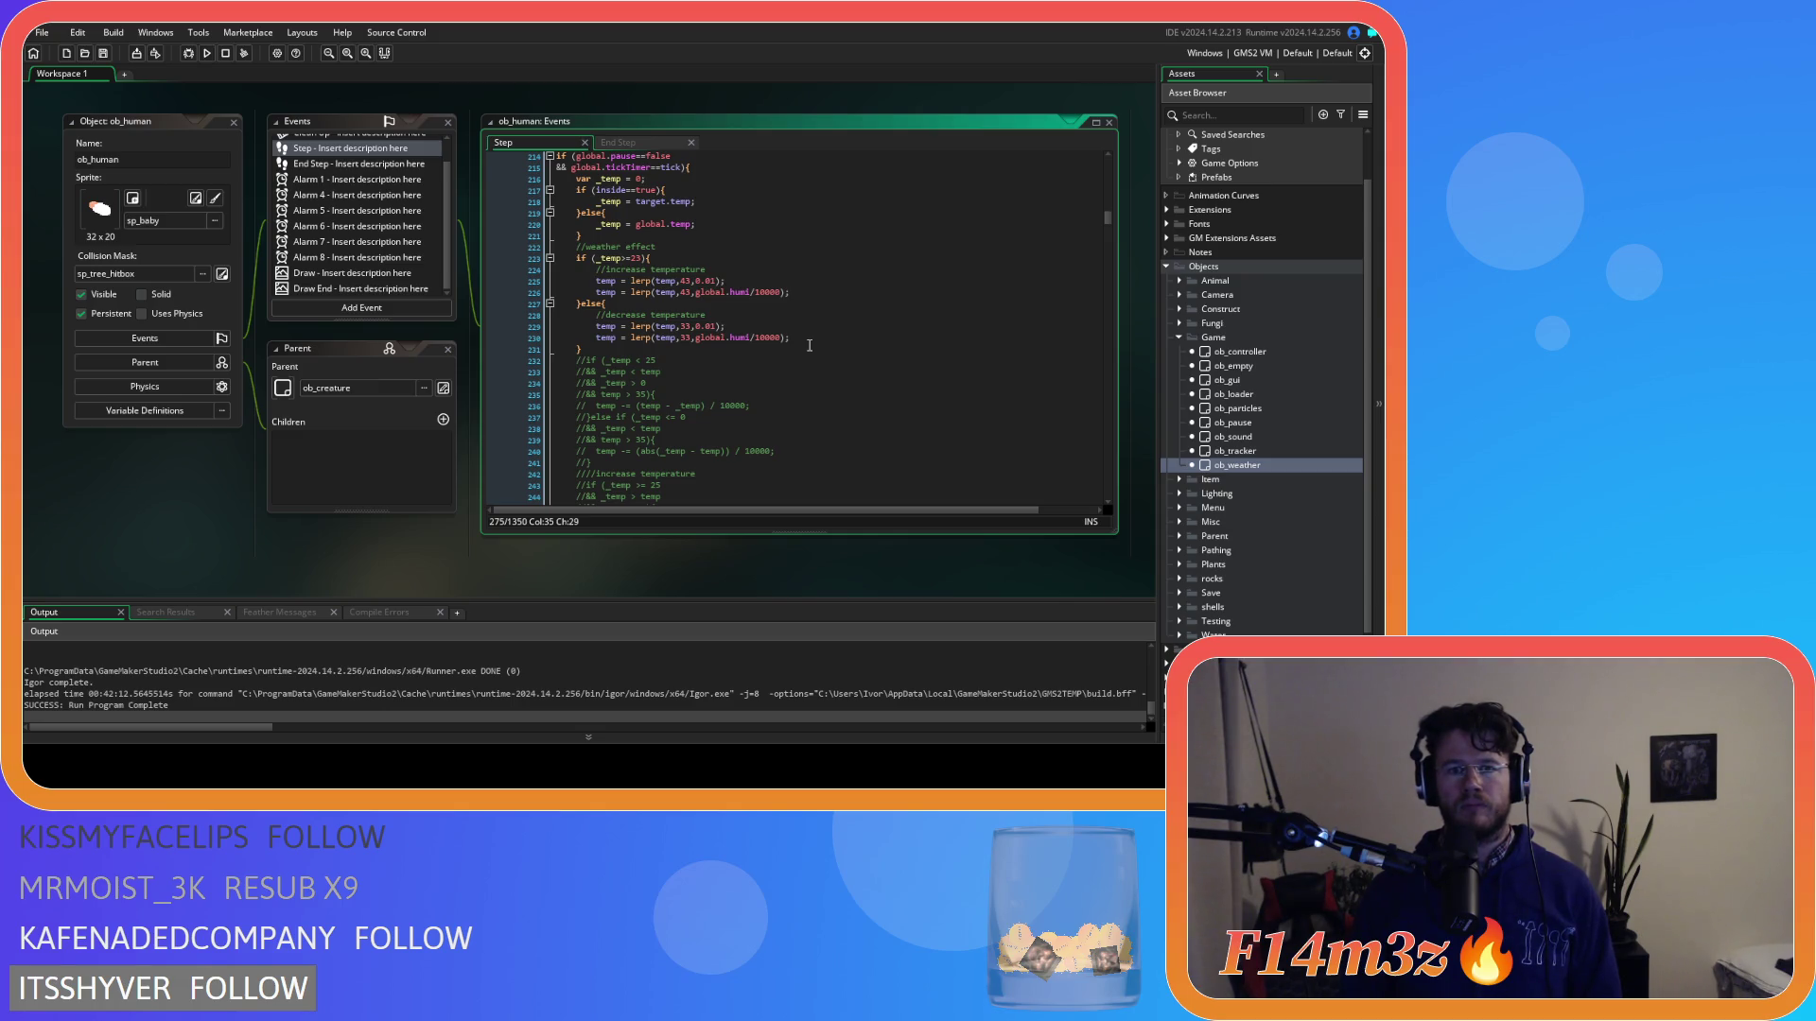
left_click(693, 281)
double_click(685, 326)
left_click(685, 337)
scroll(700, 379, "down", 12)
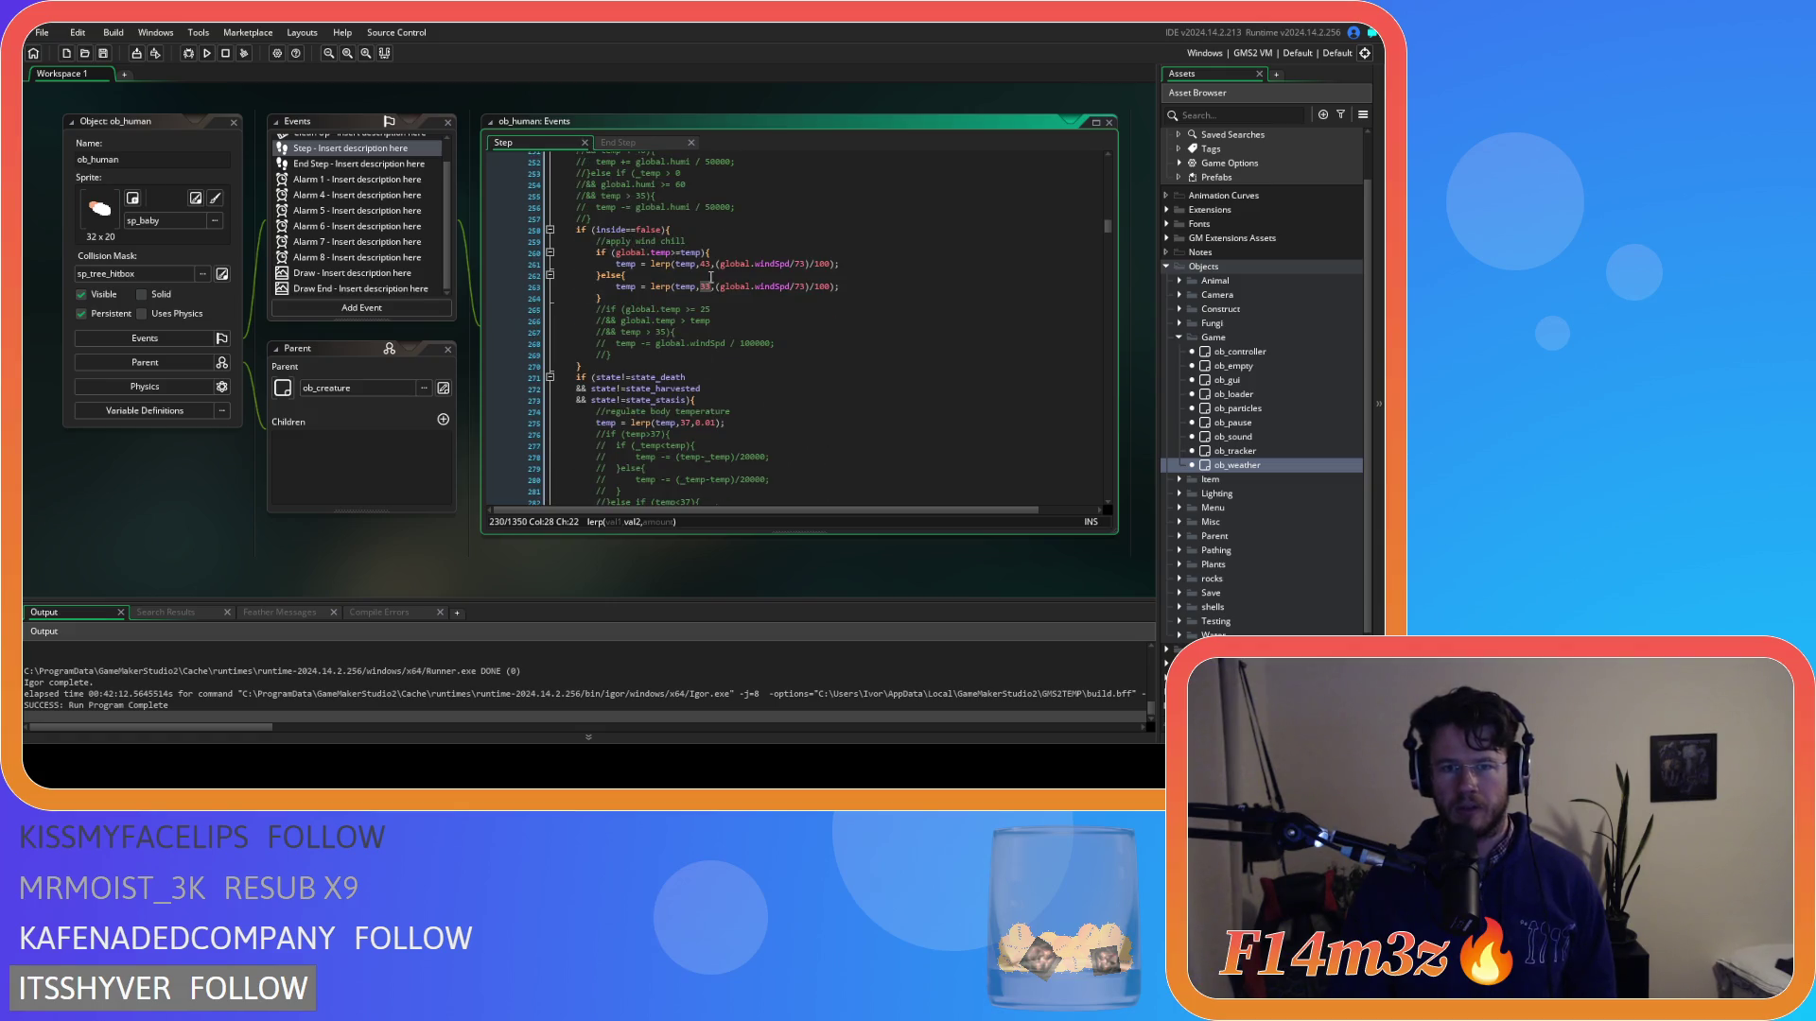
double_click(704, 264)
double_click(705, 287)
scroll(724, 349, "down", 3)
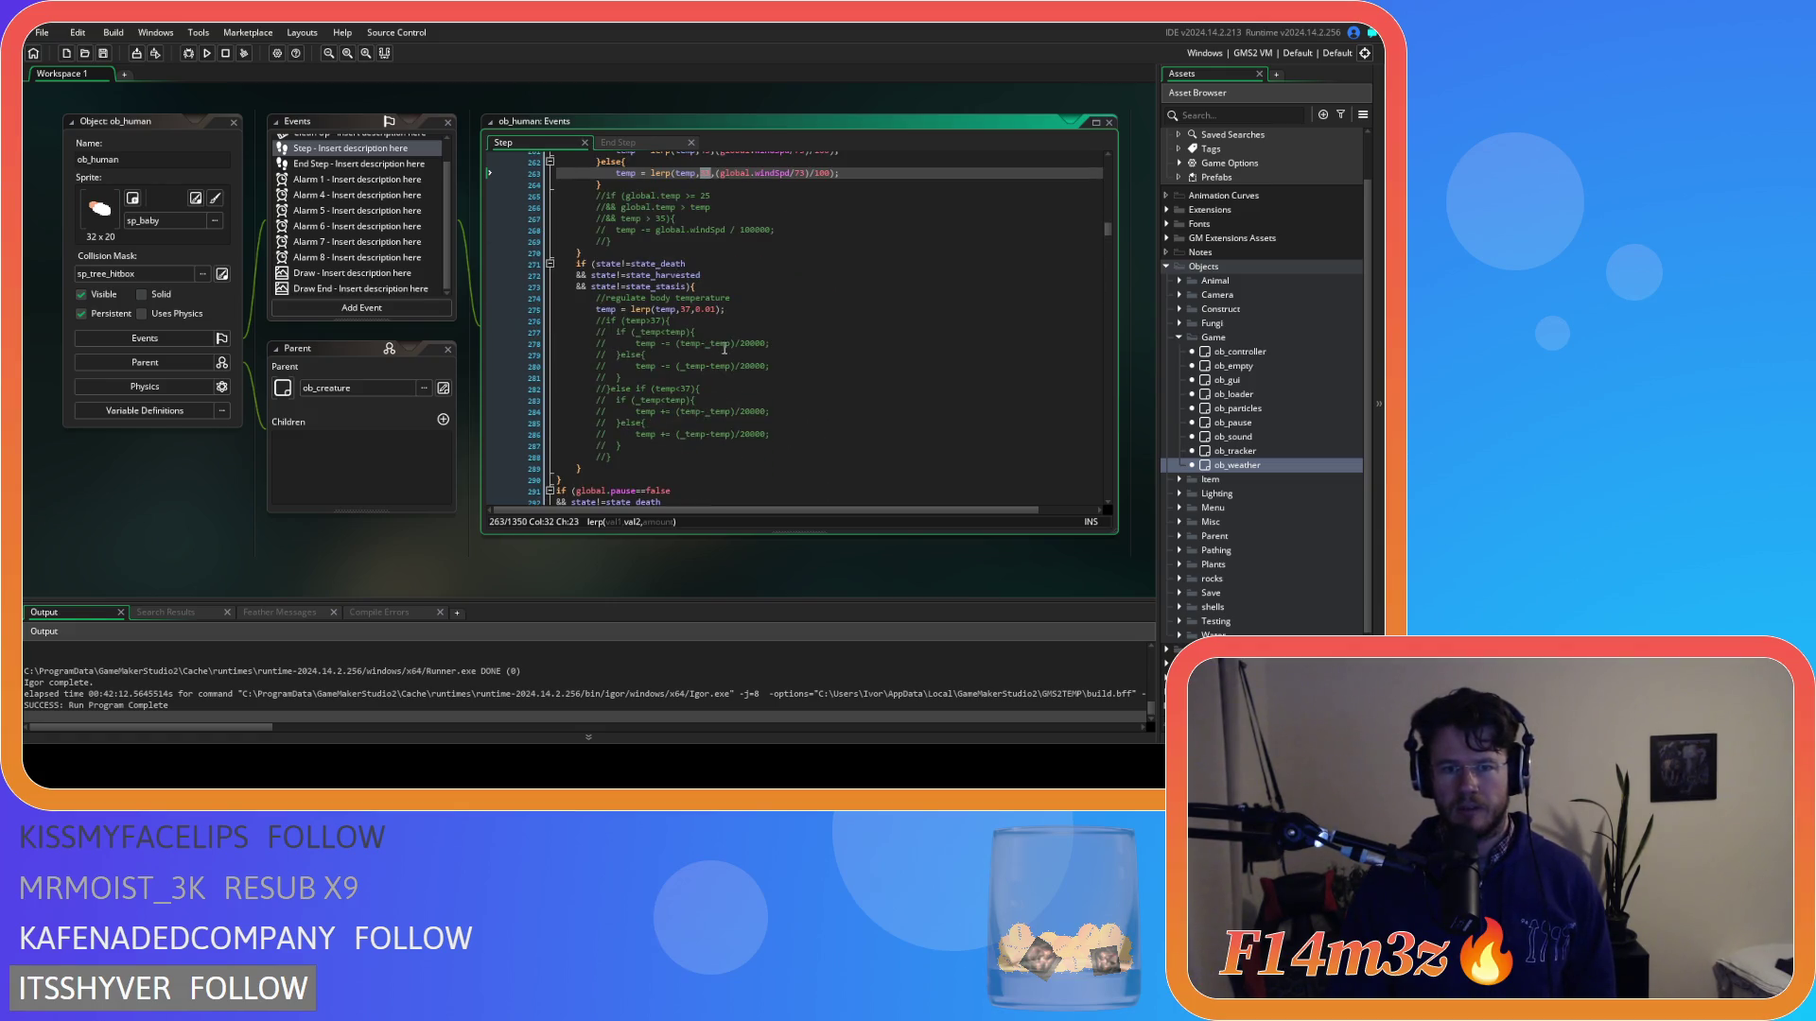
Check the lerp(temp,37,0.01) body-temperature line on line 275, then build and run with F5.
left_click(747, 310)
scroll(761, 333, "up", 2)
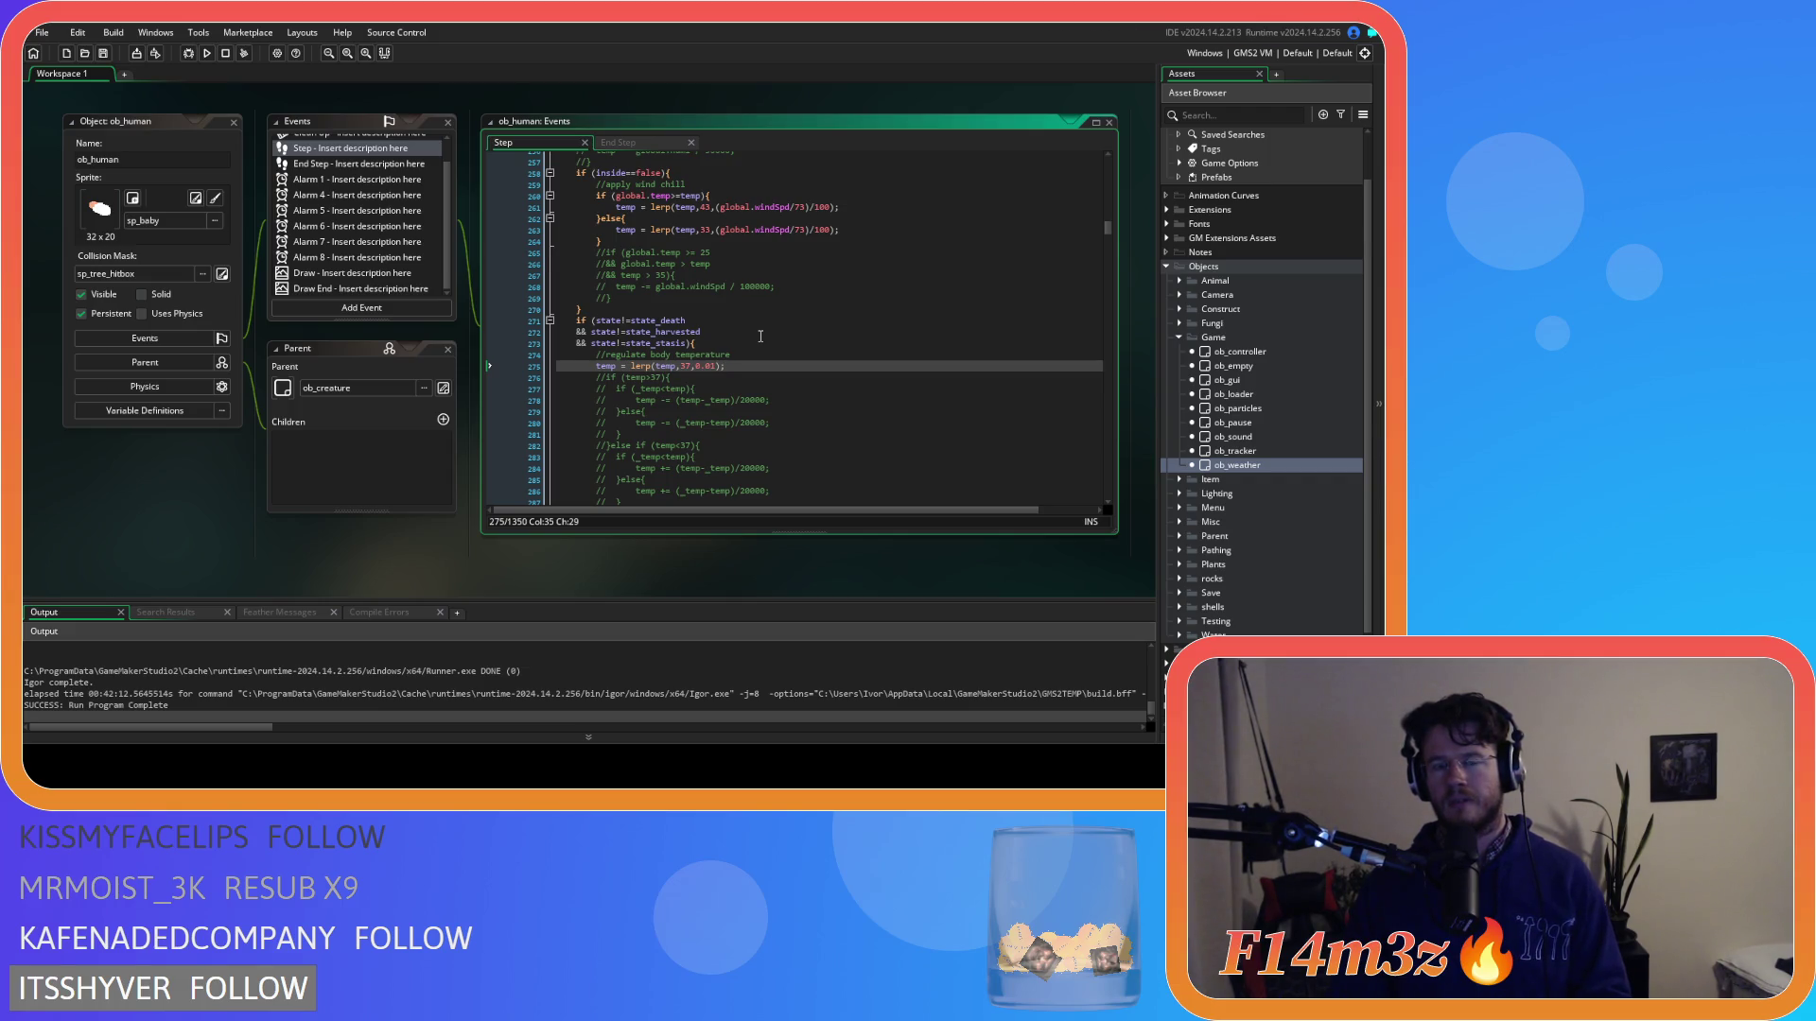
scroll(760, 336, "up", 2)
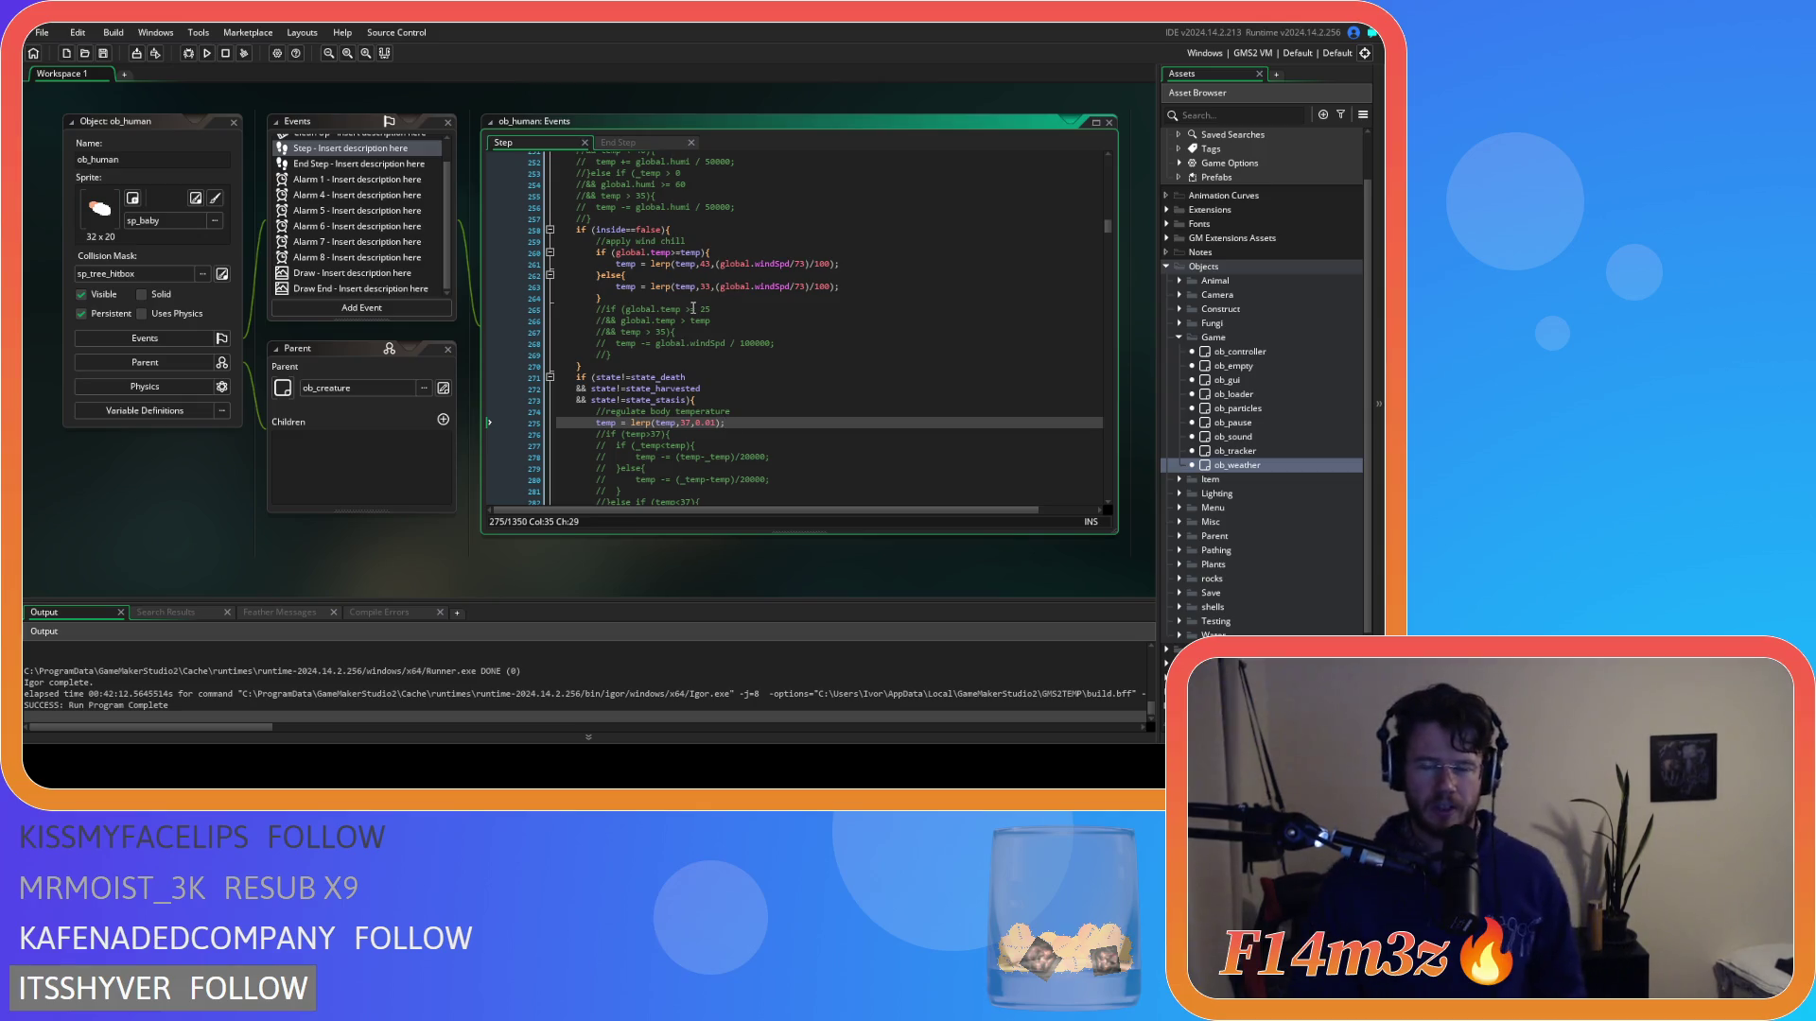
key("Up")
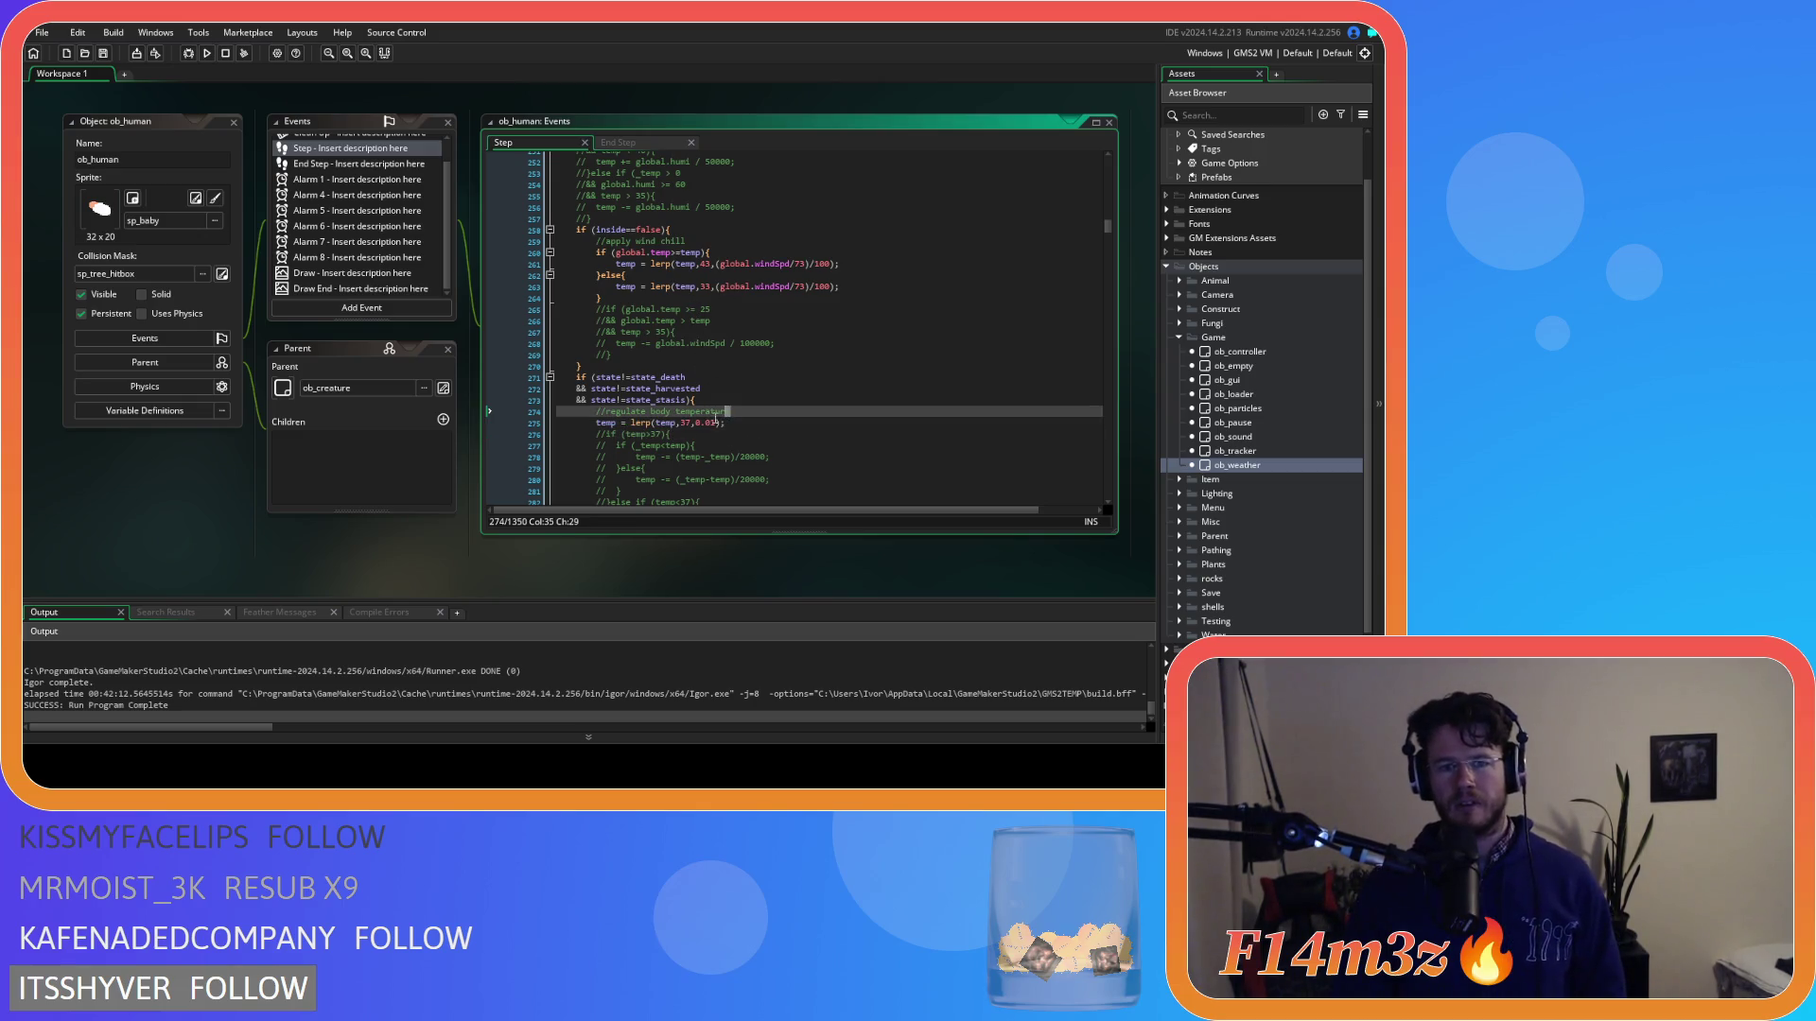
left_click_drag(659, 423, 724, 422)
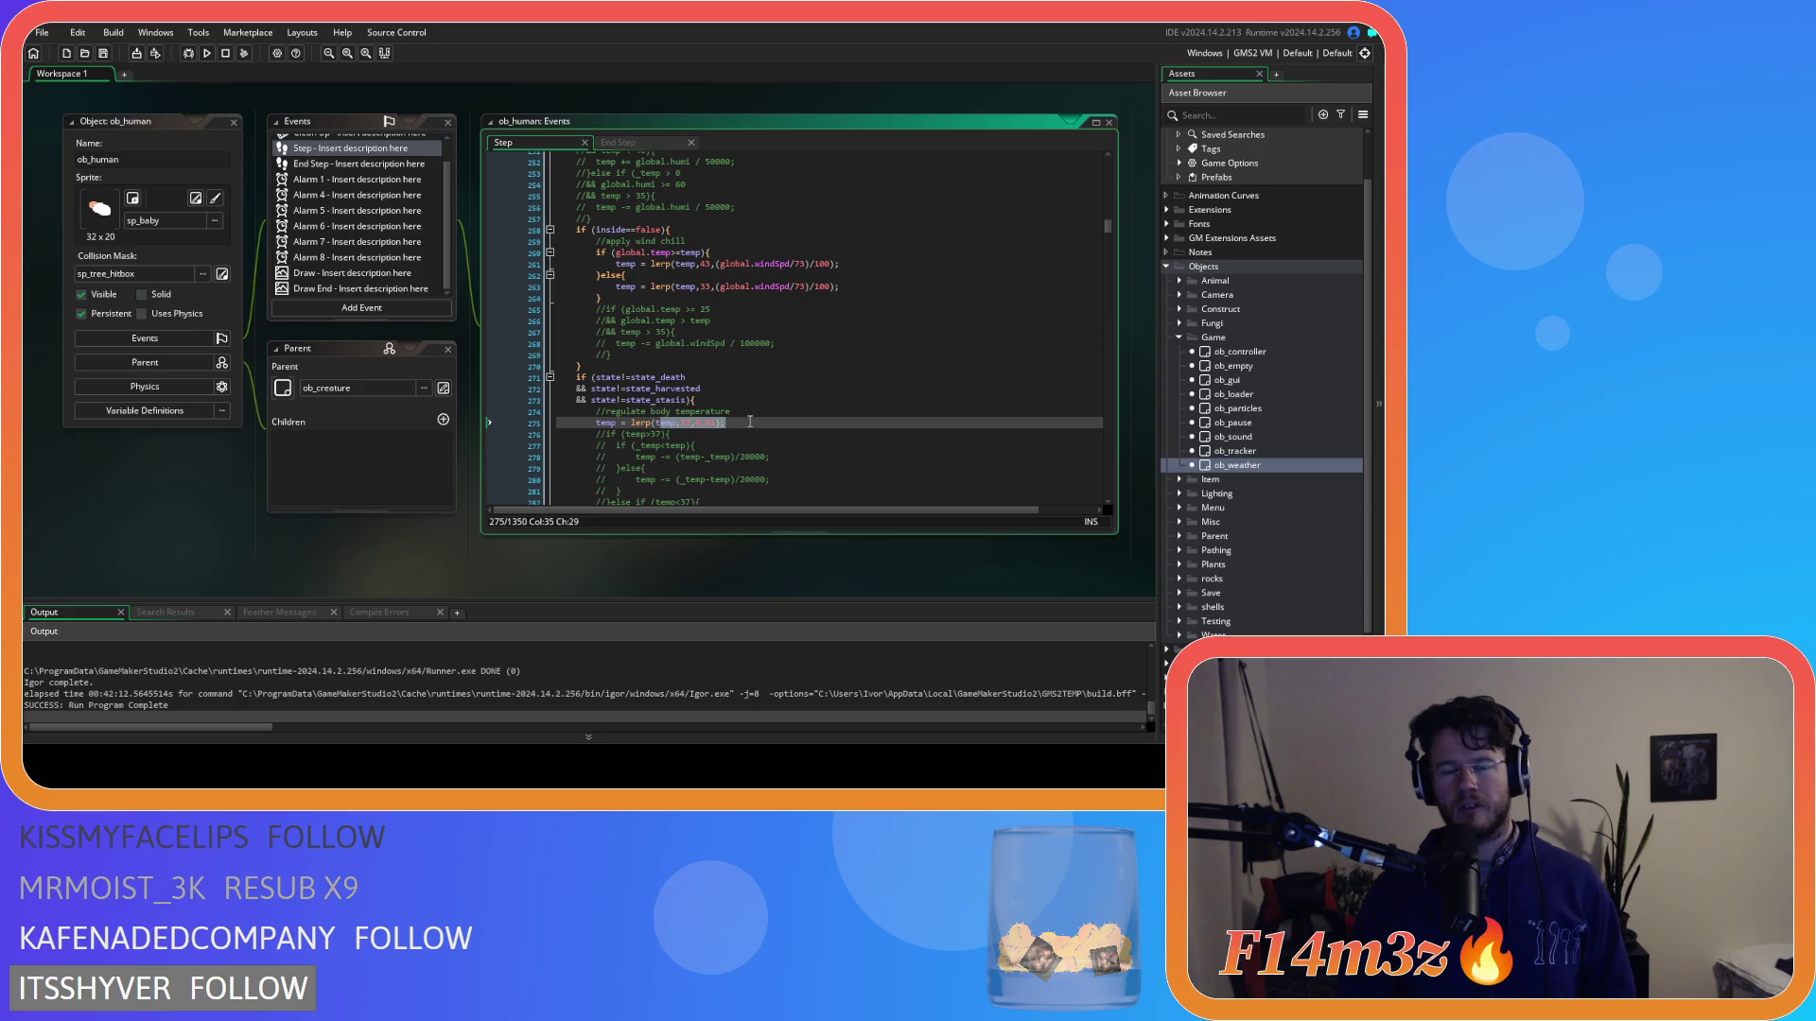
scroll(749, 421, "down", 3)
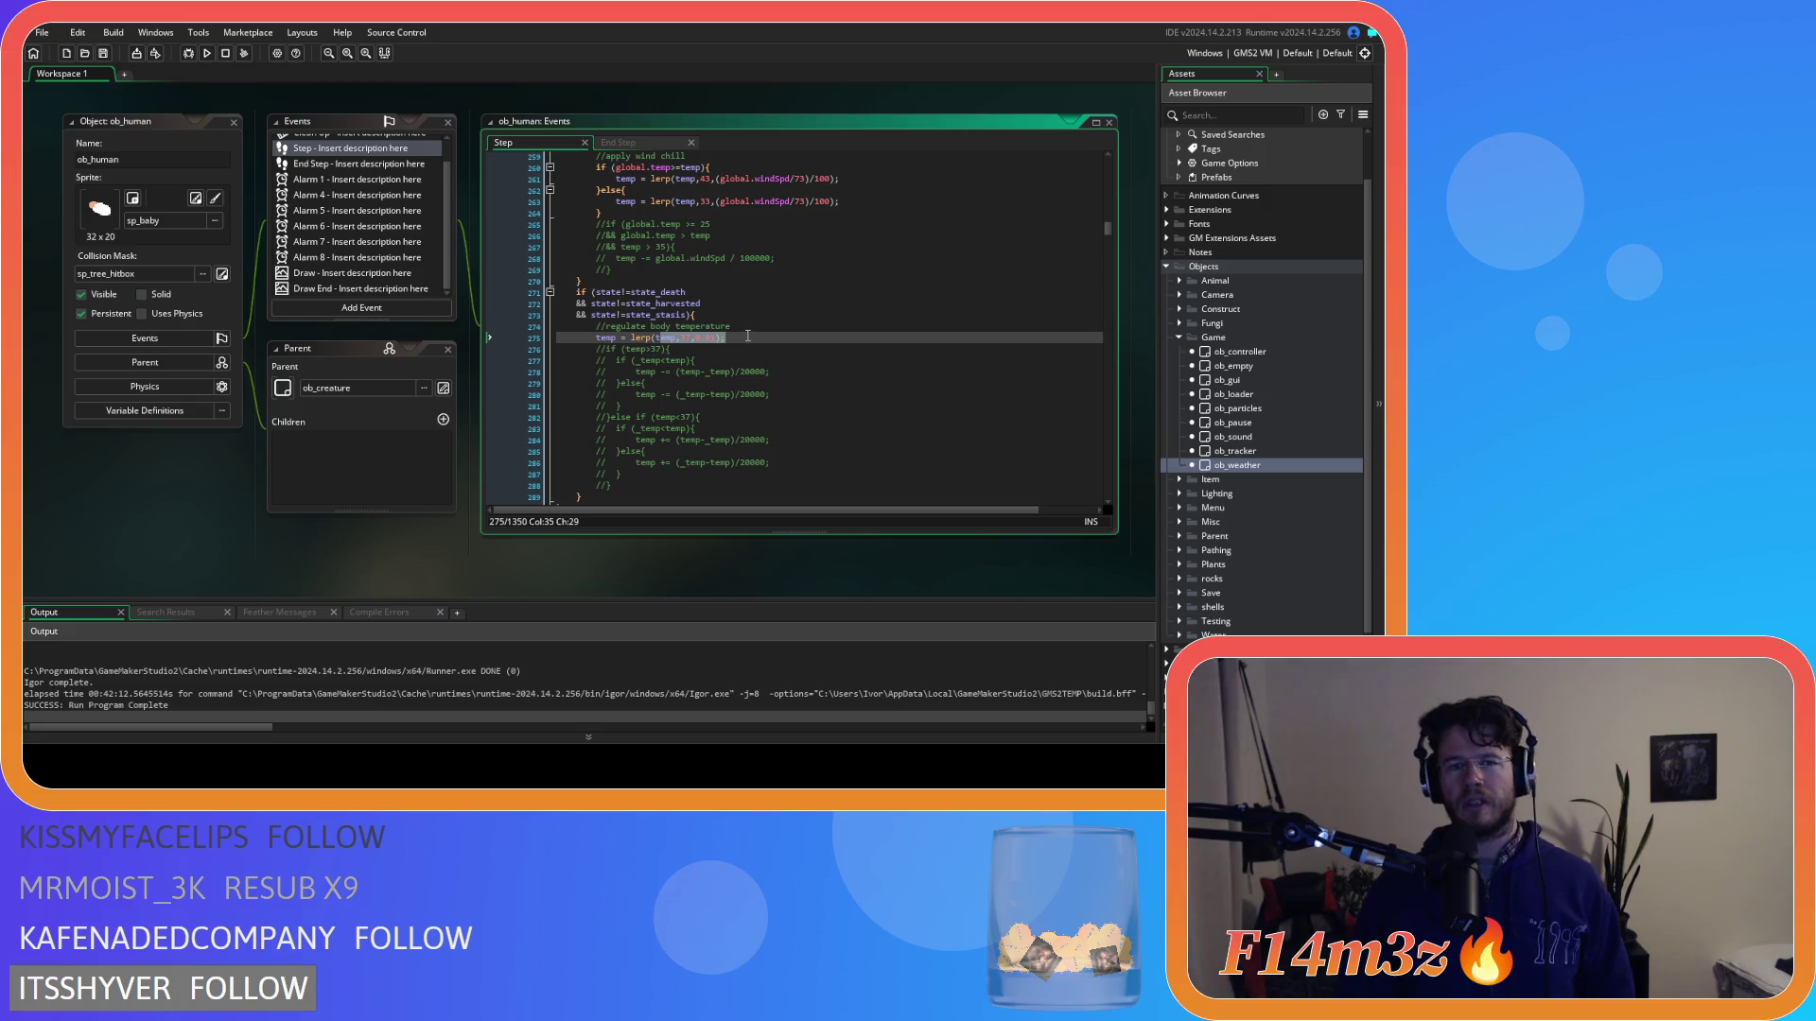
scroll(738, 284, "up", 10)
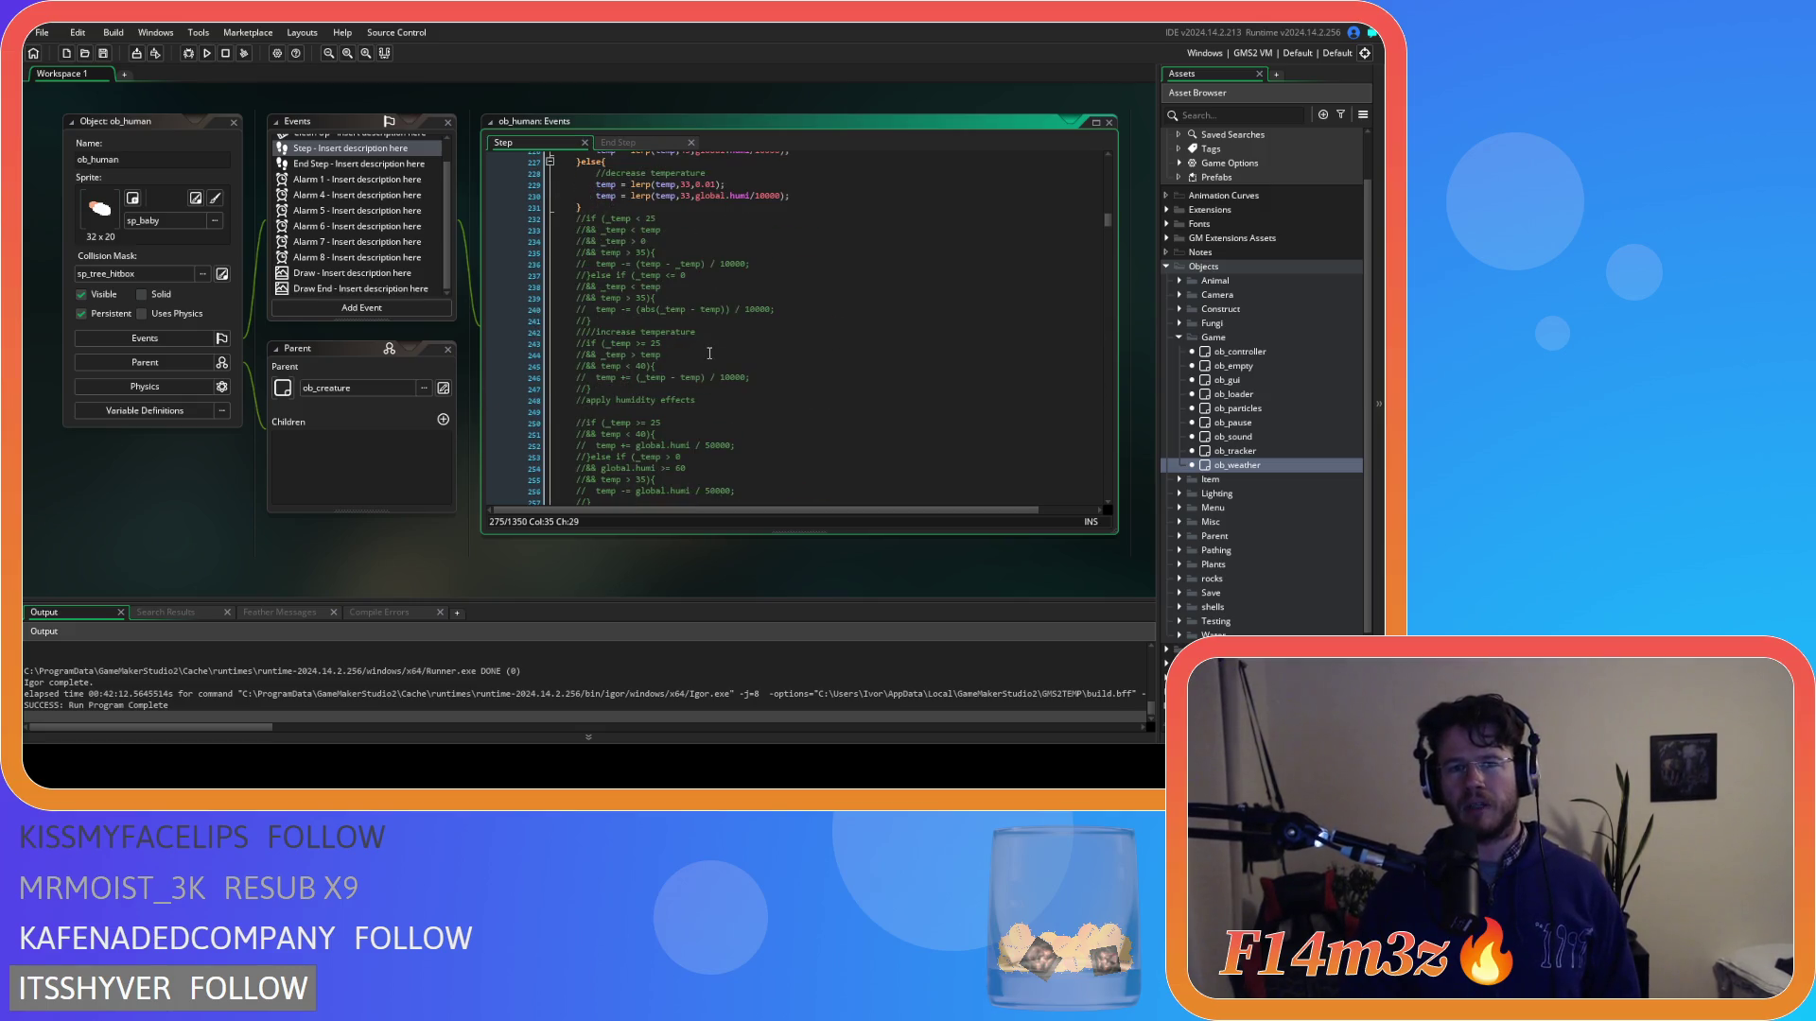
scroll(709, 353, "down", 7)
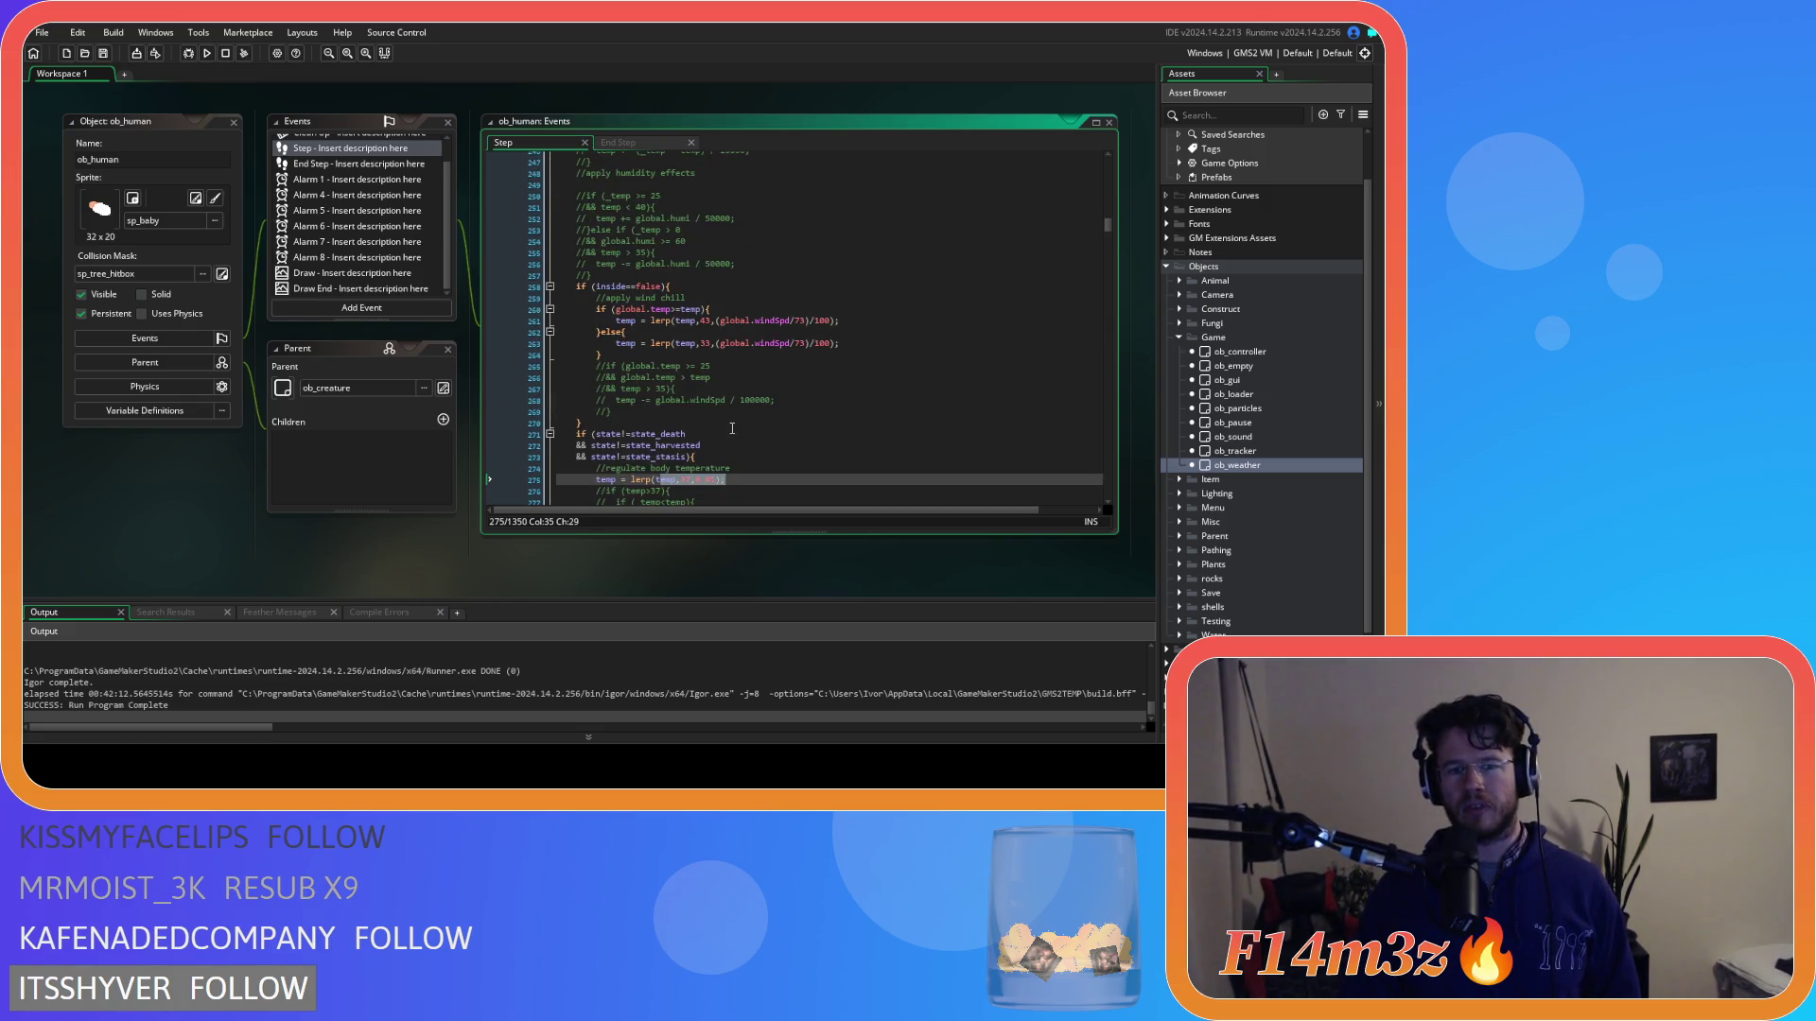
scroll(747, 435, "down", 3)
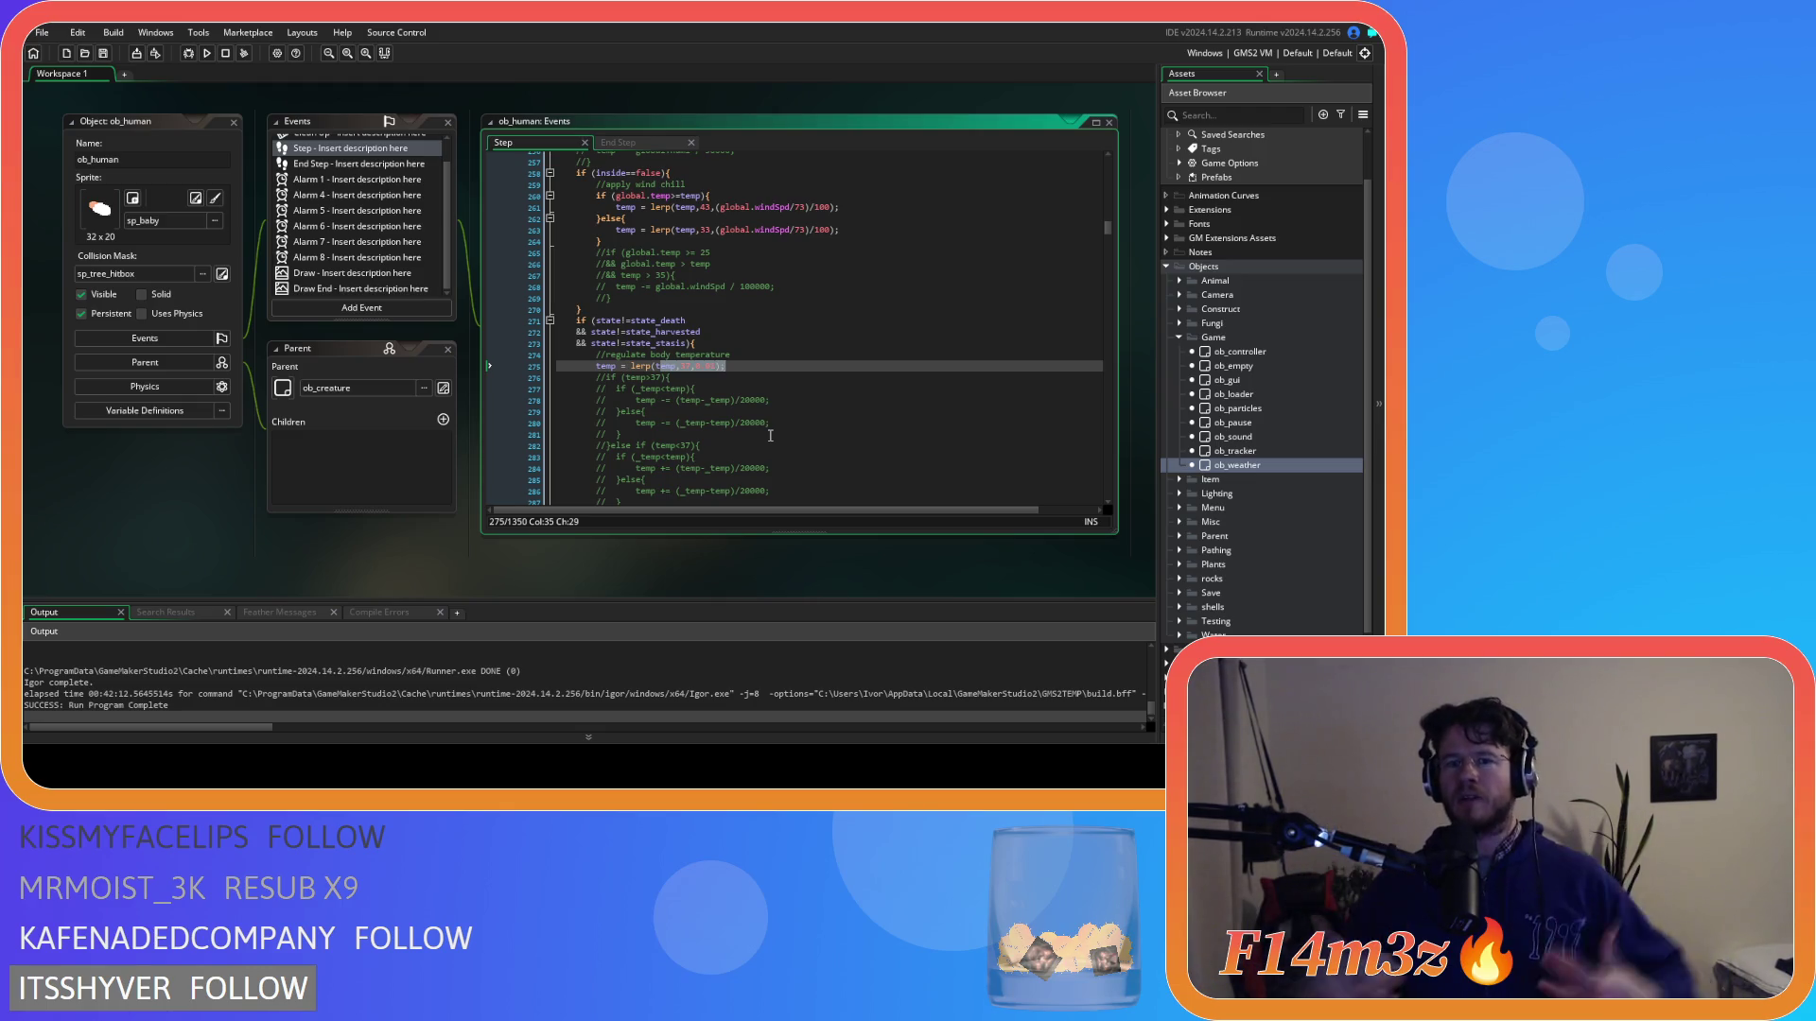
left_click(799, 367)
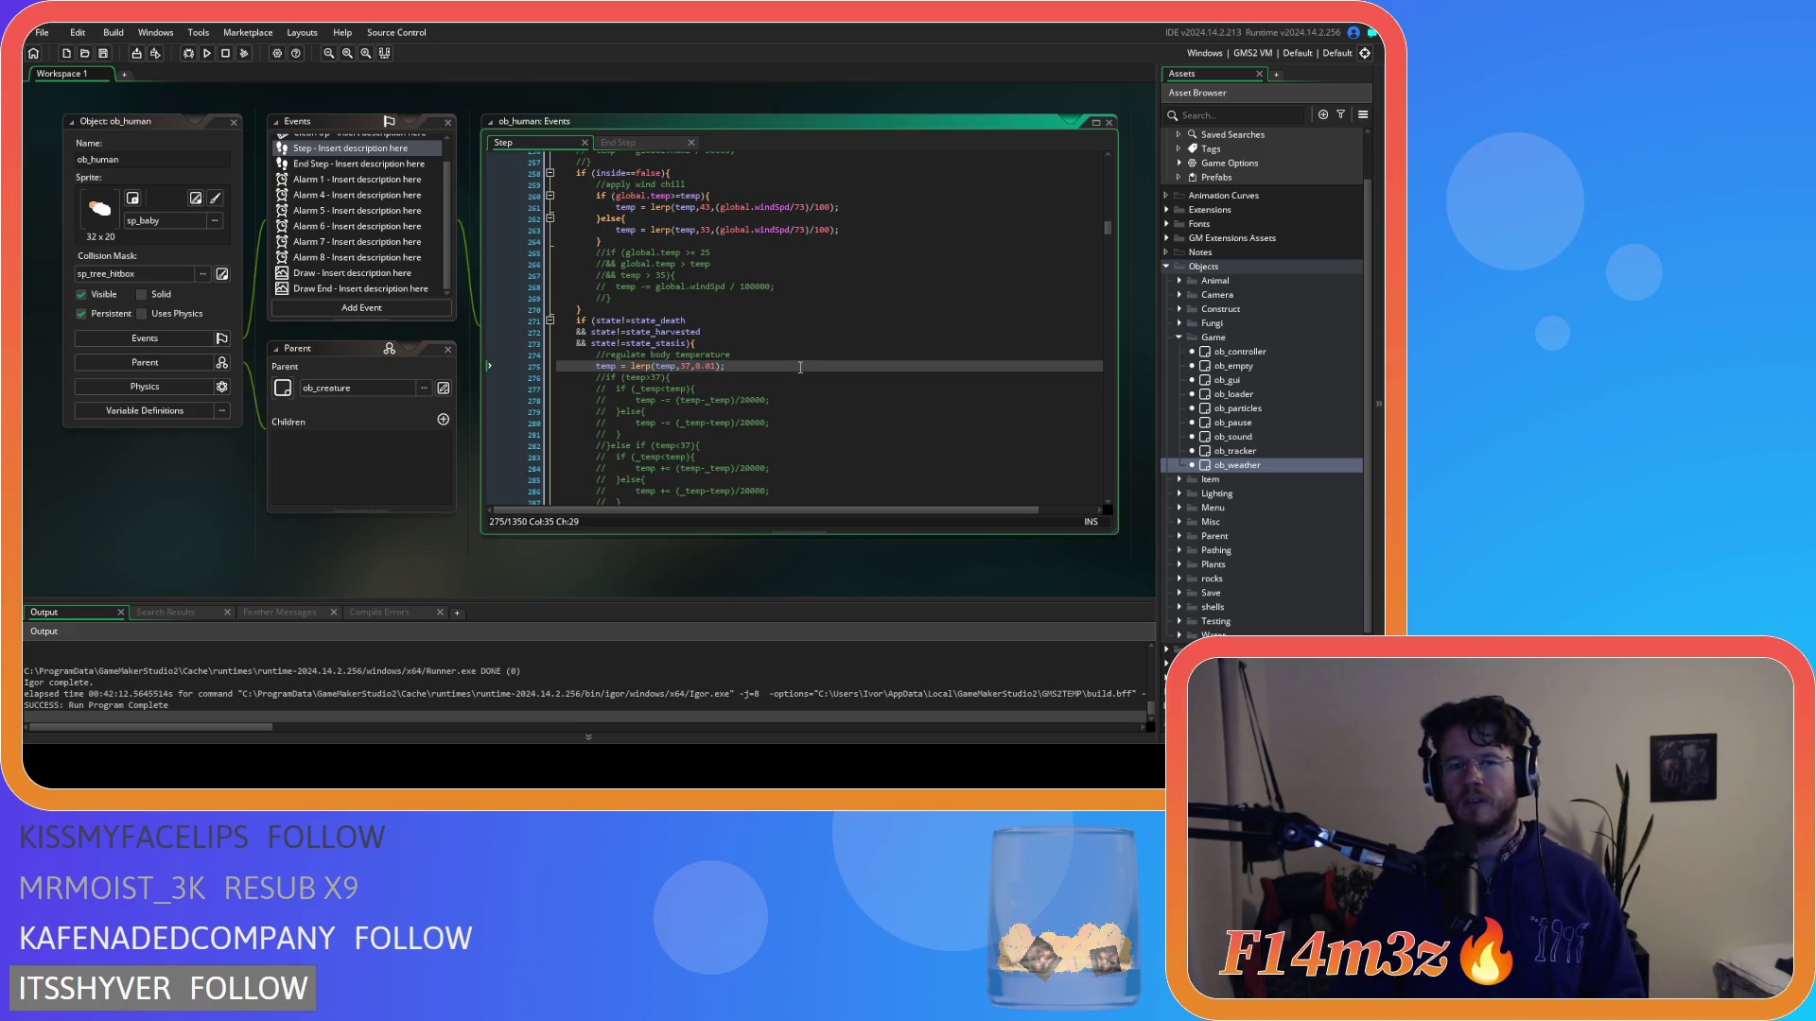
scroll(800, 366, "up", 13)
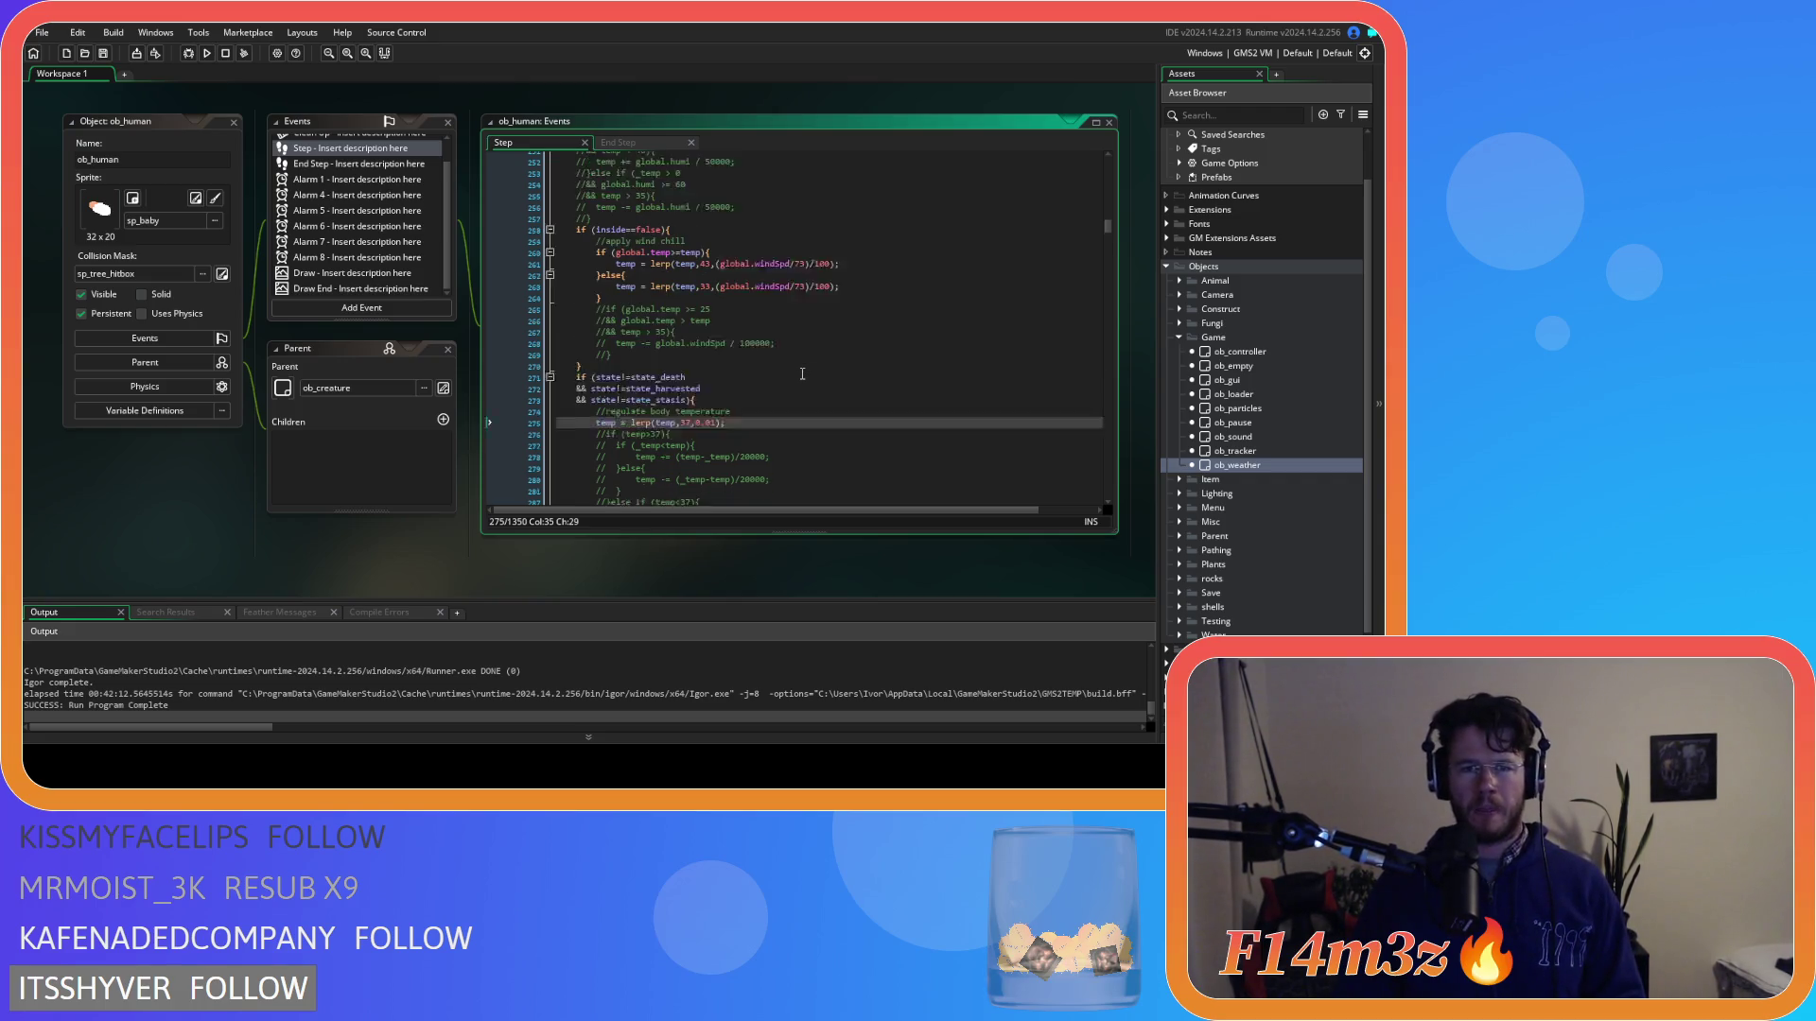
scroll(810, 378, "down", 10)
scroll(811, 379, "down", 7)
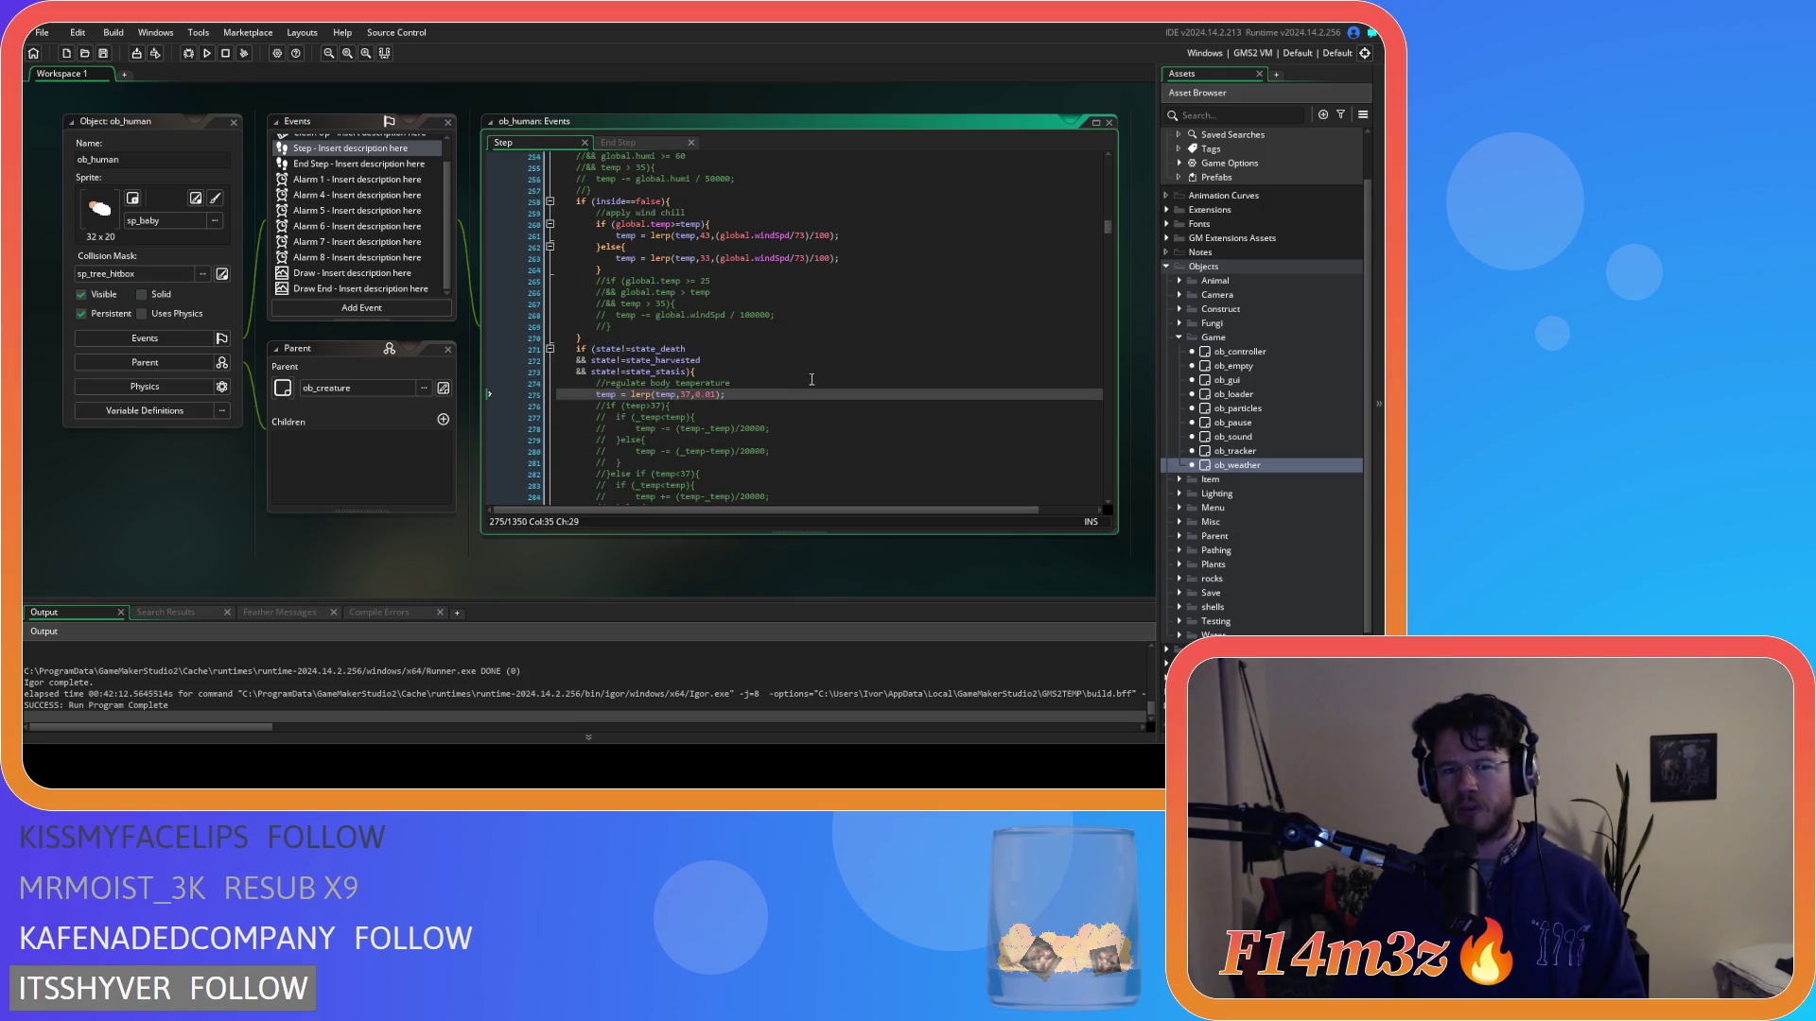
key("F5")
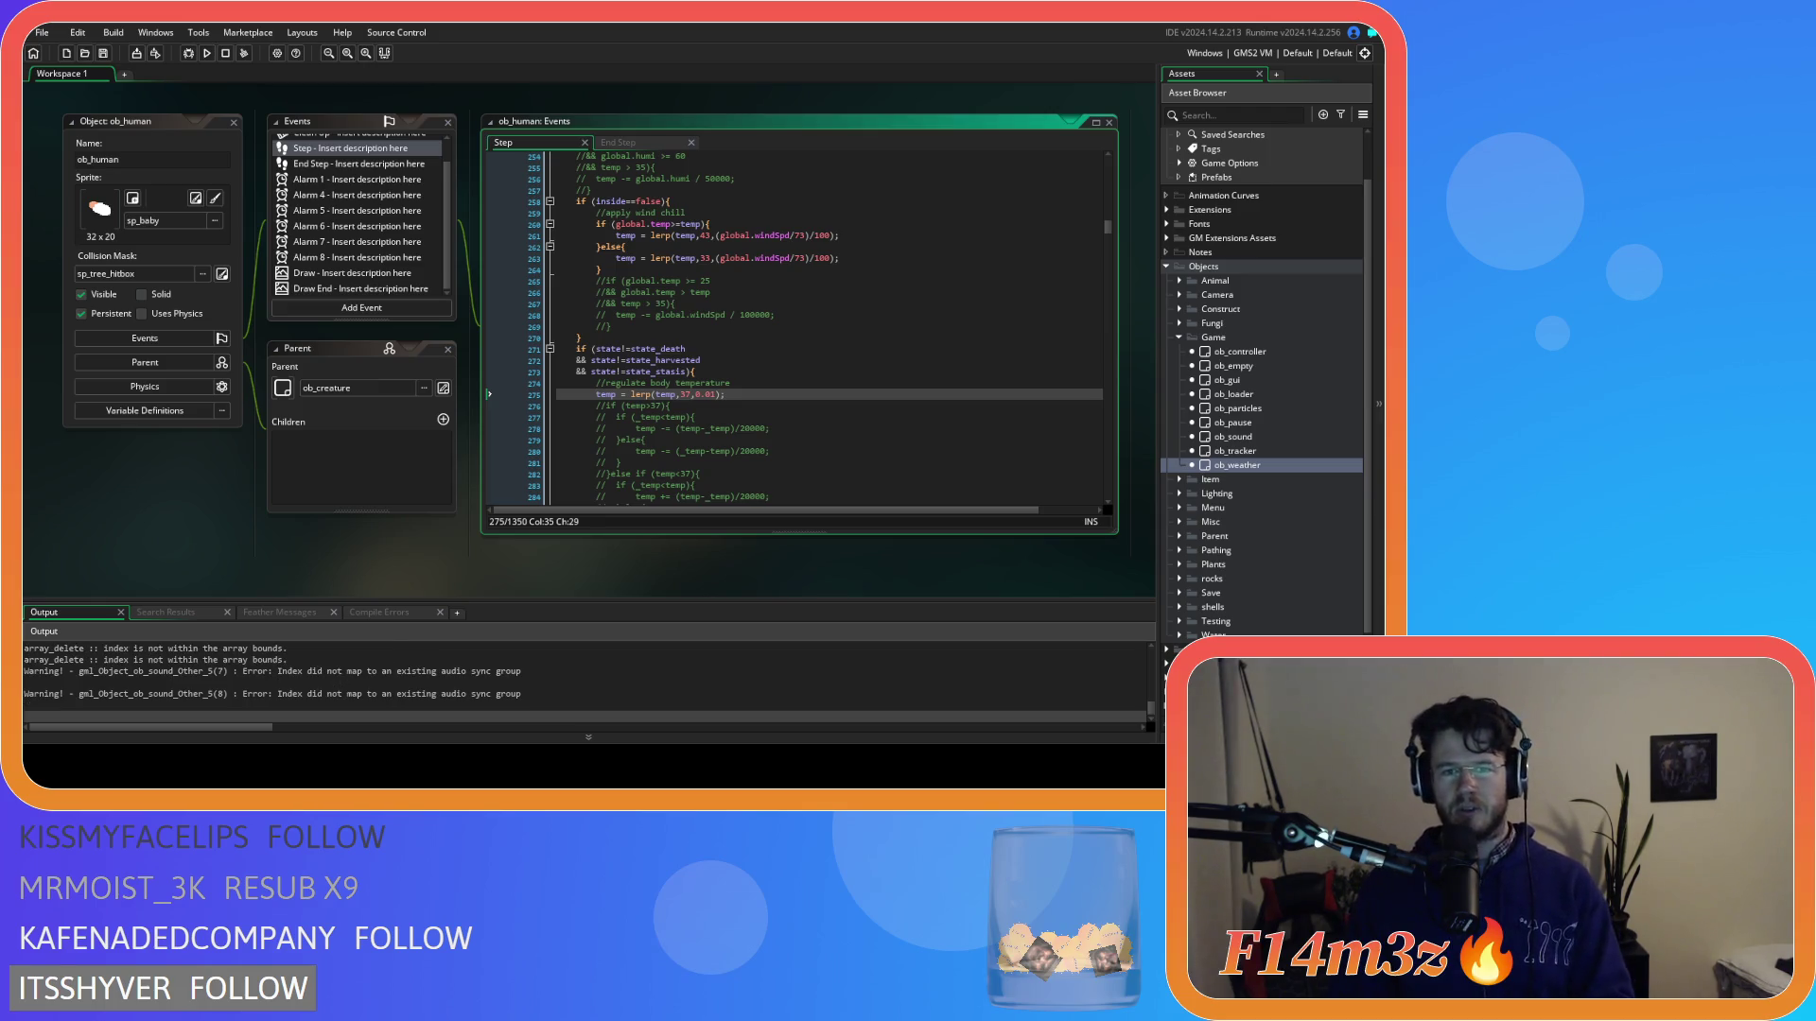
After the test run completes, return to the body temperature line in ob_human's Step code.
left_click(754, 386)
left_click(763, 391)
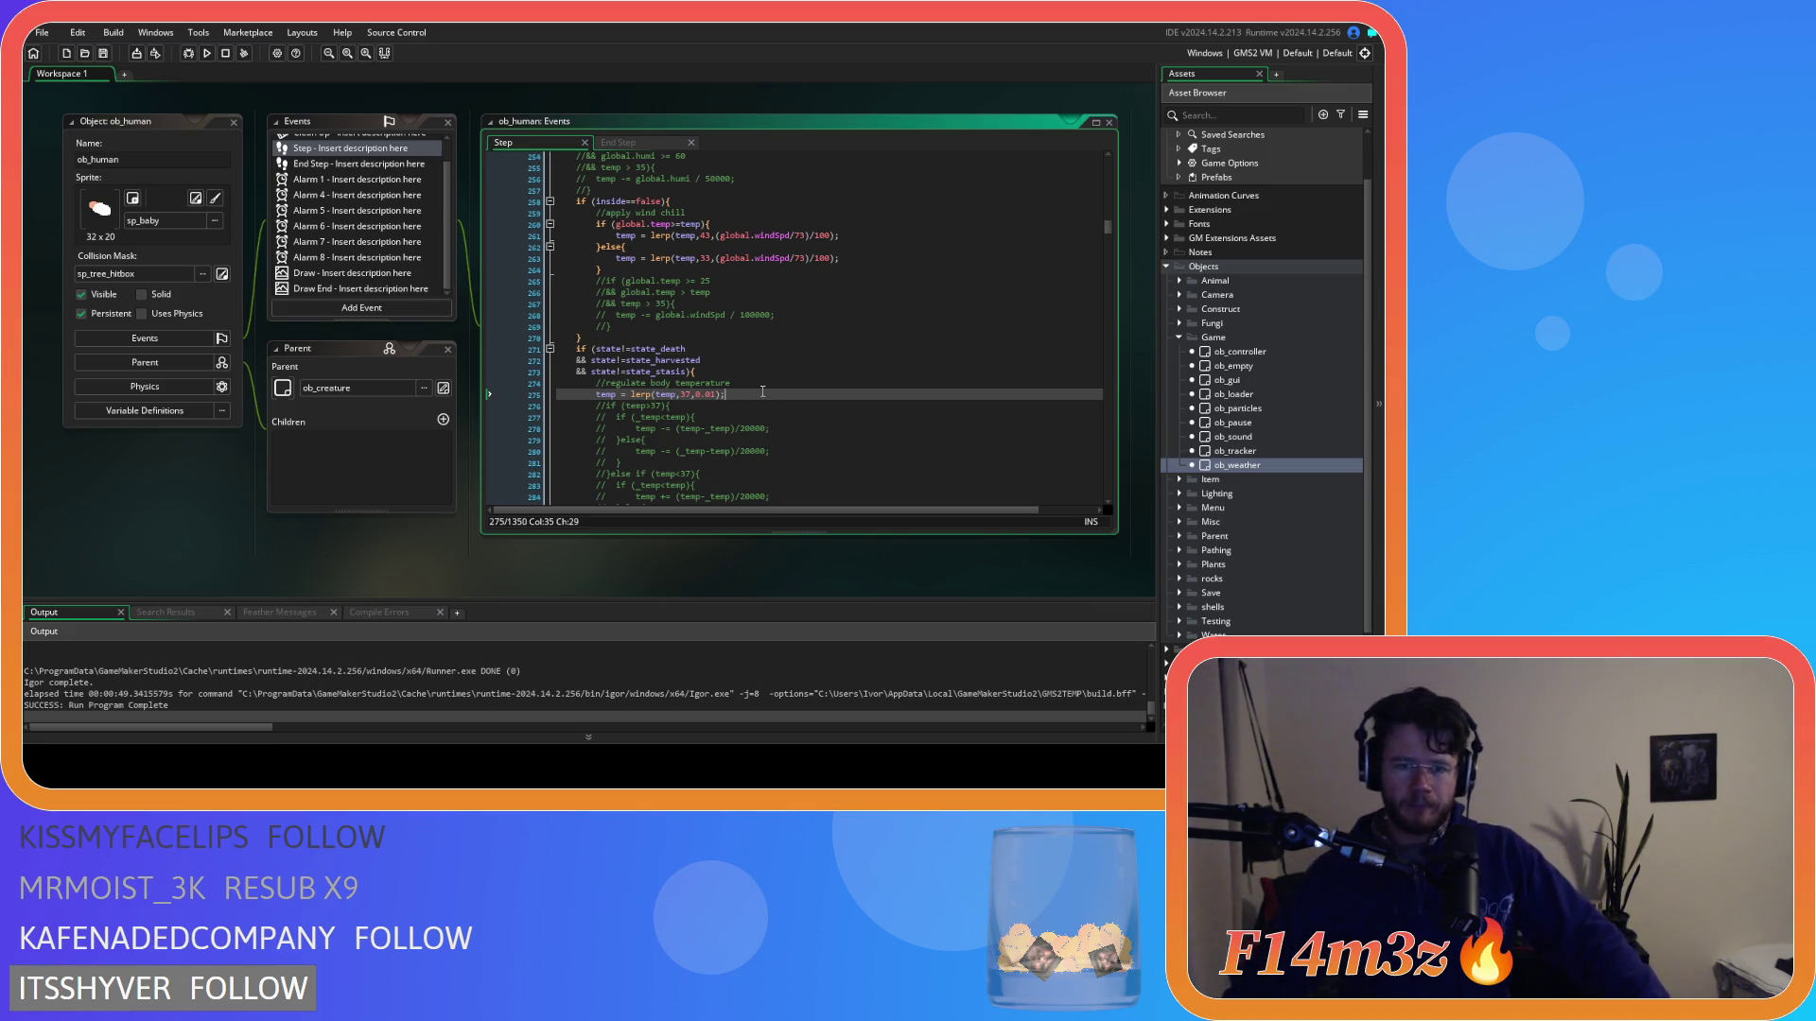
left_click(847, 247)
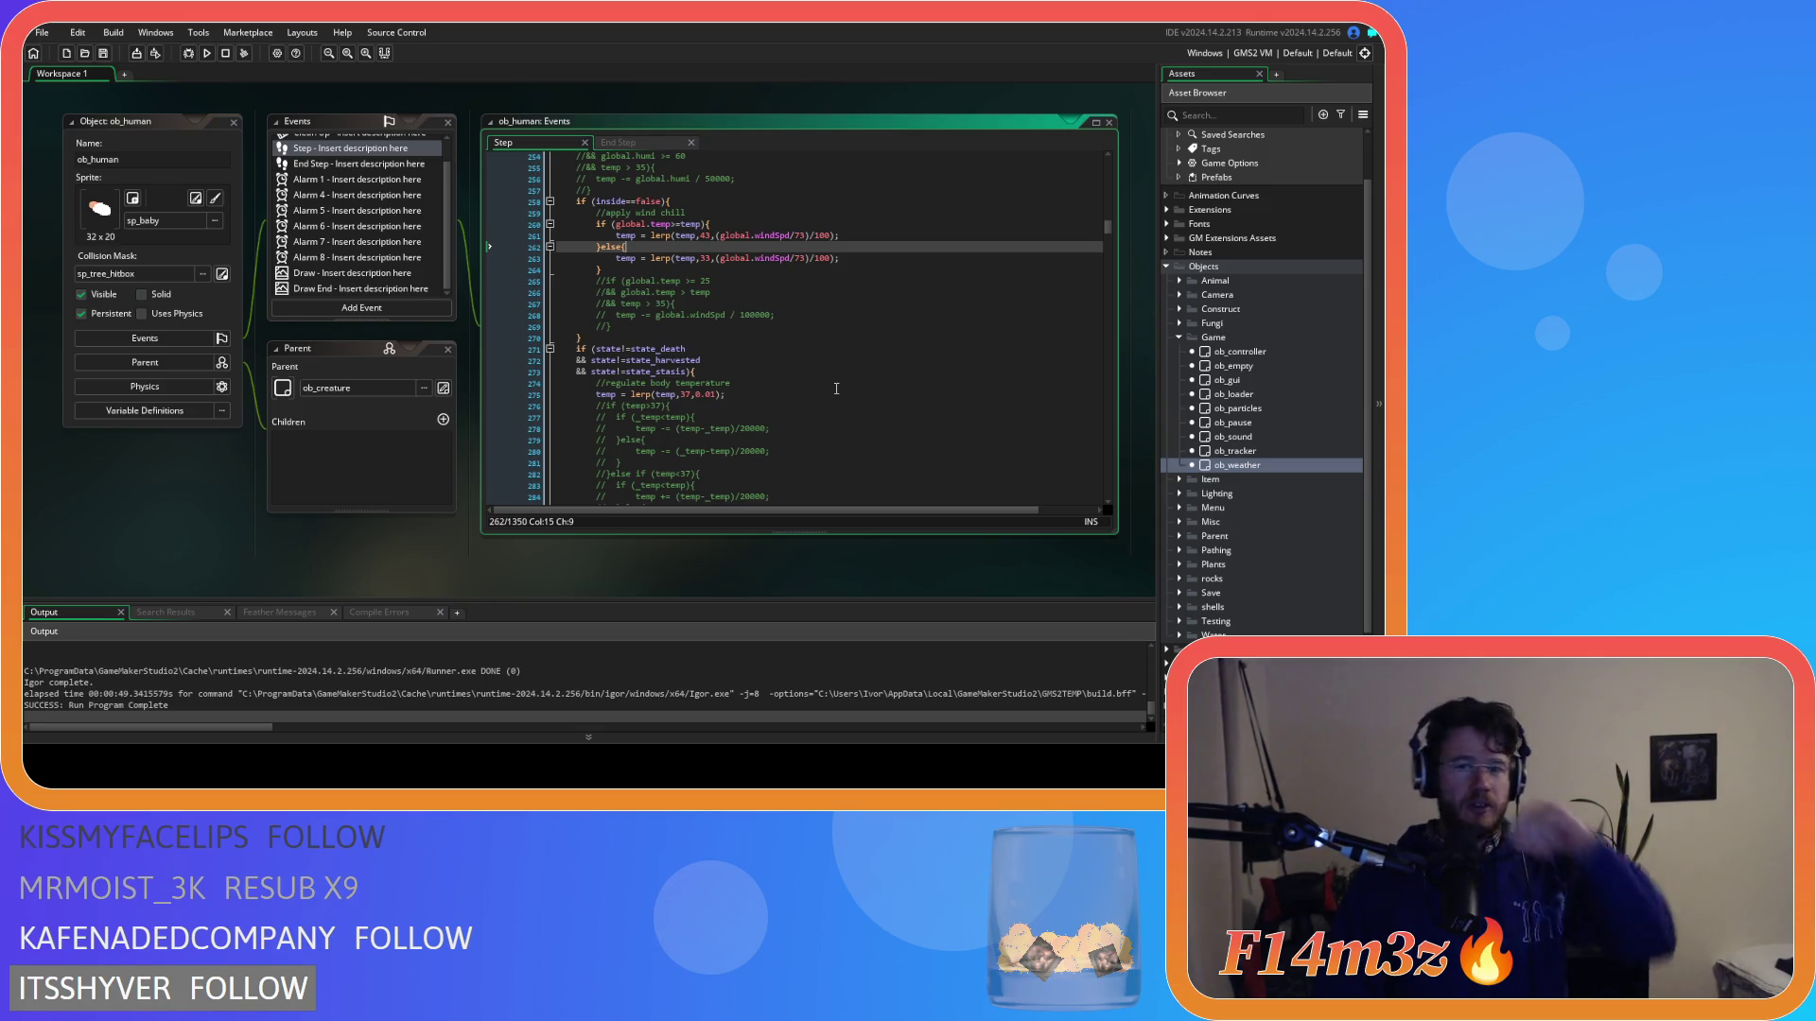
scroll(836, 389, "down", 5)
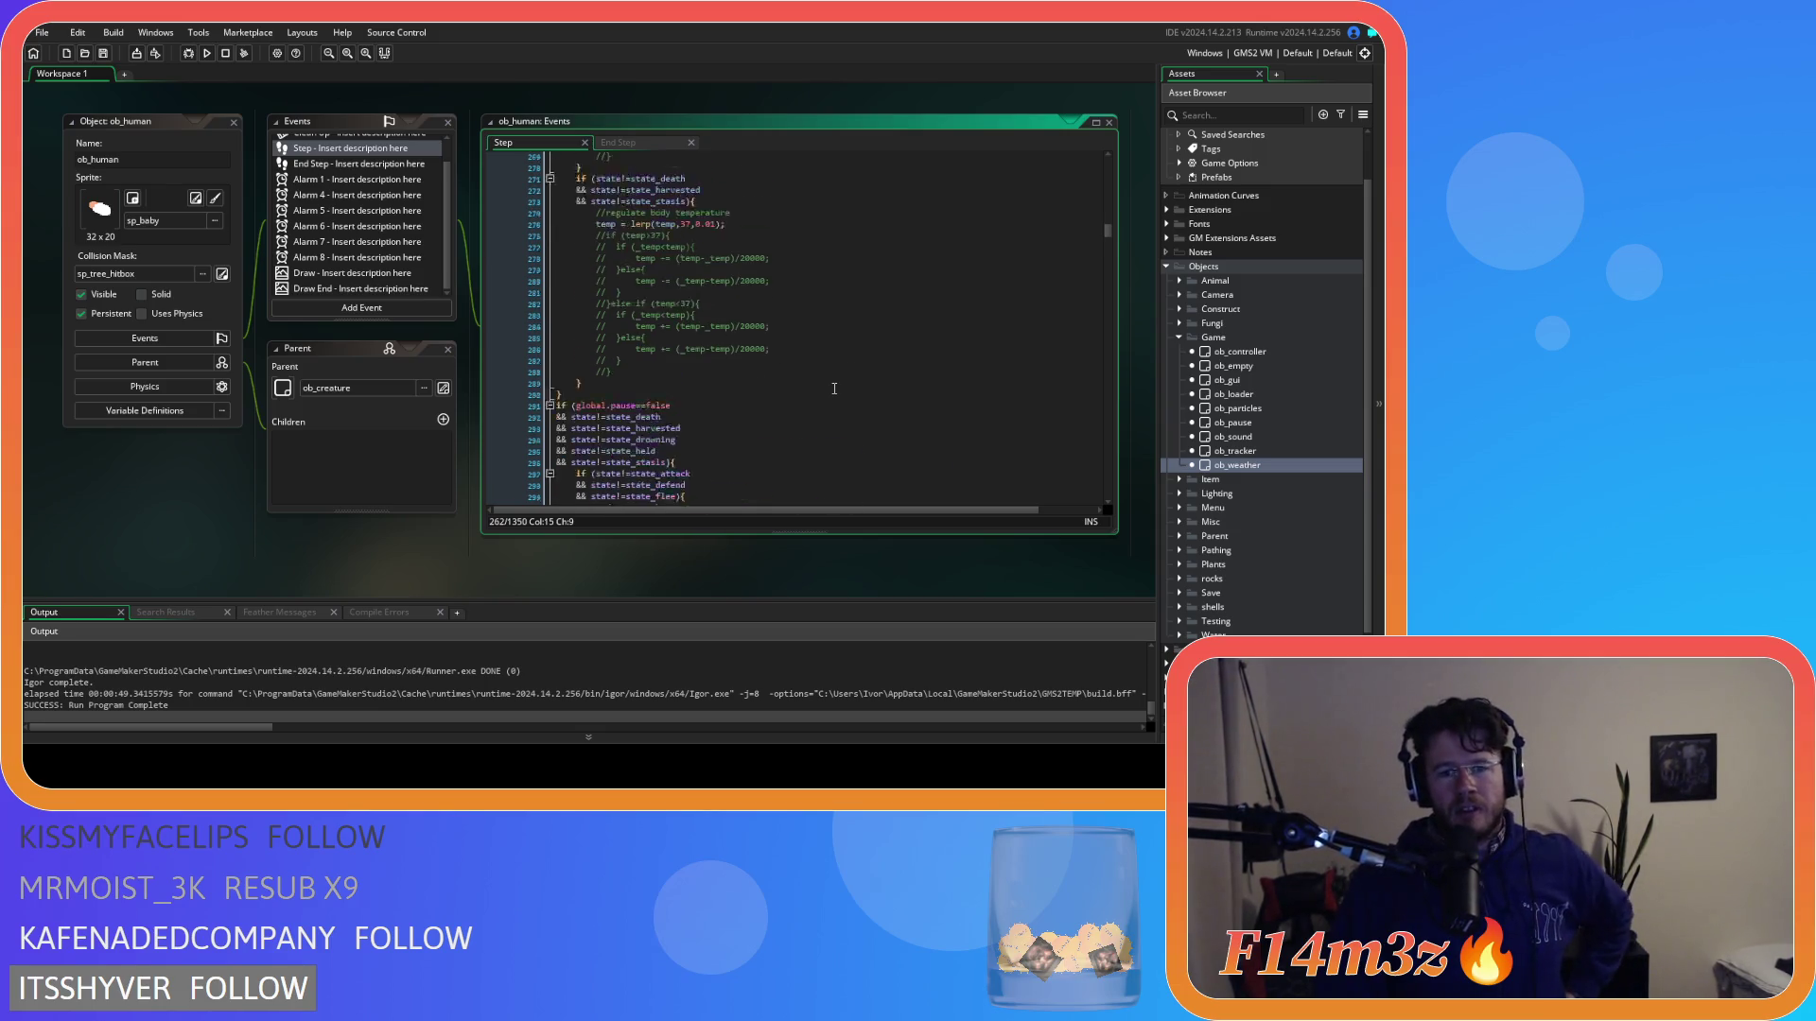
scroll(834, 389, "up", 2)
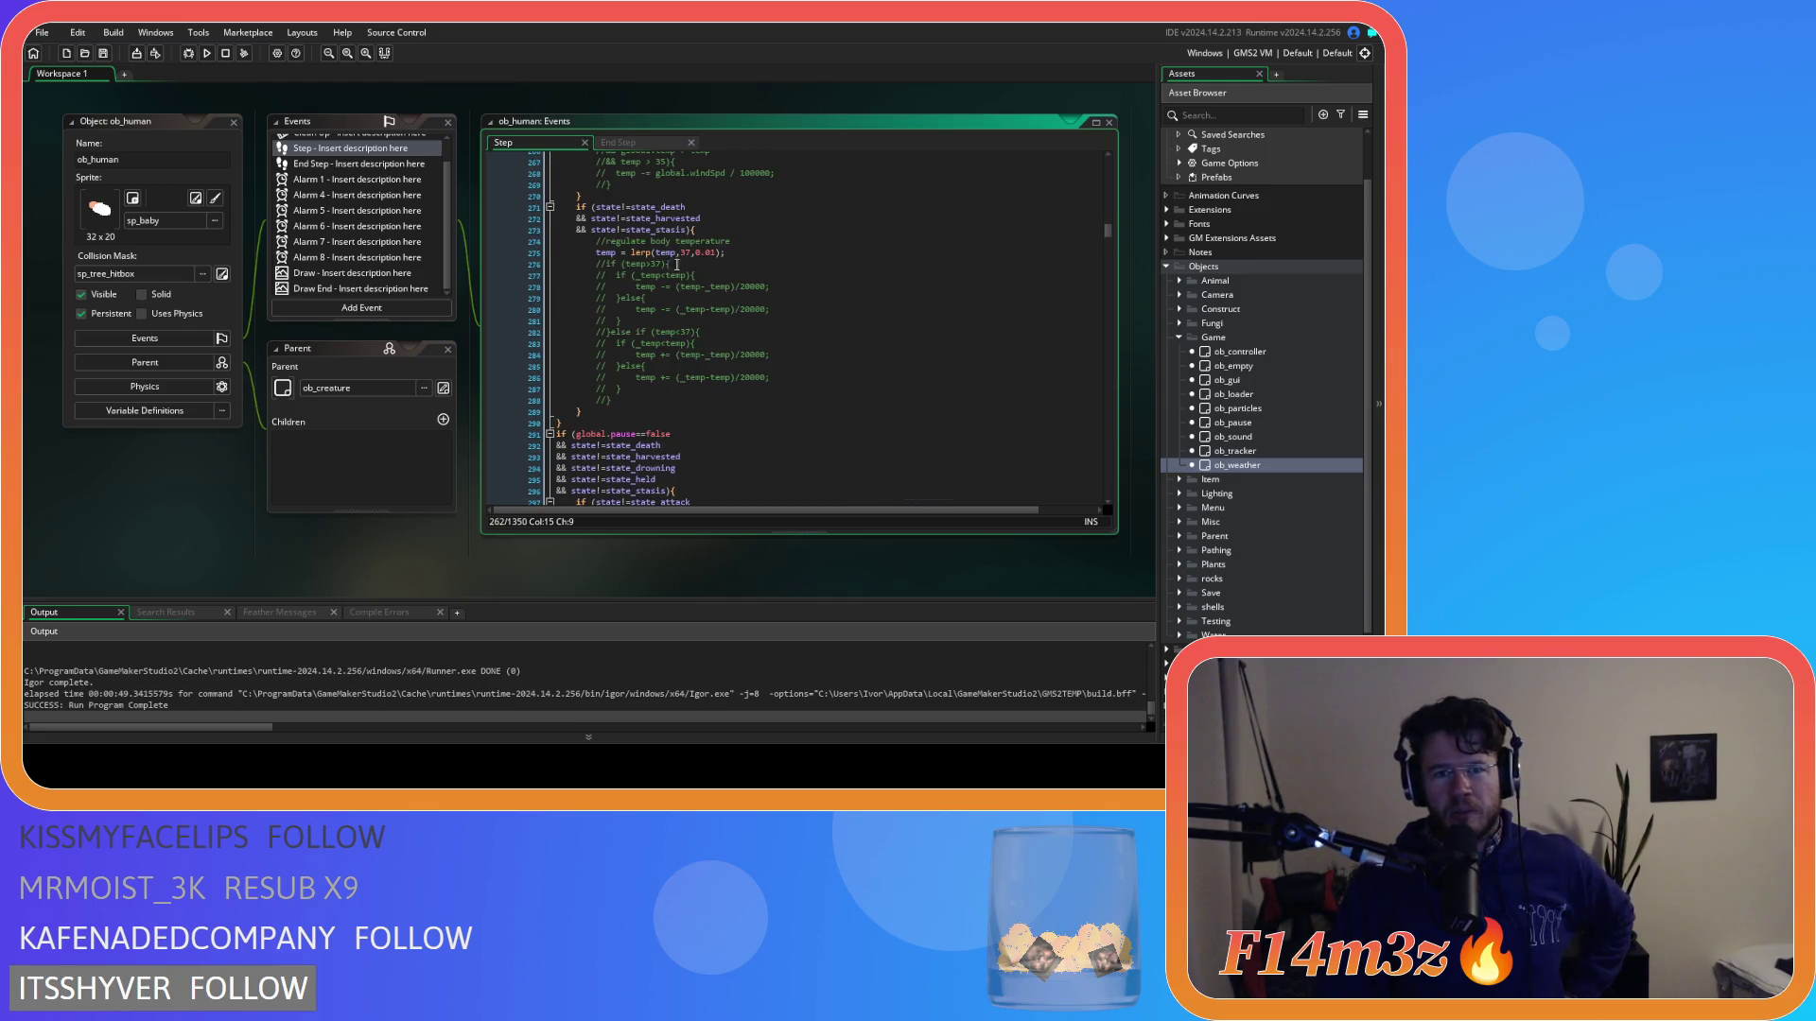
scroll(711, 274, "up", 2)
double_click(716, 310)
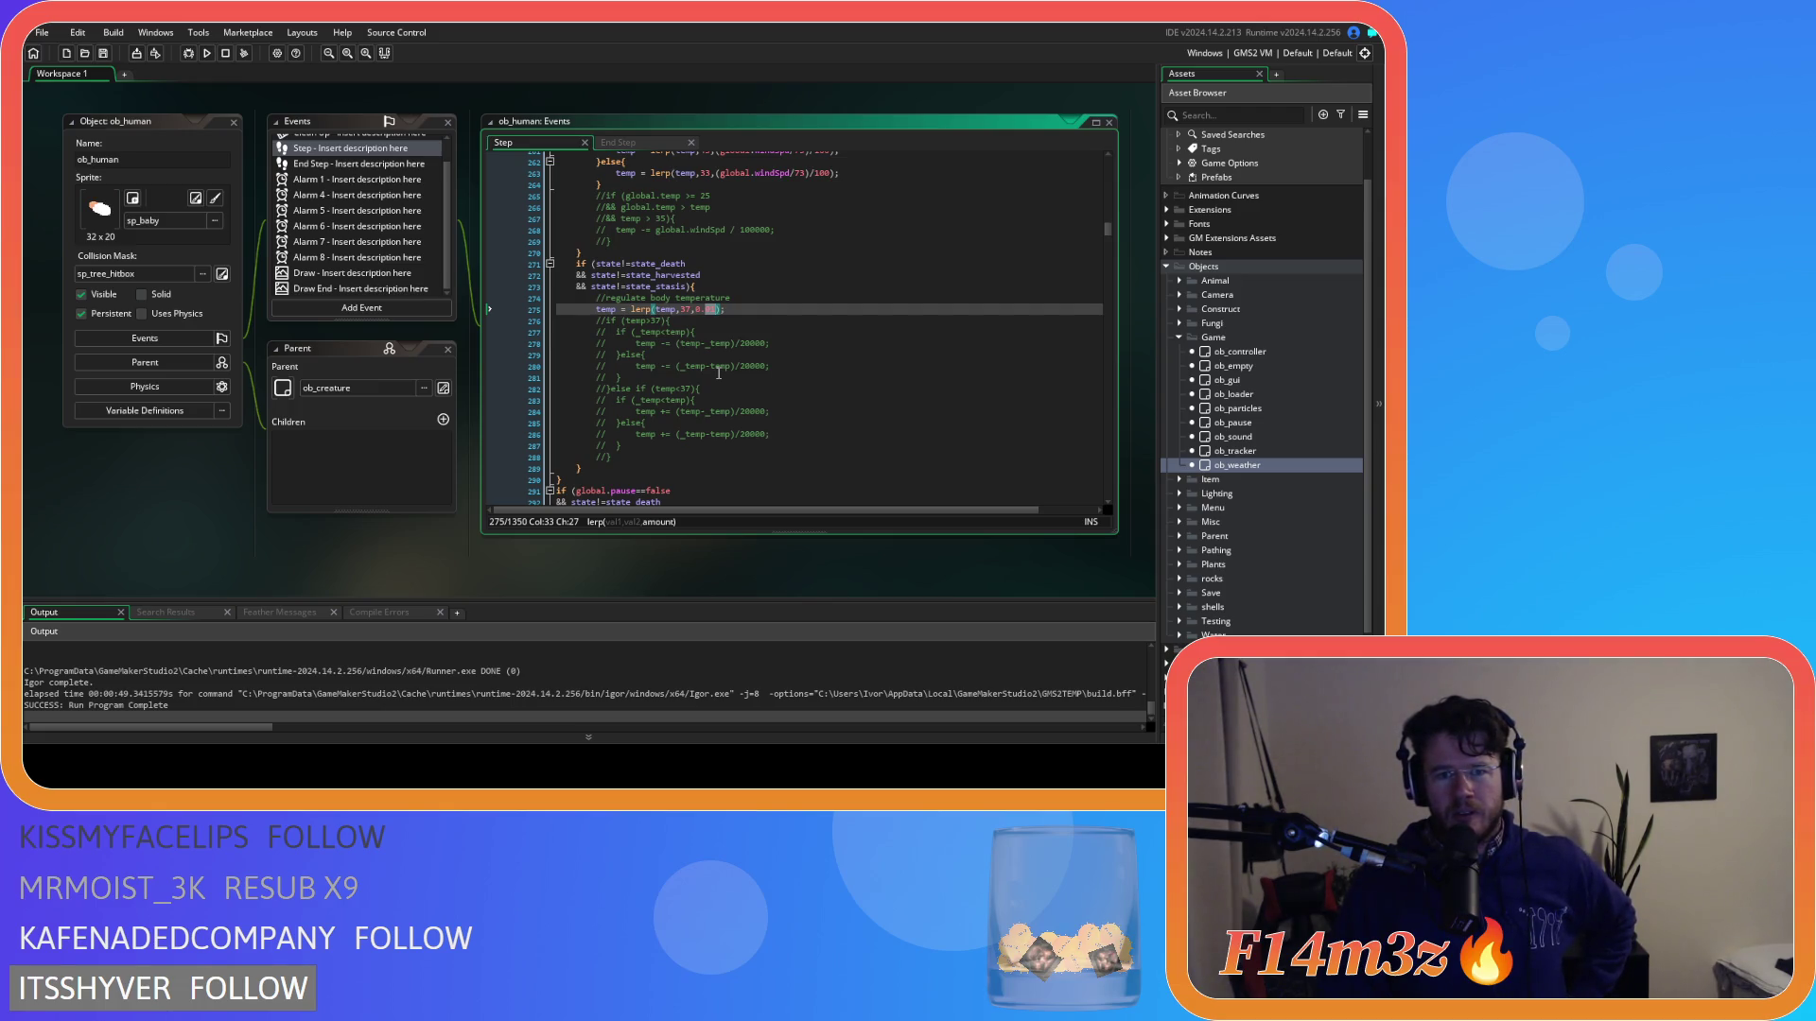
scroll(719, 374, "up", 7)
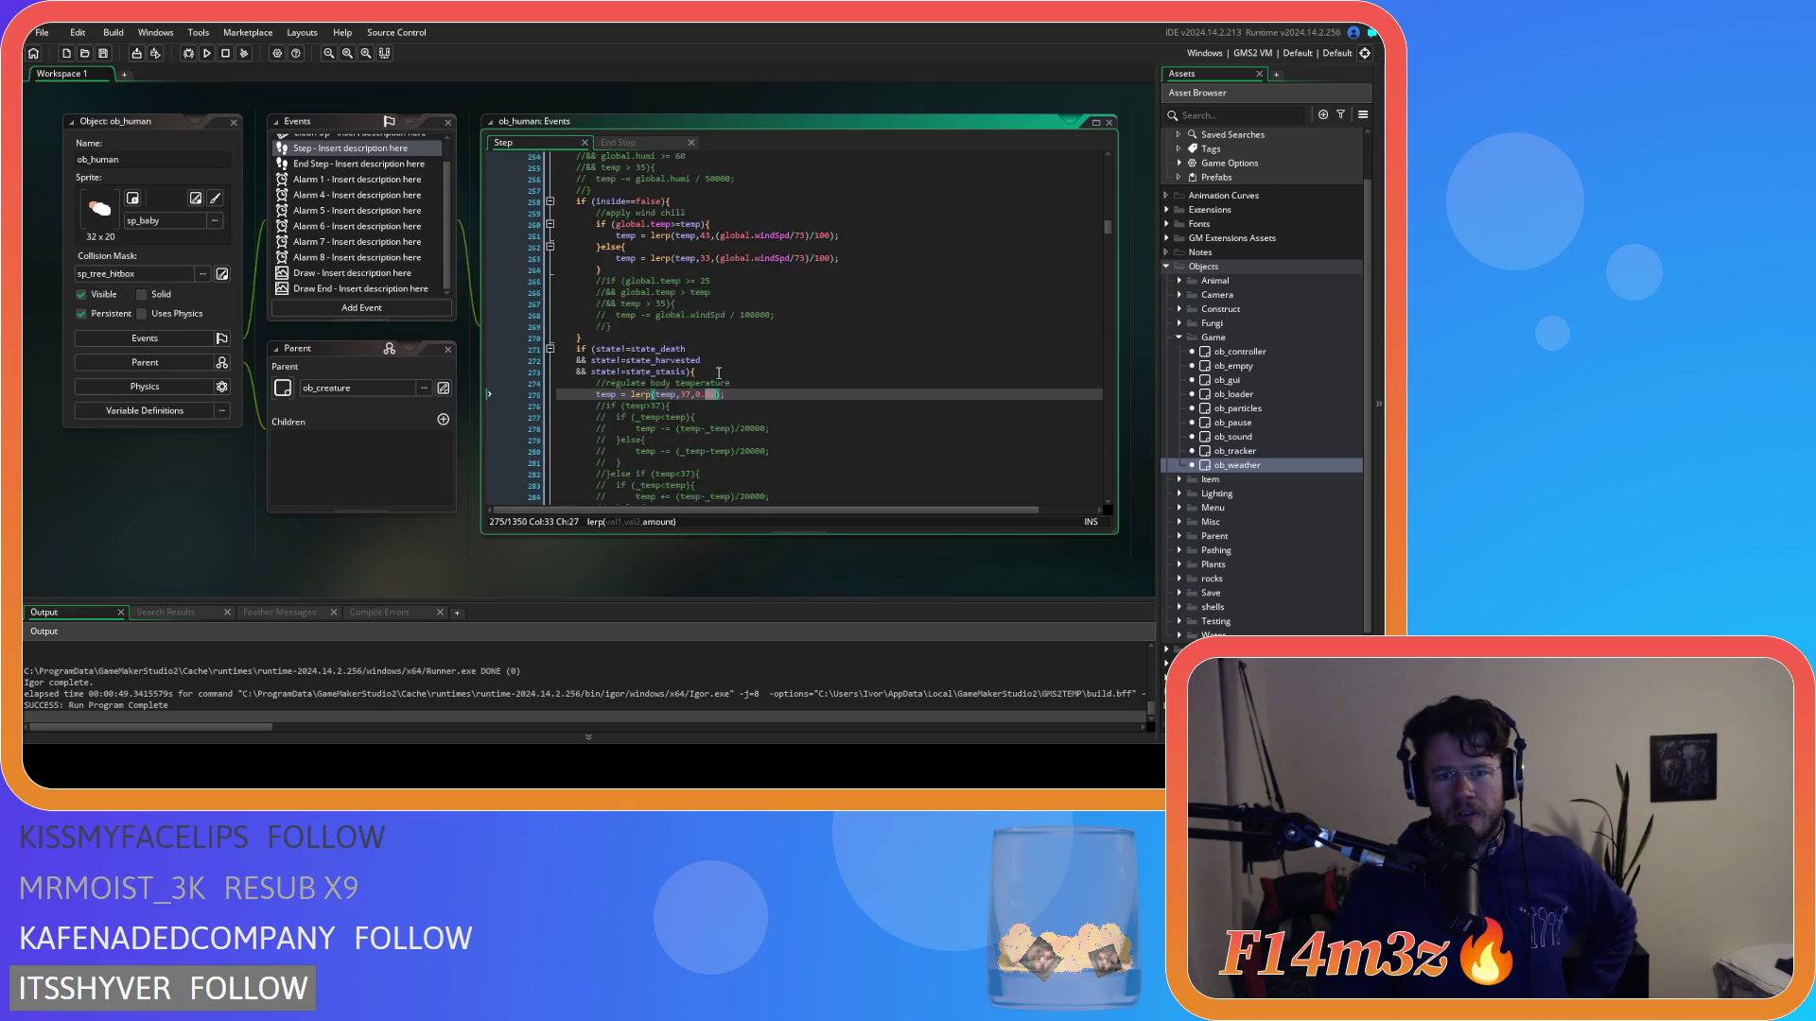
scroll(719, 374, "up", 10)
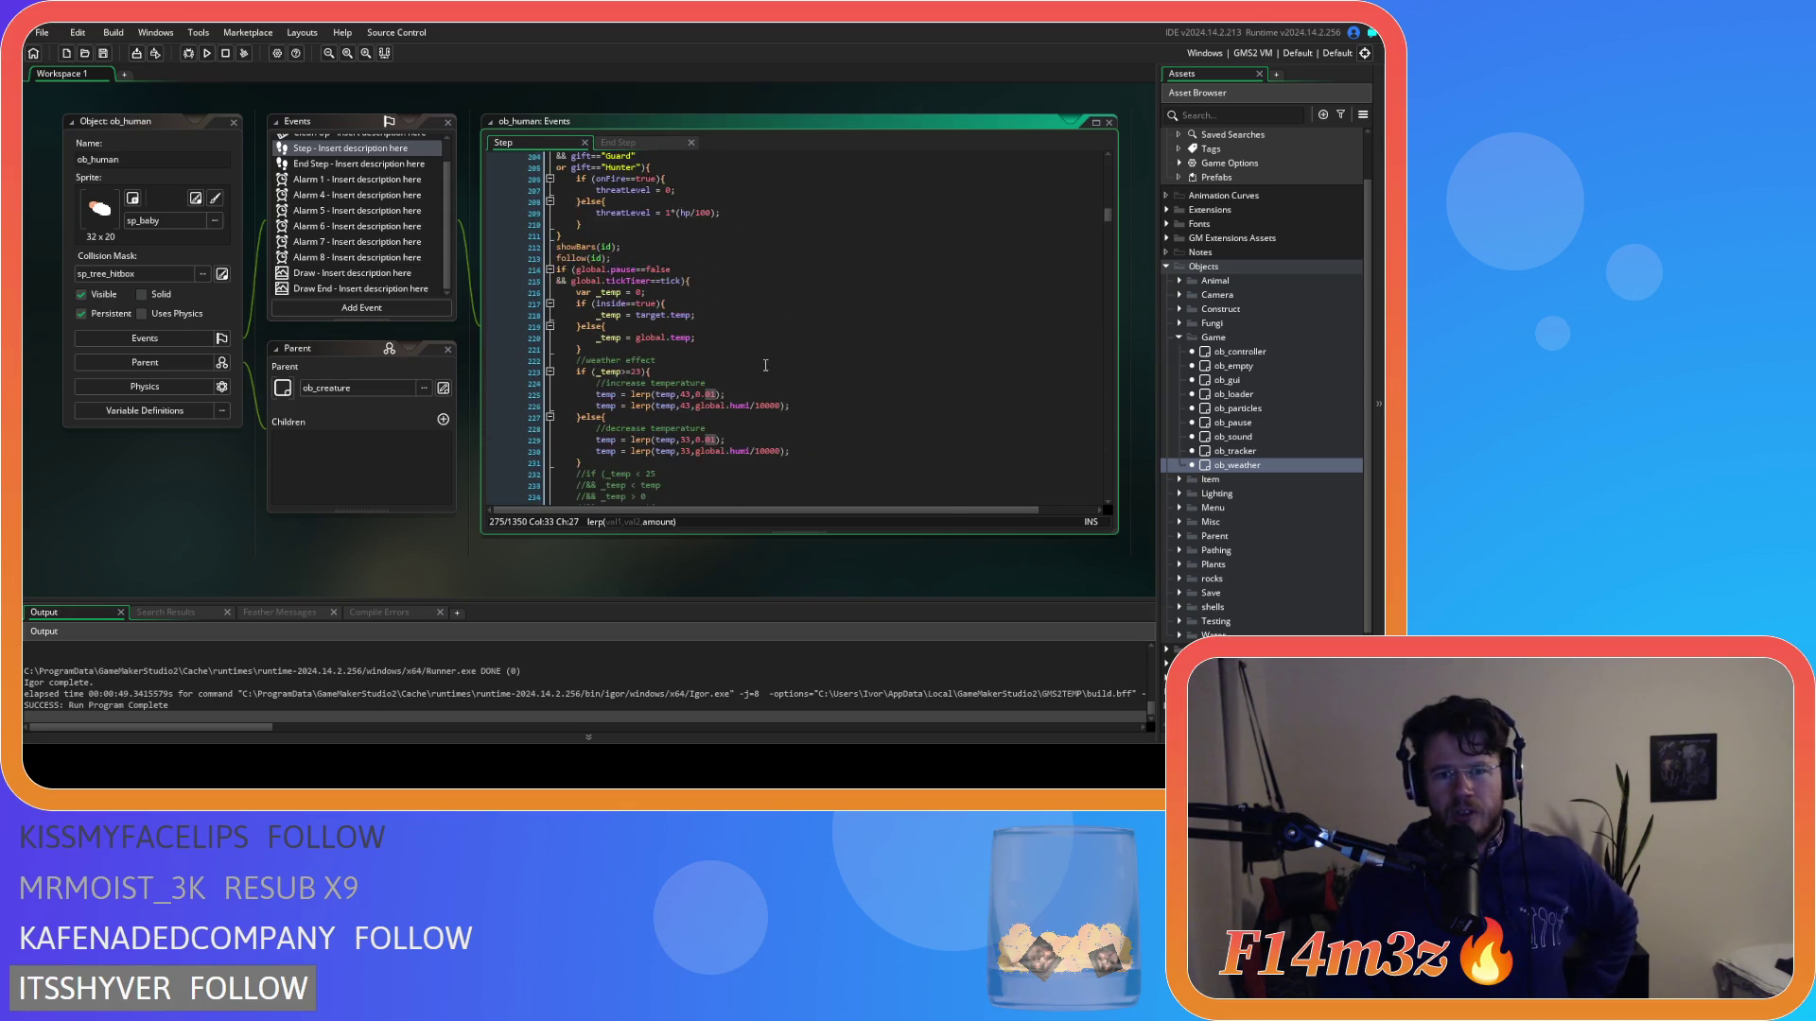
left_click(854, 349)
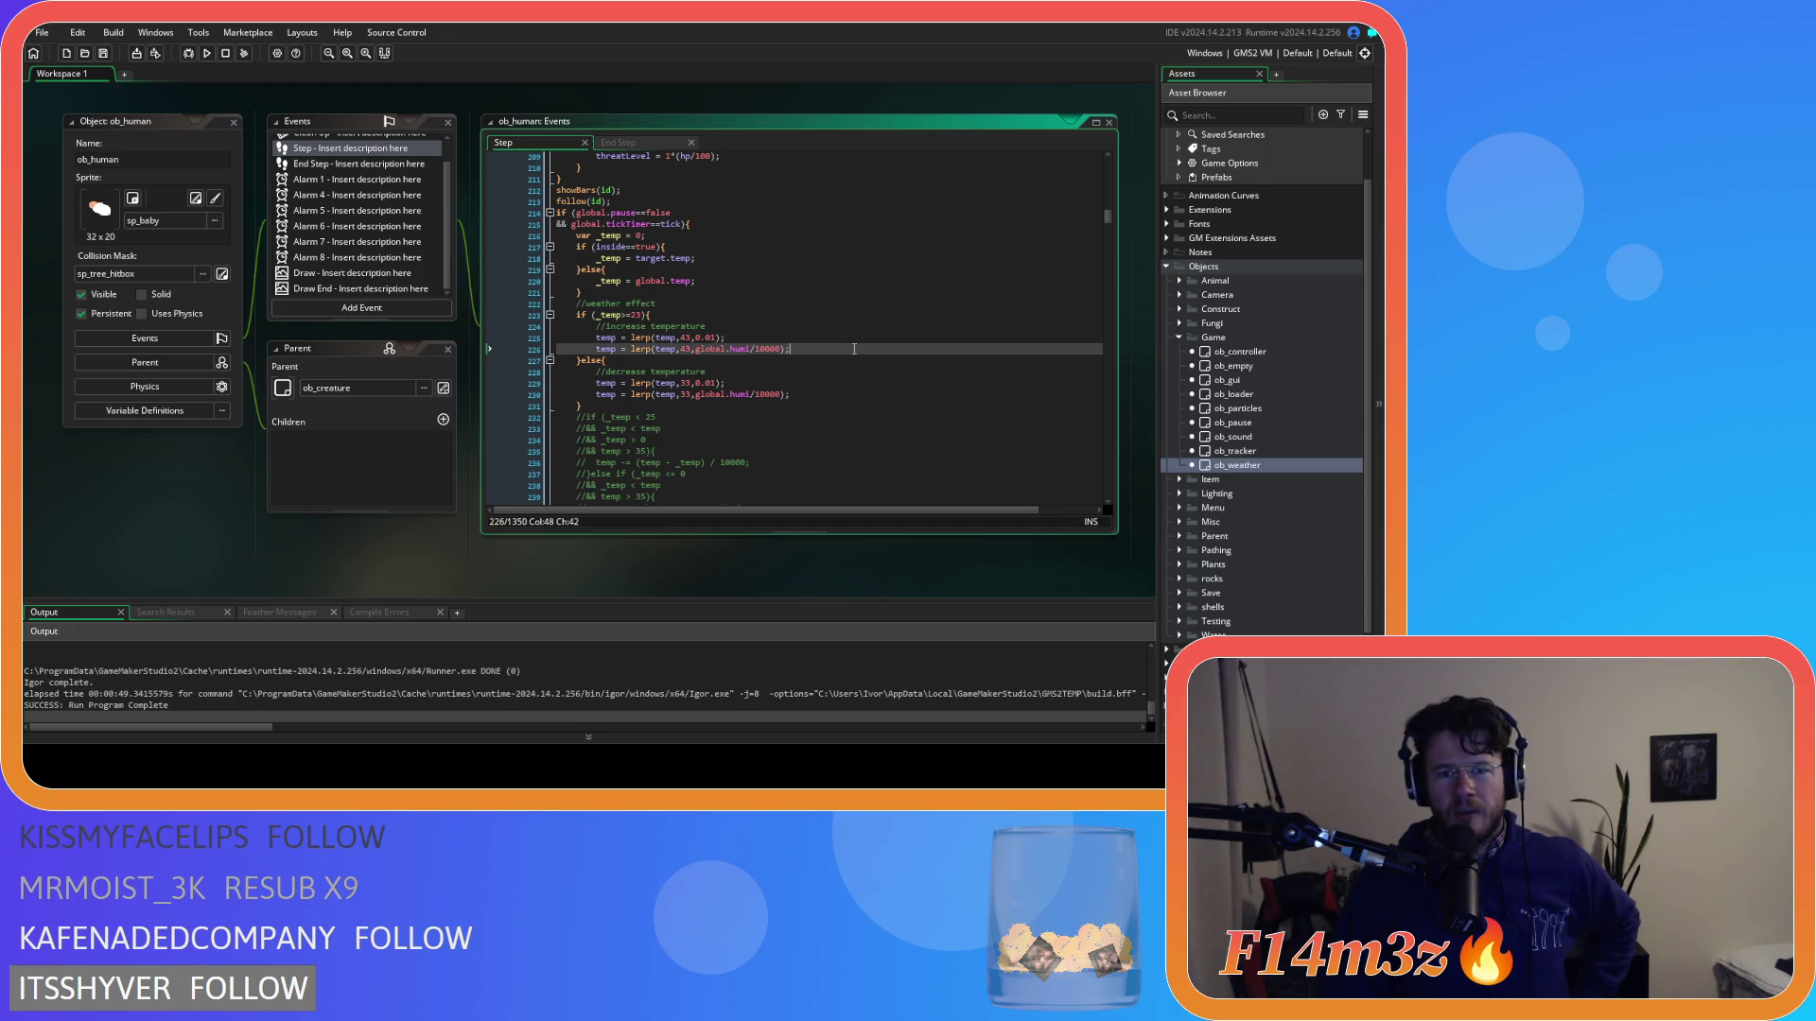
scroll(854, 349, "up", 1)
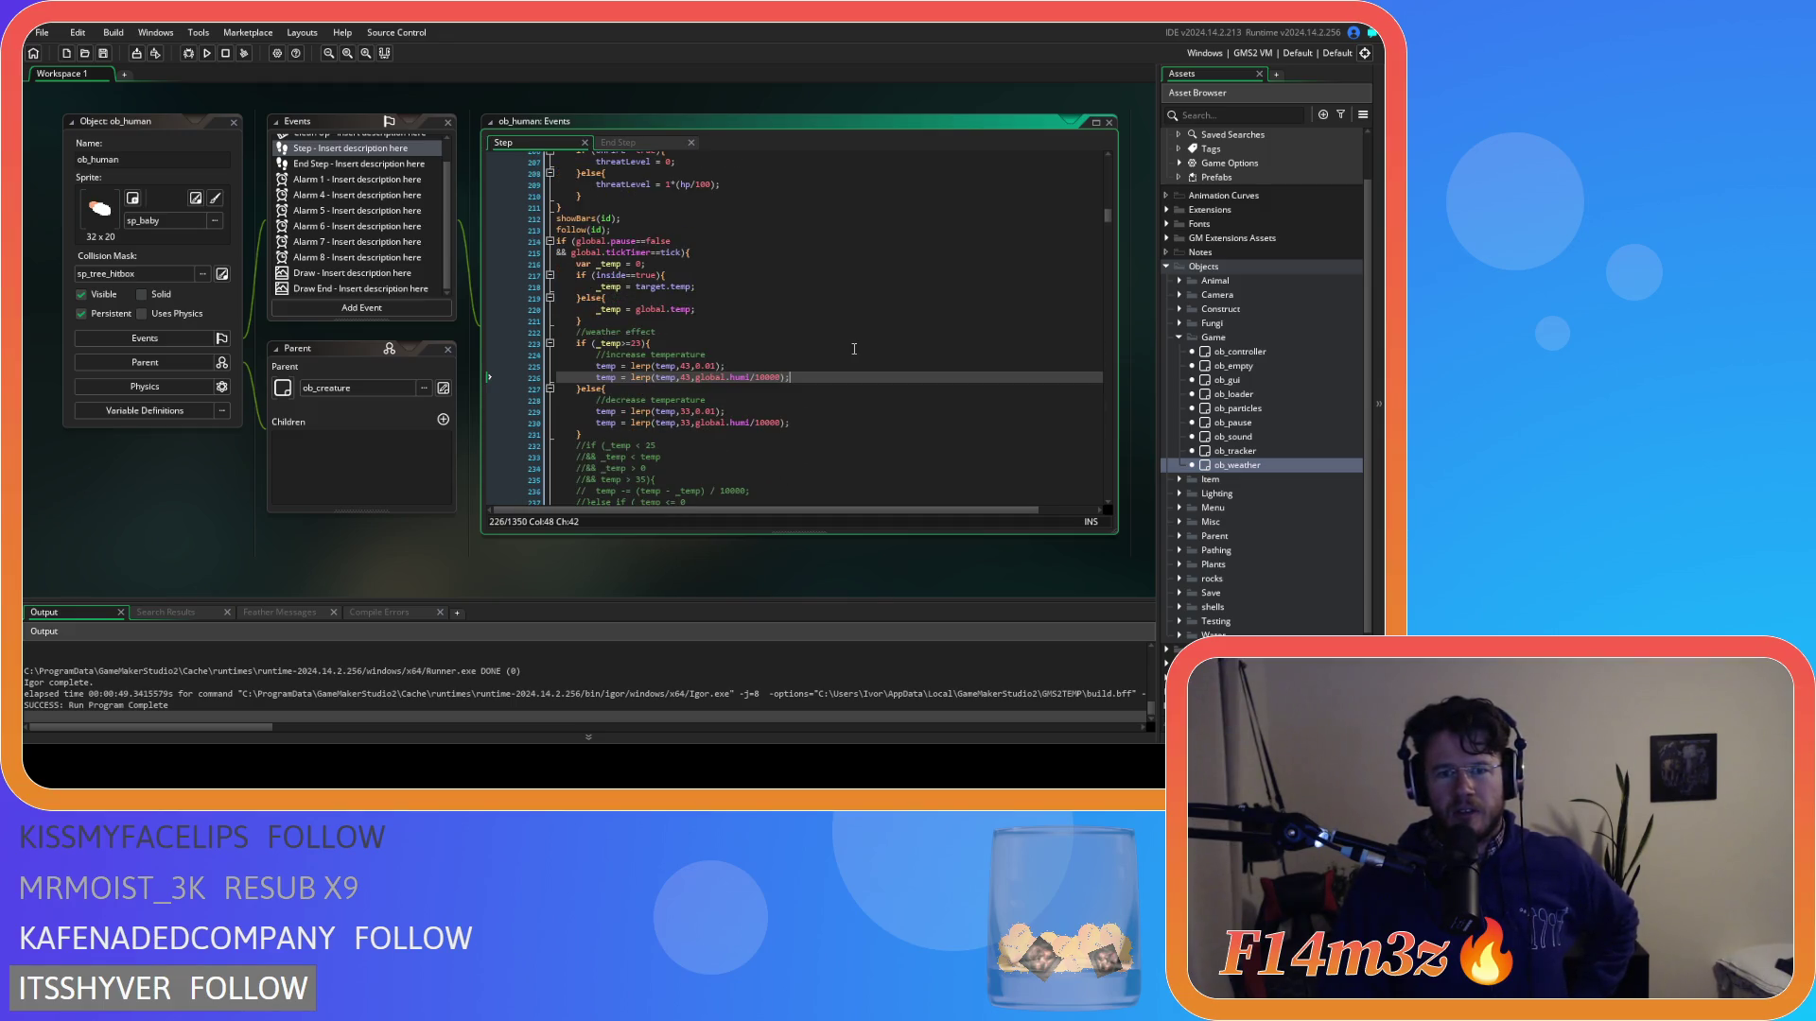
left_click(840, 321)
left_click(842, 309)
left_click(843, 285)
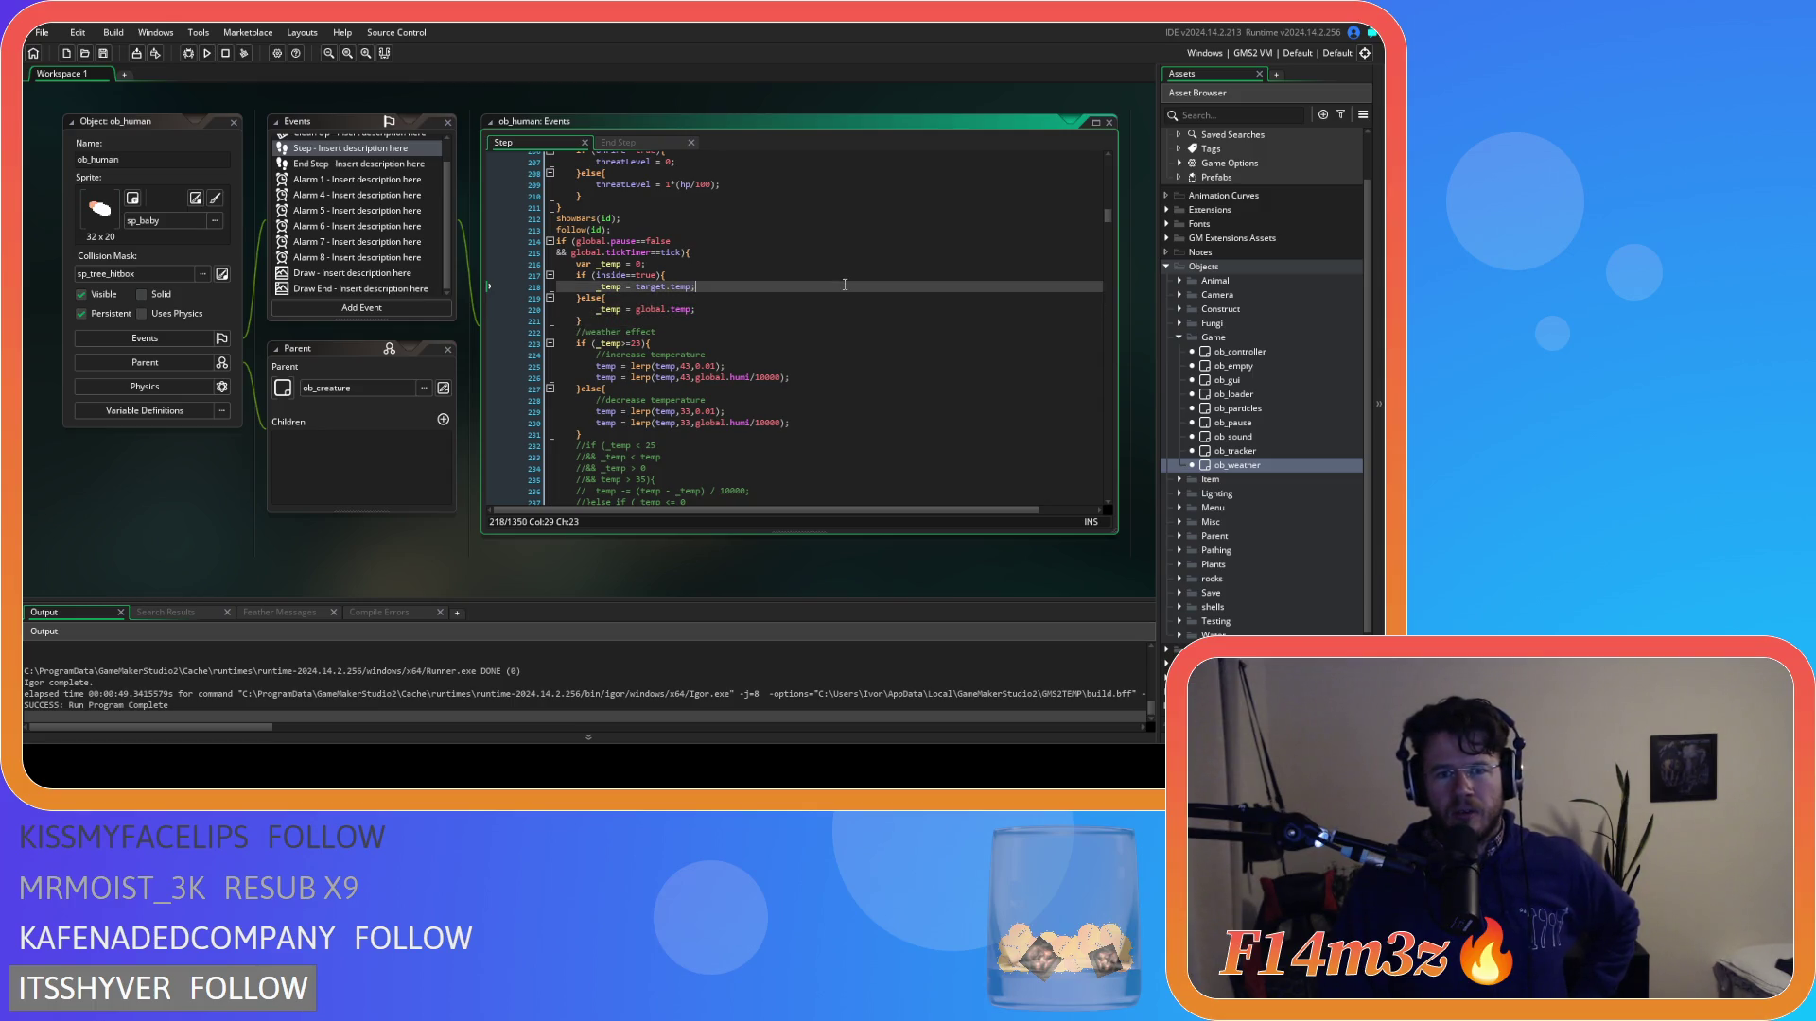
scroll(845, 284, "down", 3)
left_click(844, 285)
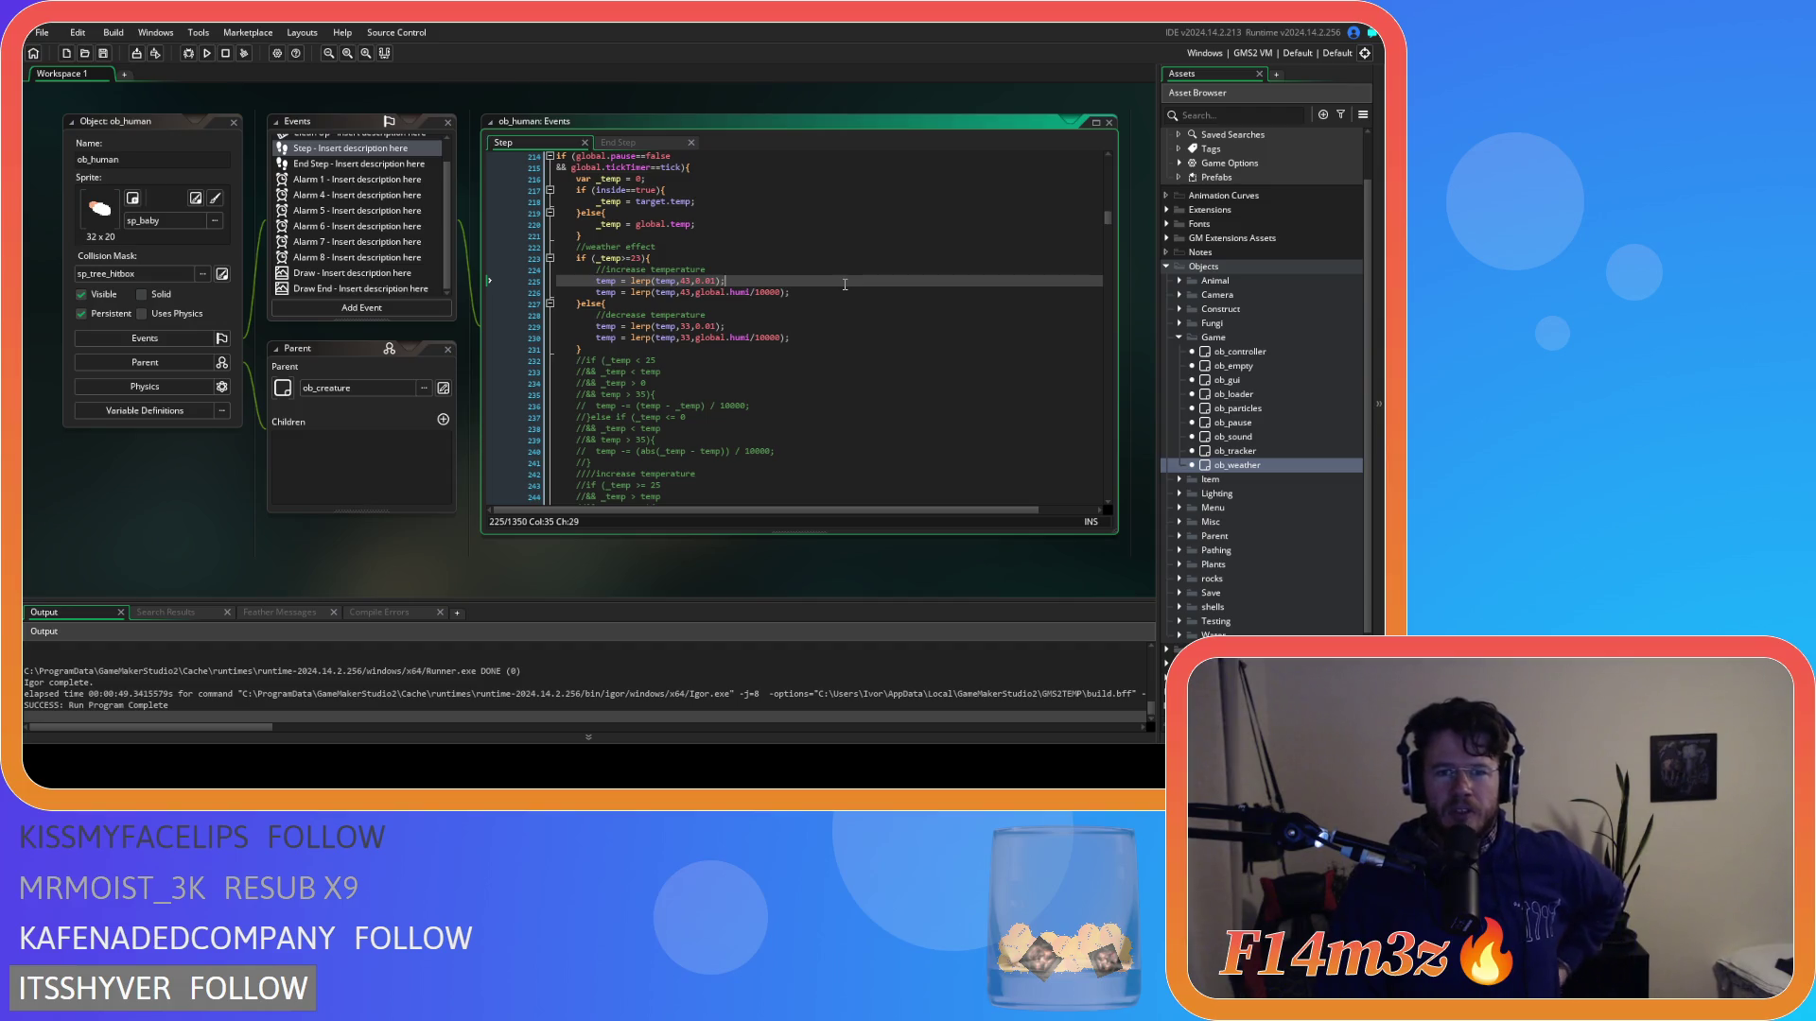
left_click(846, 292)
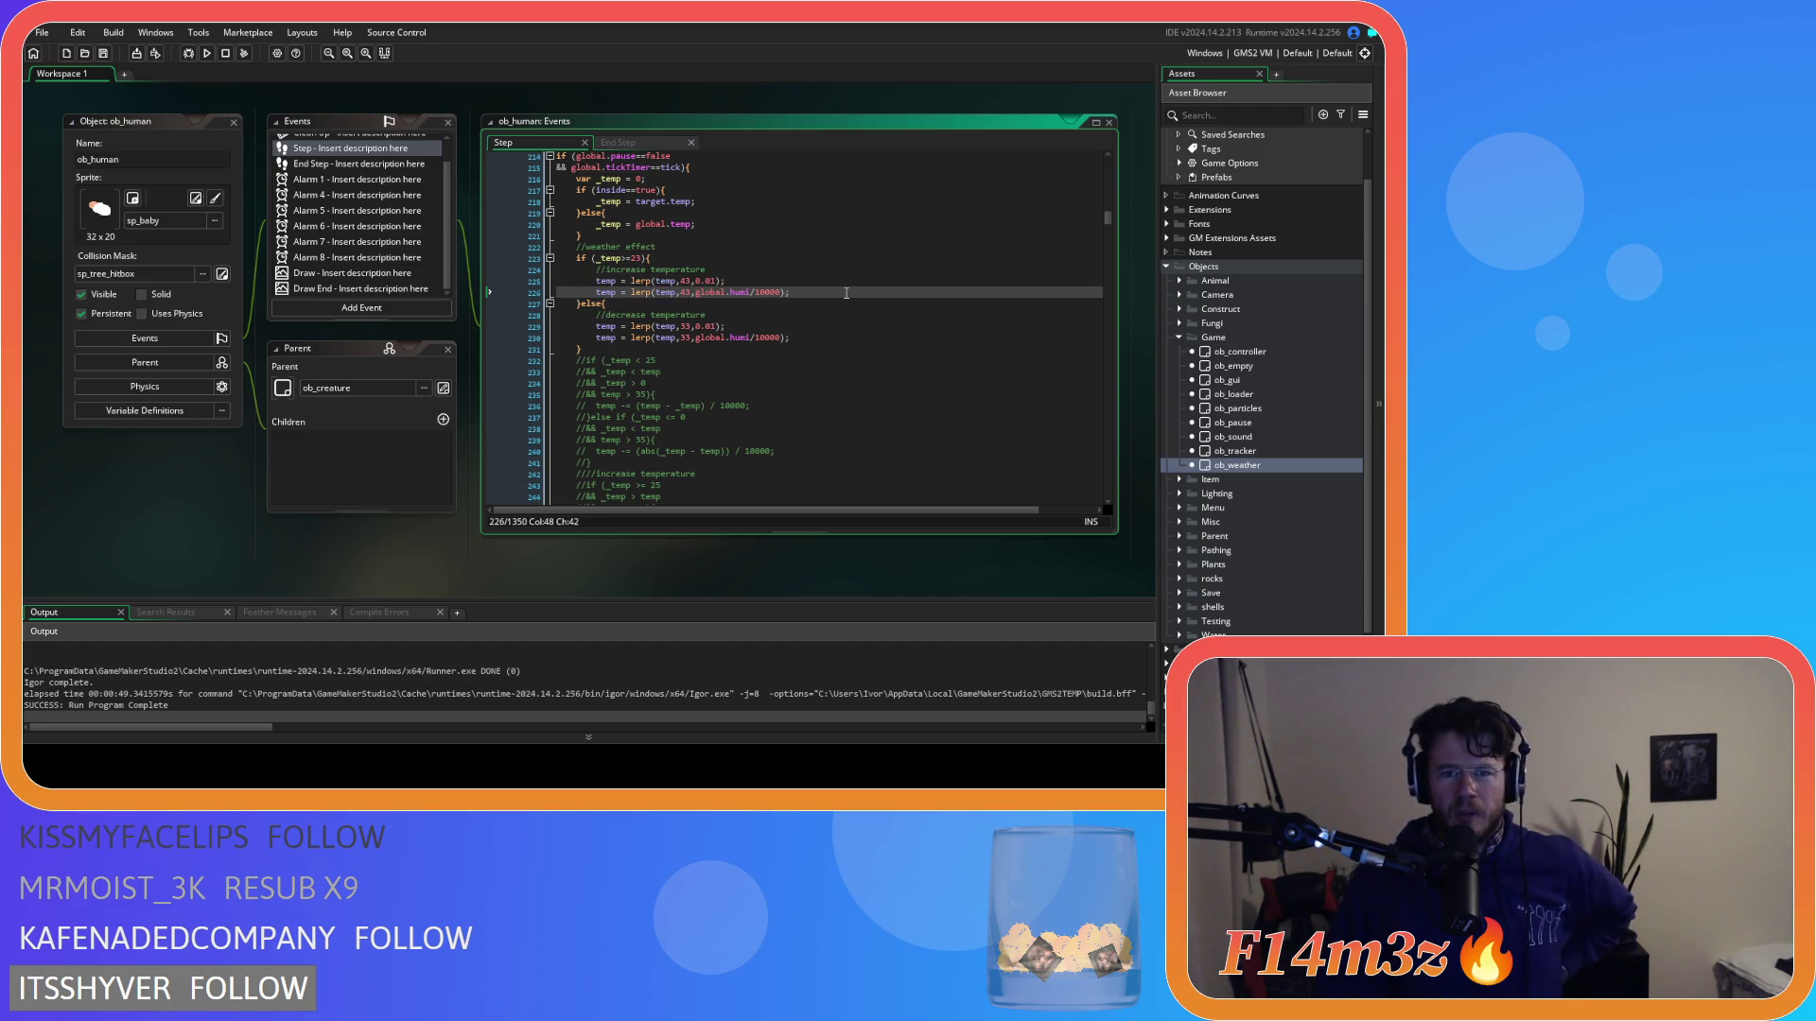
scroll(847, 292, "down", 10)
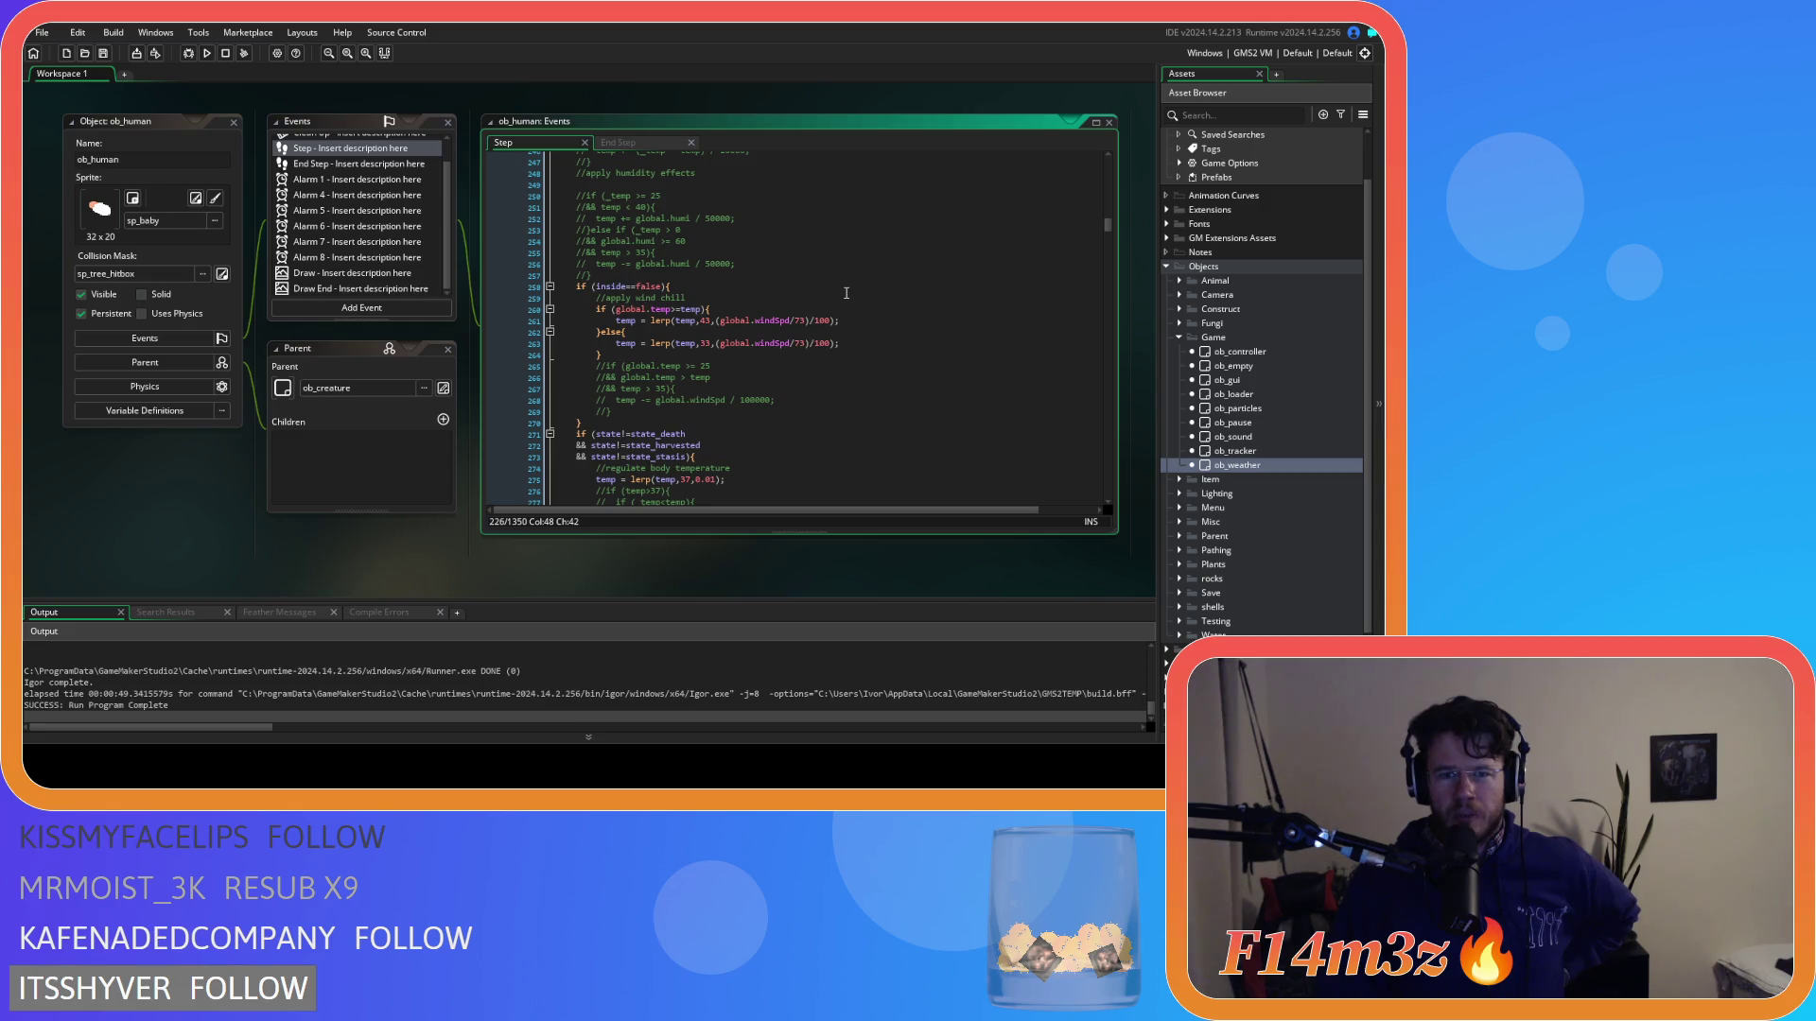
scroll(851, 288, "down", 2)
left_click(879, 269)
scroll(883, 269, "down", 3)
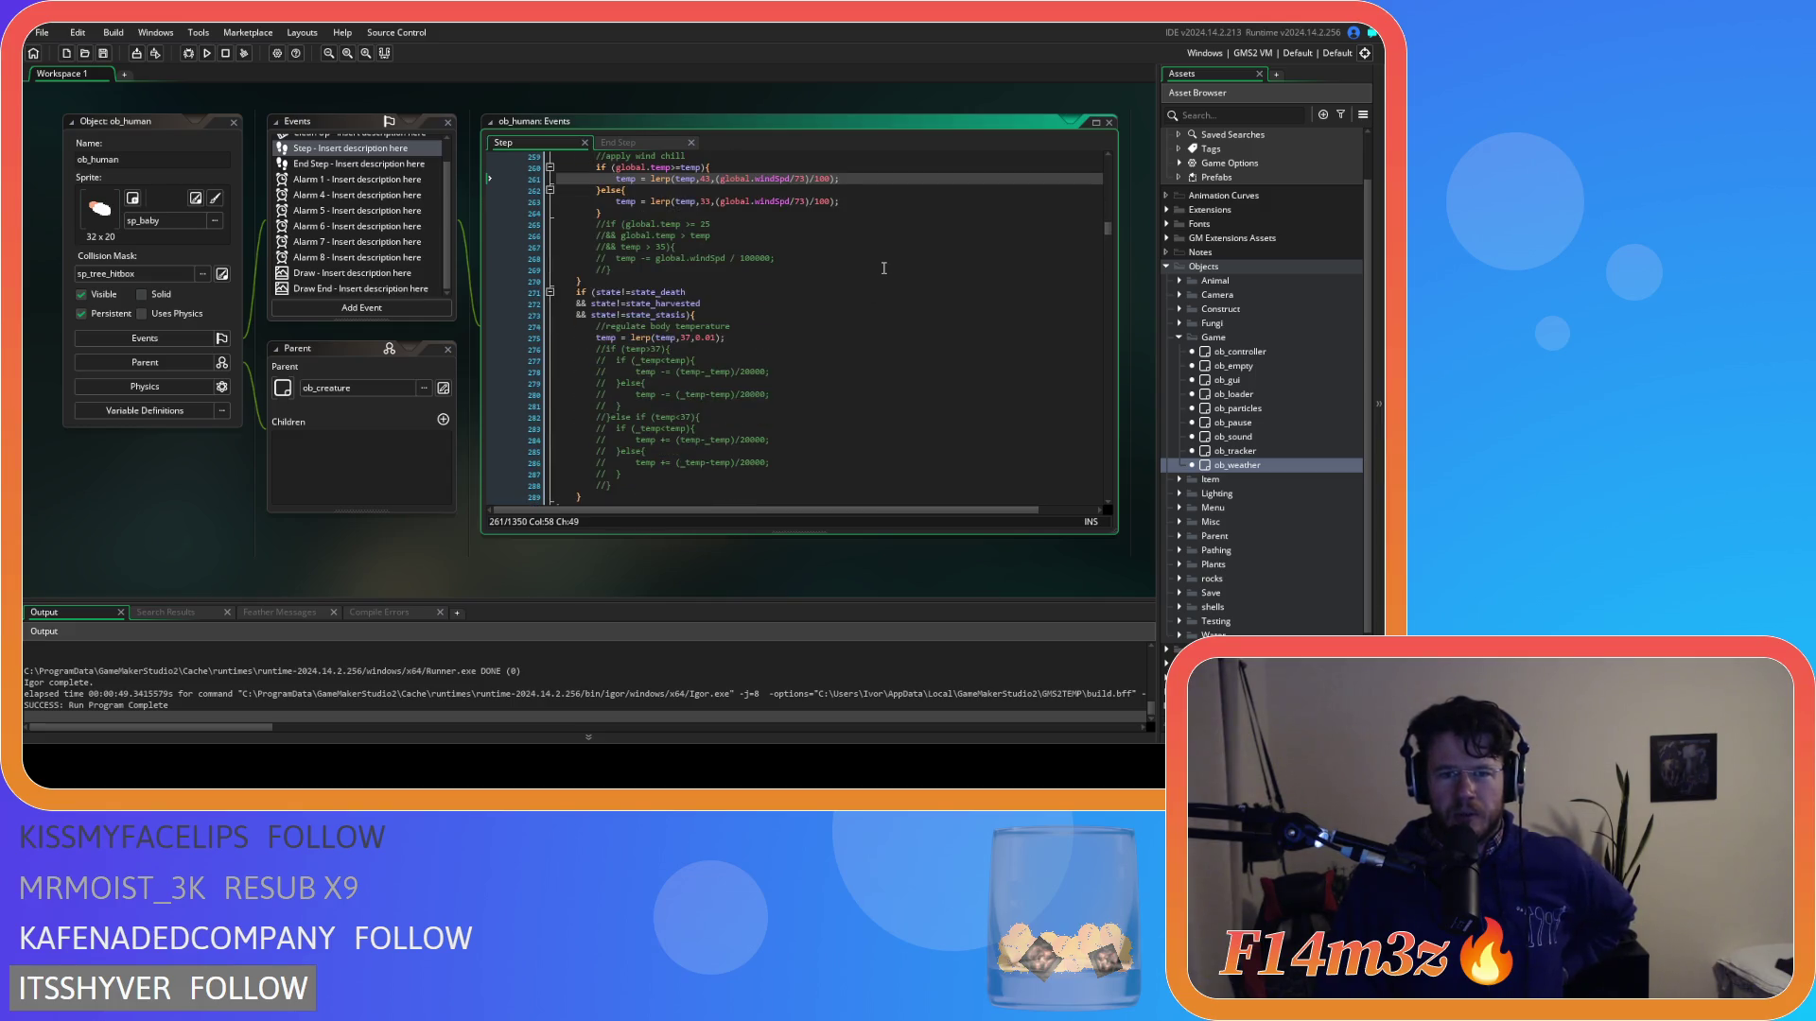
scroll(874, 287, "up", 3)
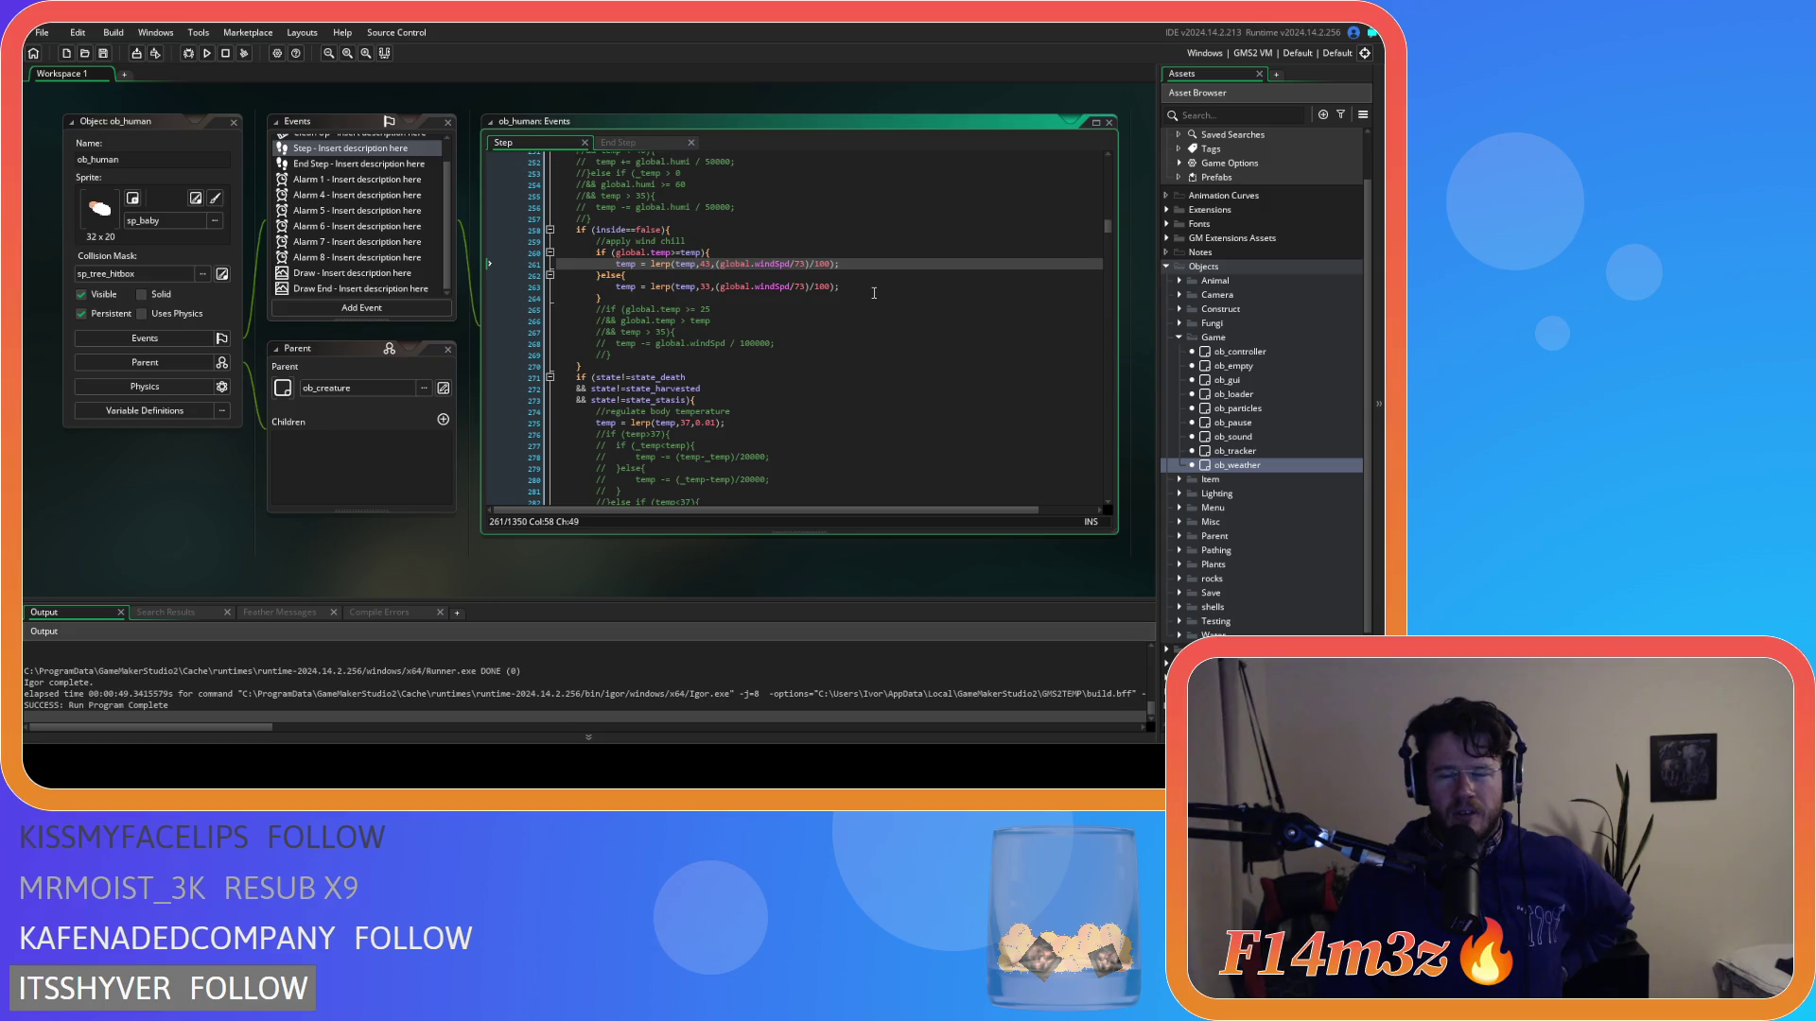
Change lerp(temp,37,0.01) on line 275 to lerp(temp,37,0.1).
double_click(703, 423)
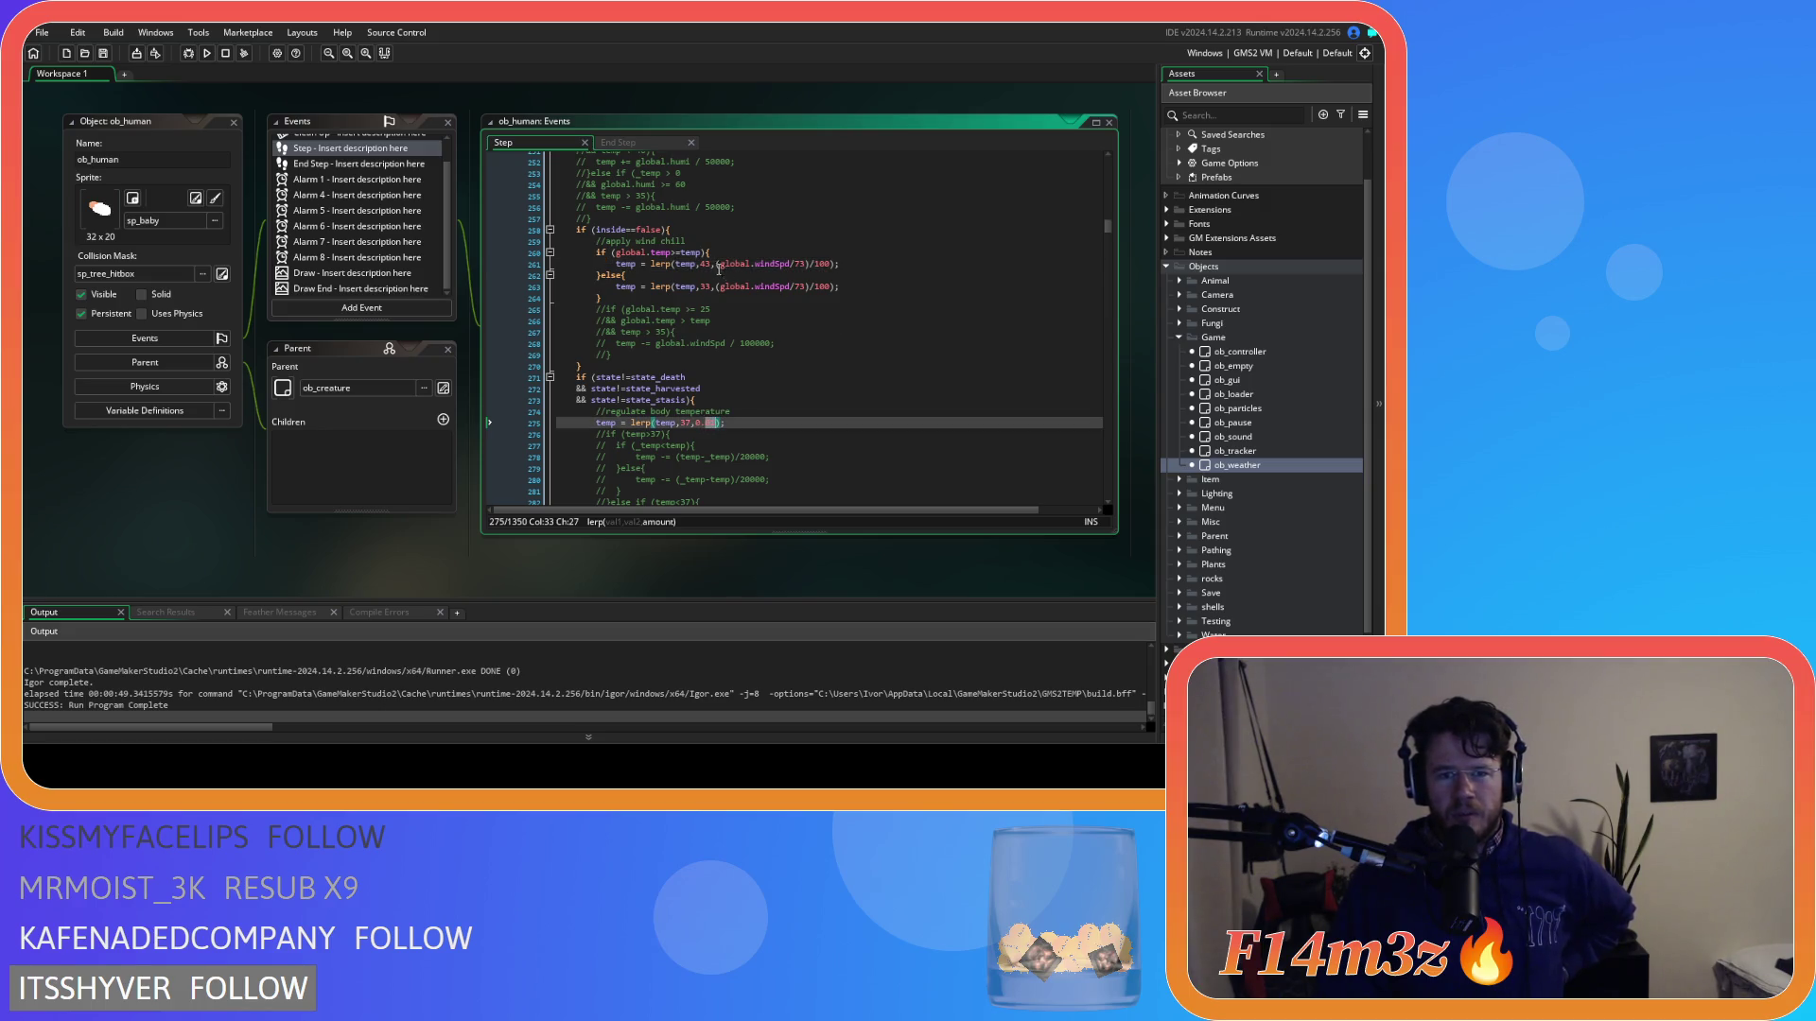
scroll(794, 329, "up", 3)
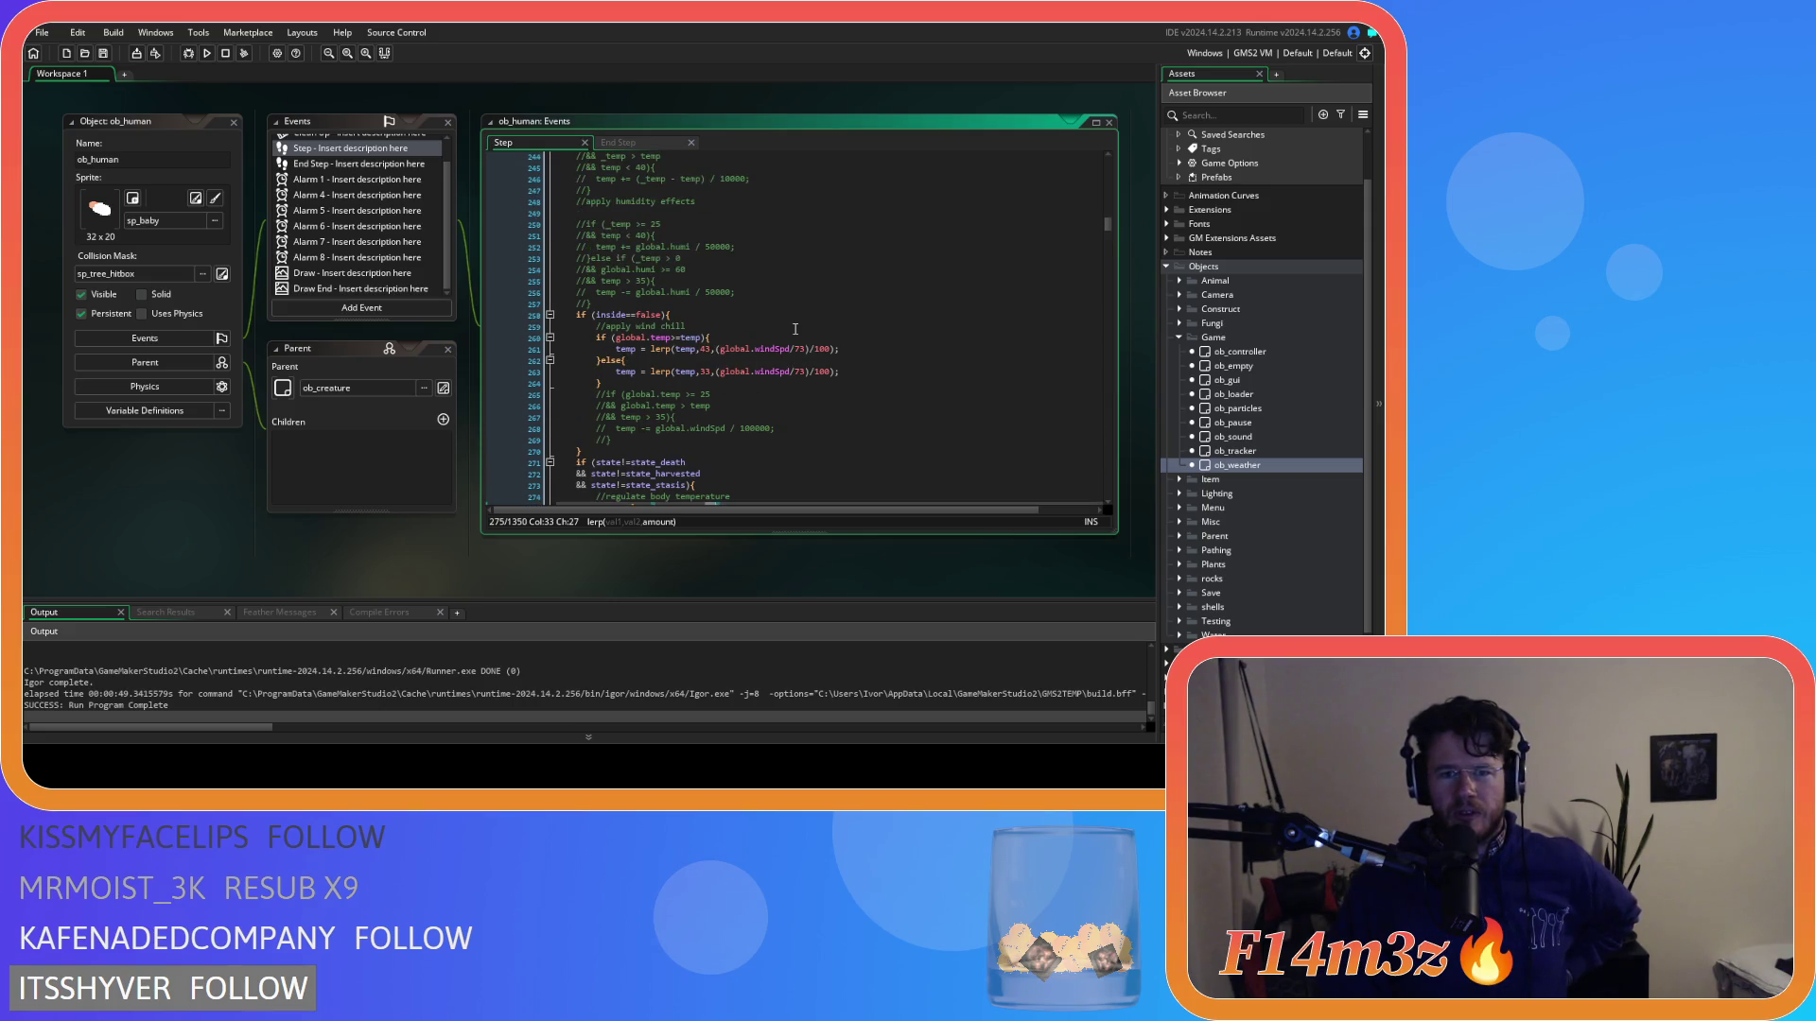
scroll(795, 328, "down", 2)
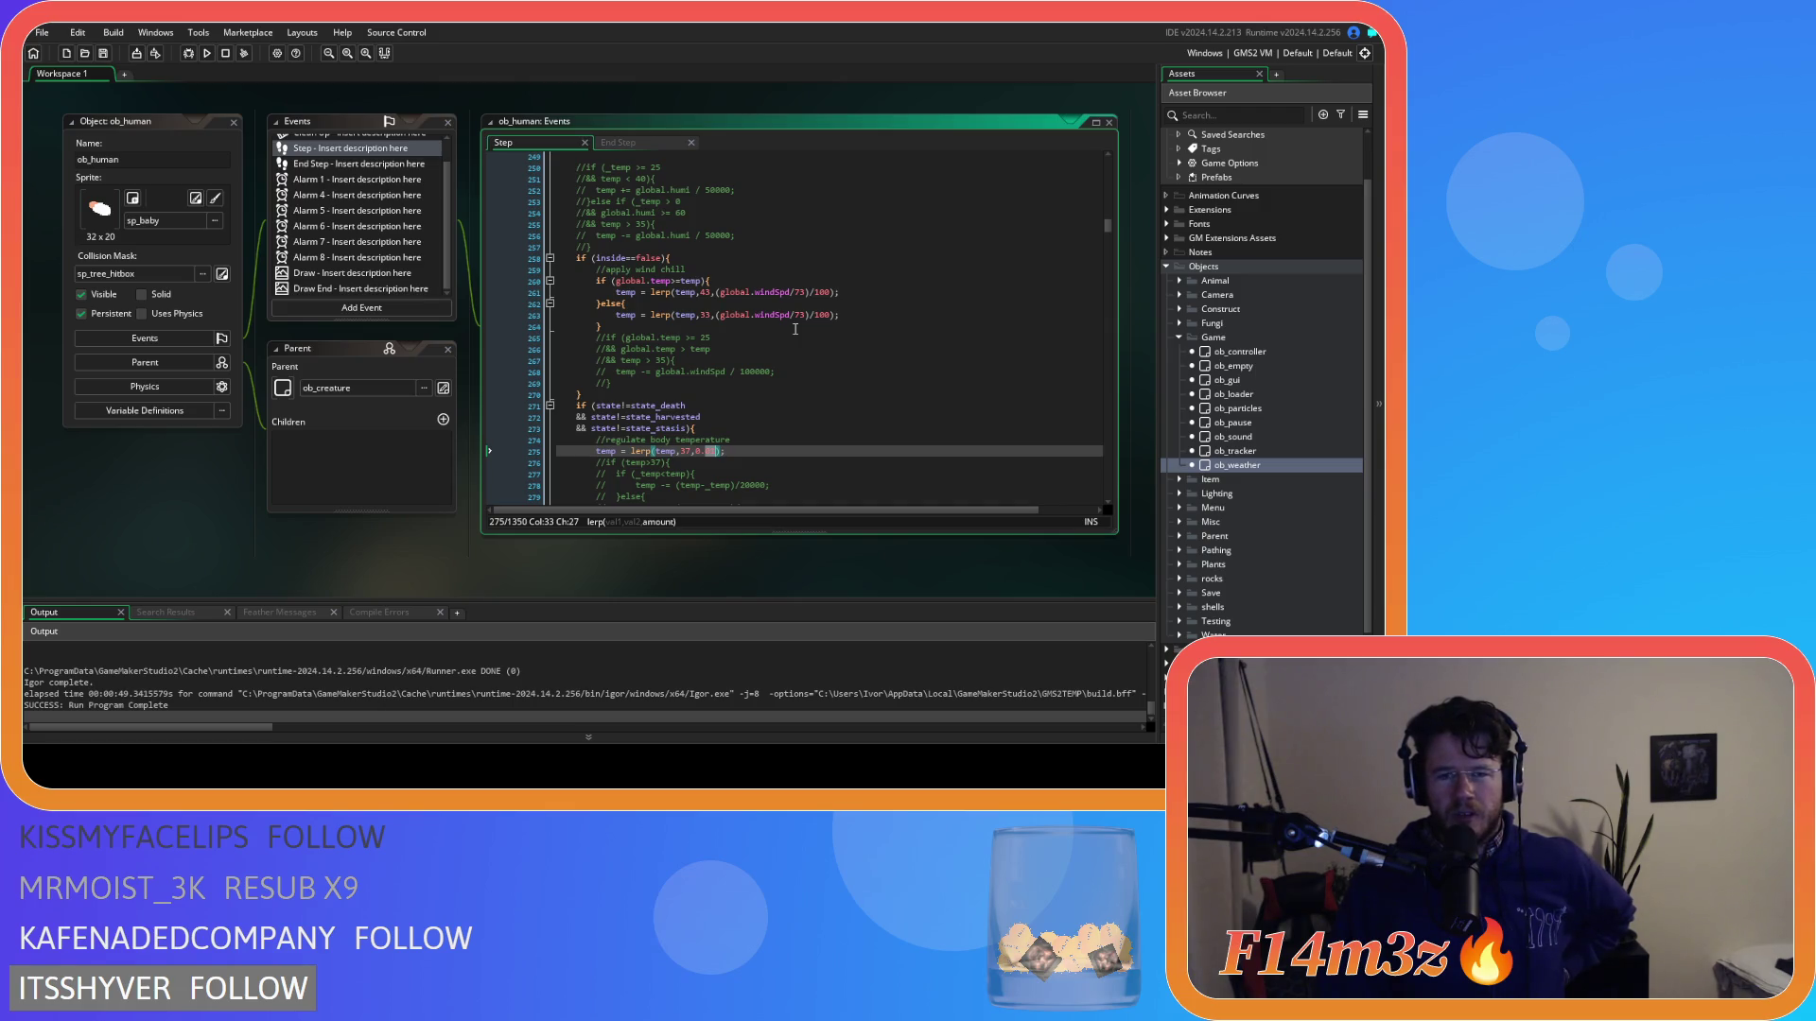
type("1")
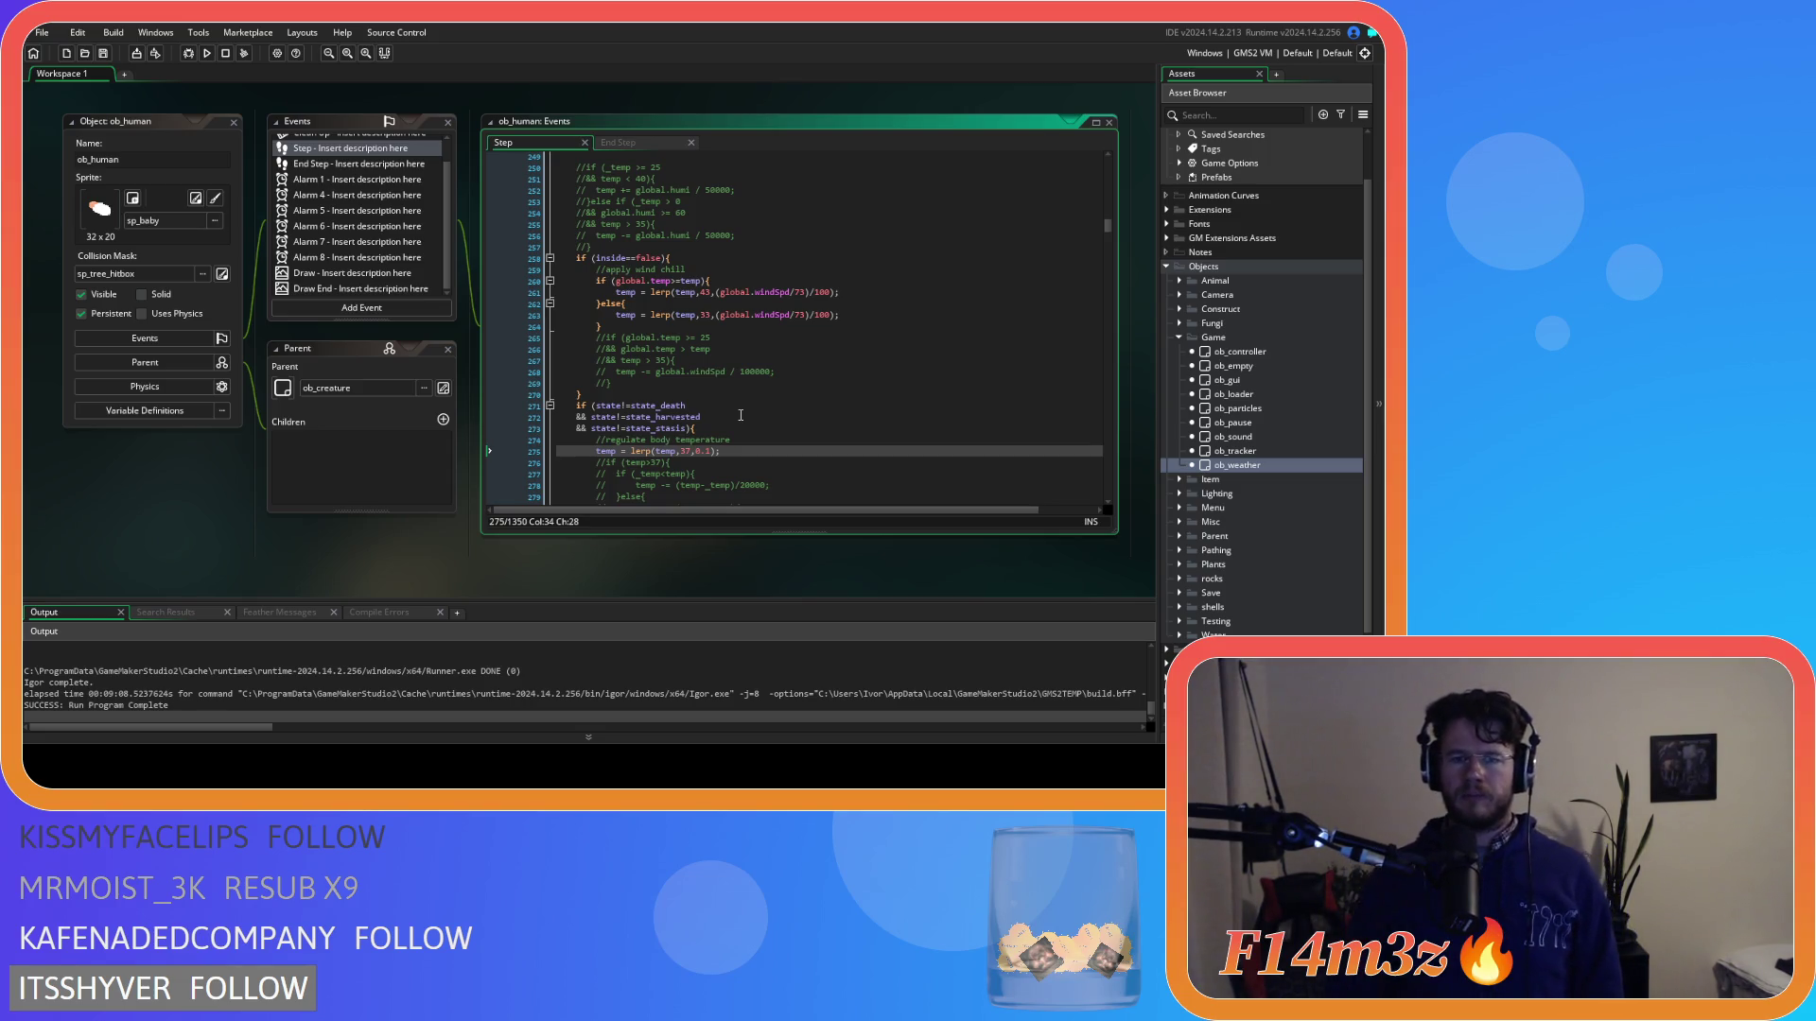
scroll(740, 415, "down", 9)
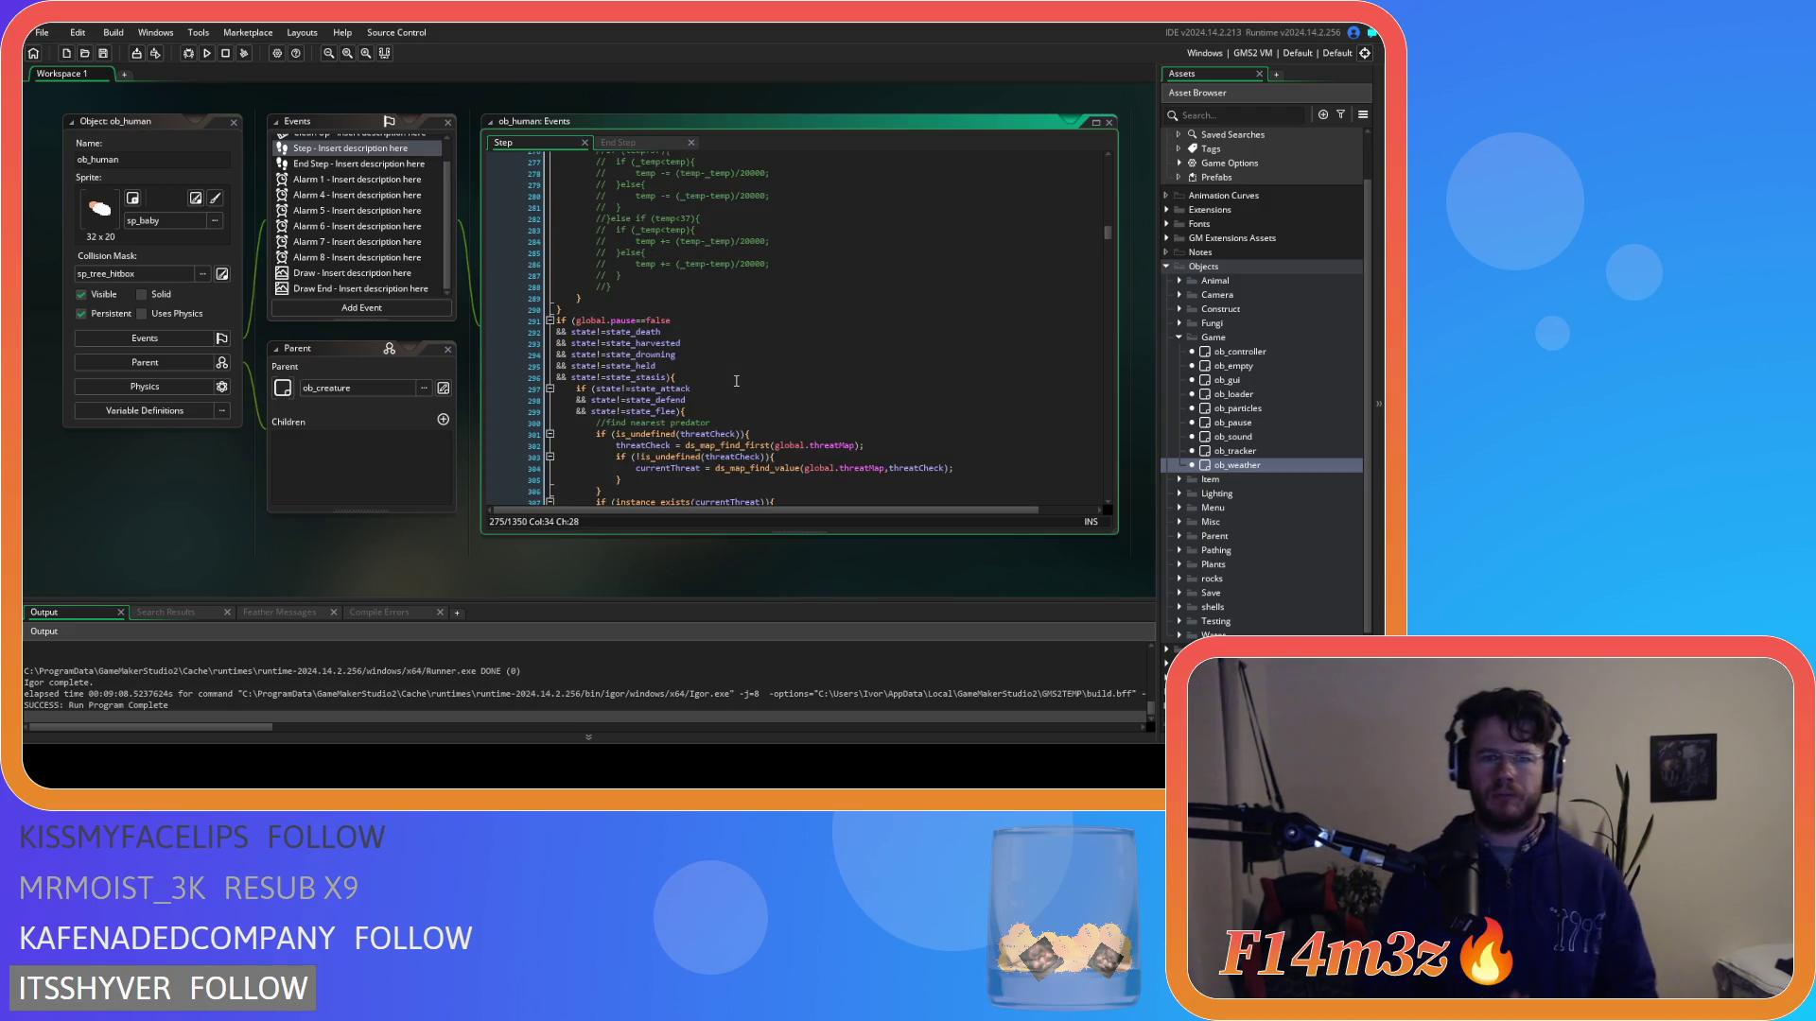
scroll(735, 381, "up", 10)
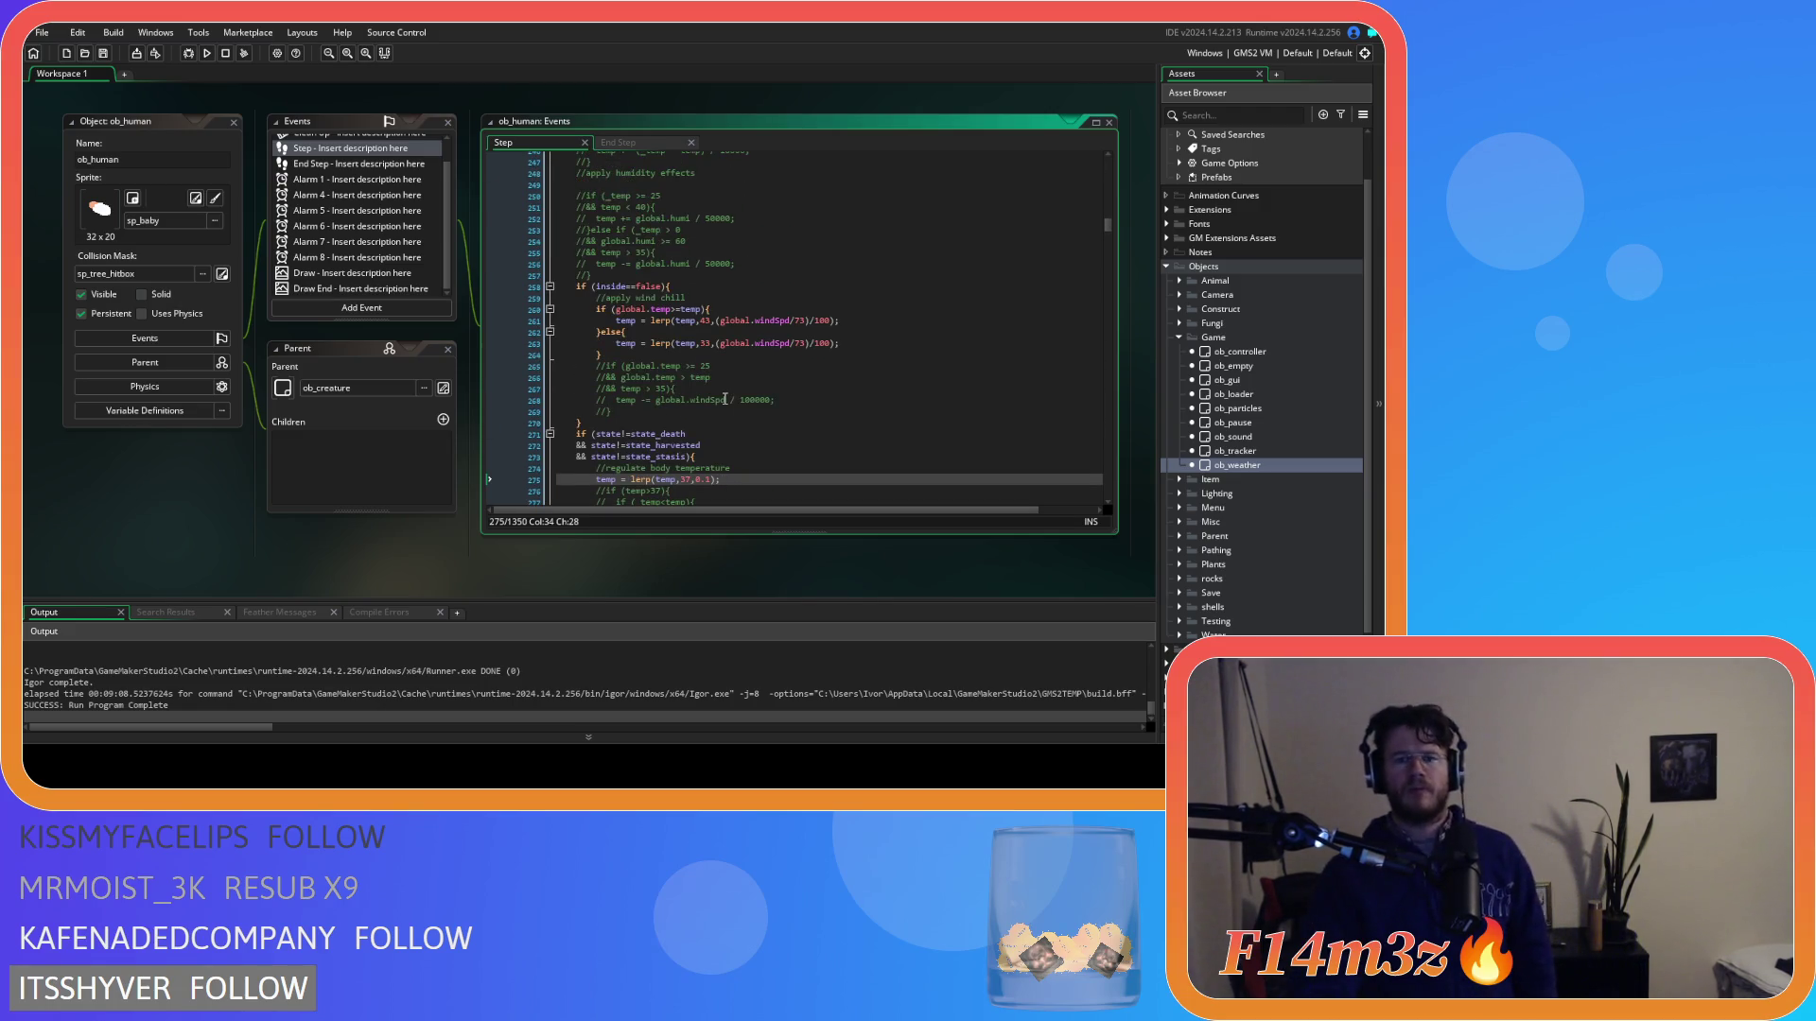
scroll(724, 399, "up", 12)
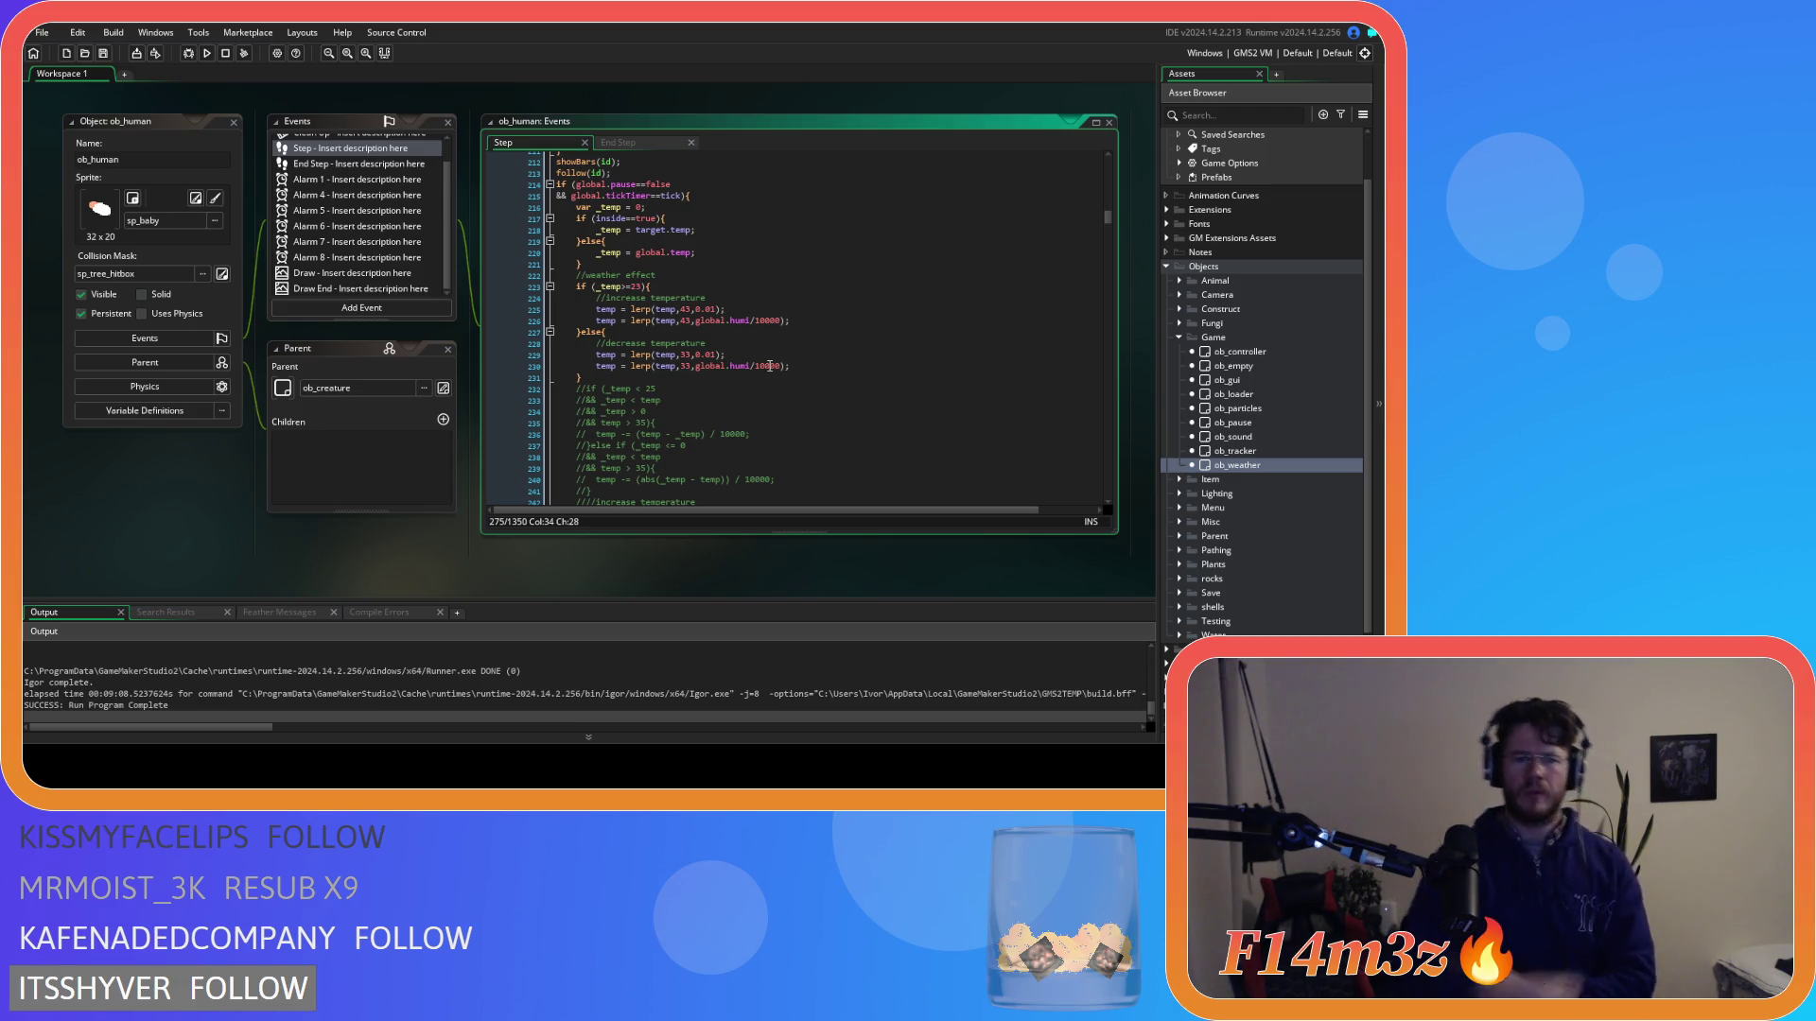
scroll(770, 366, "down", 10)
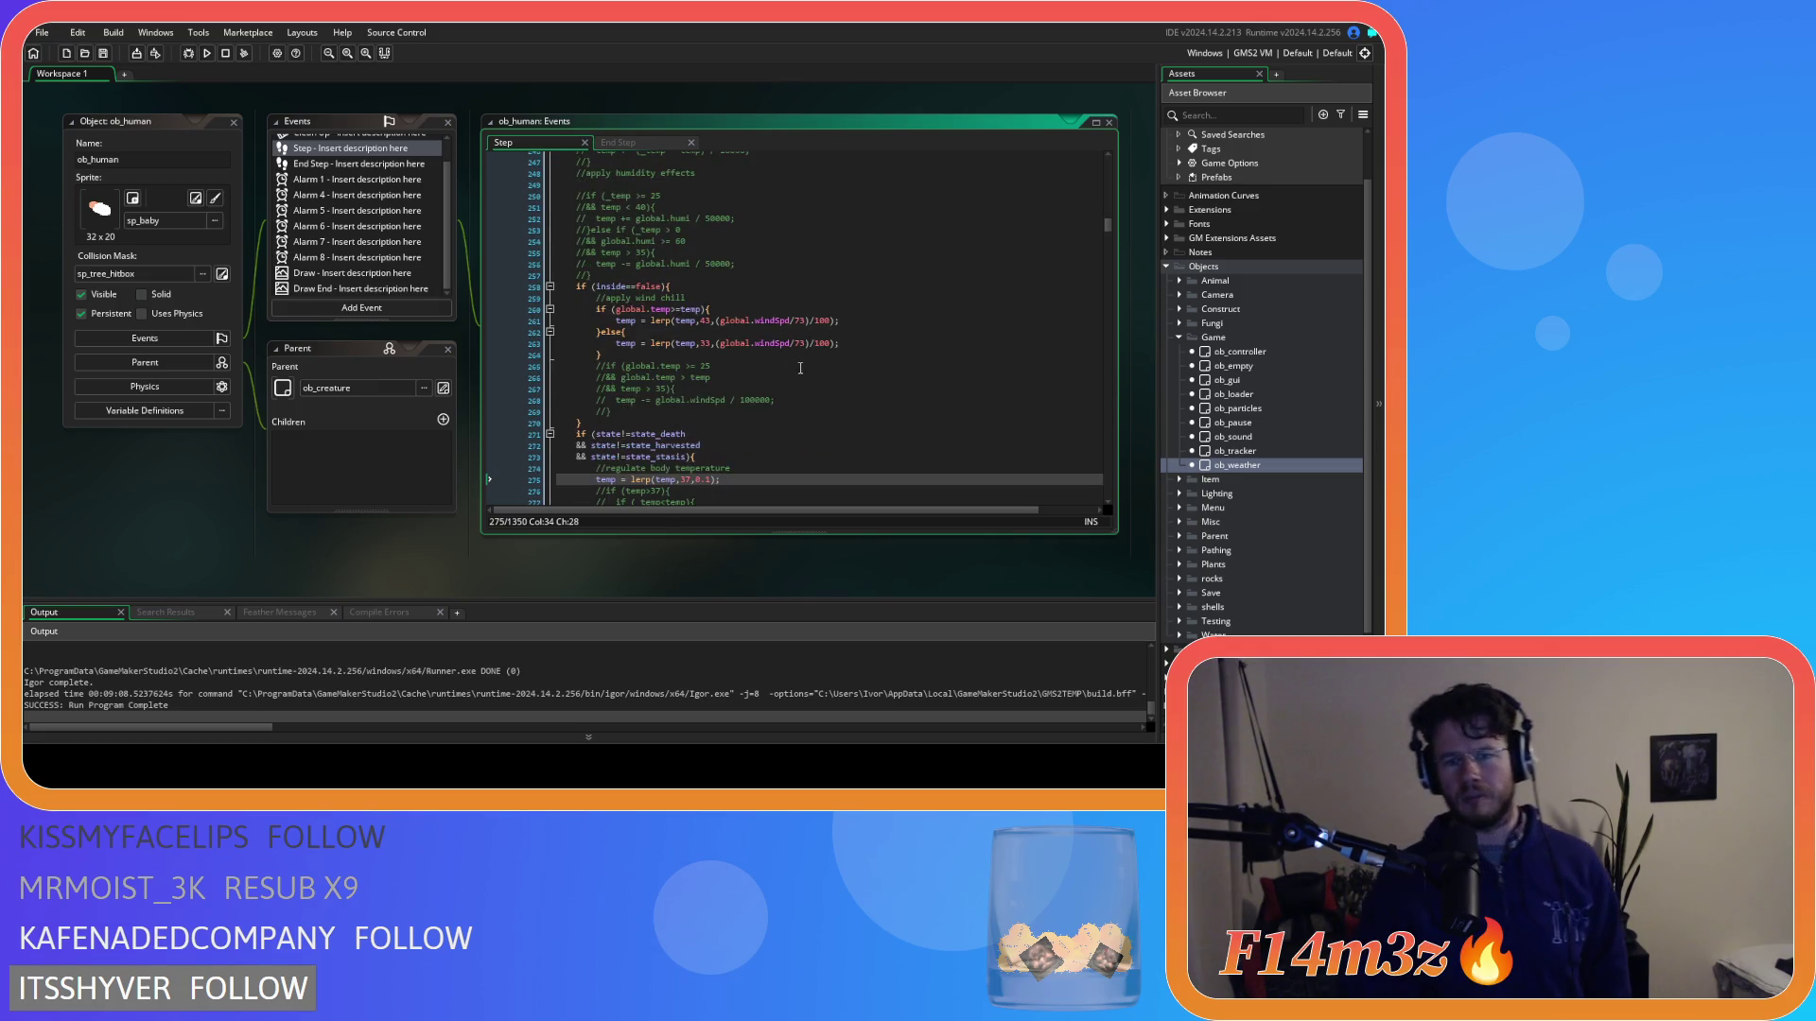
scroll(800, 368, "down", 2)
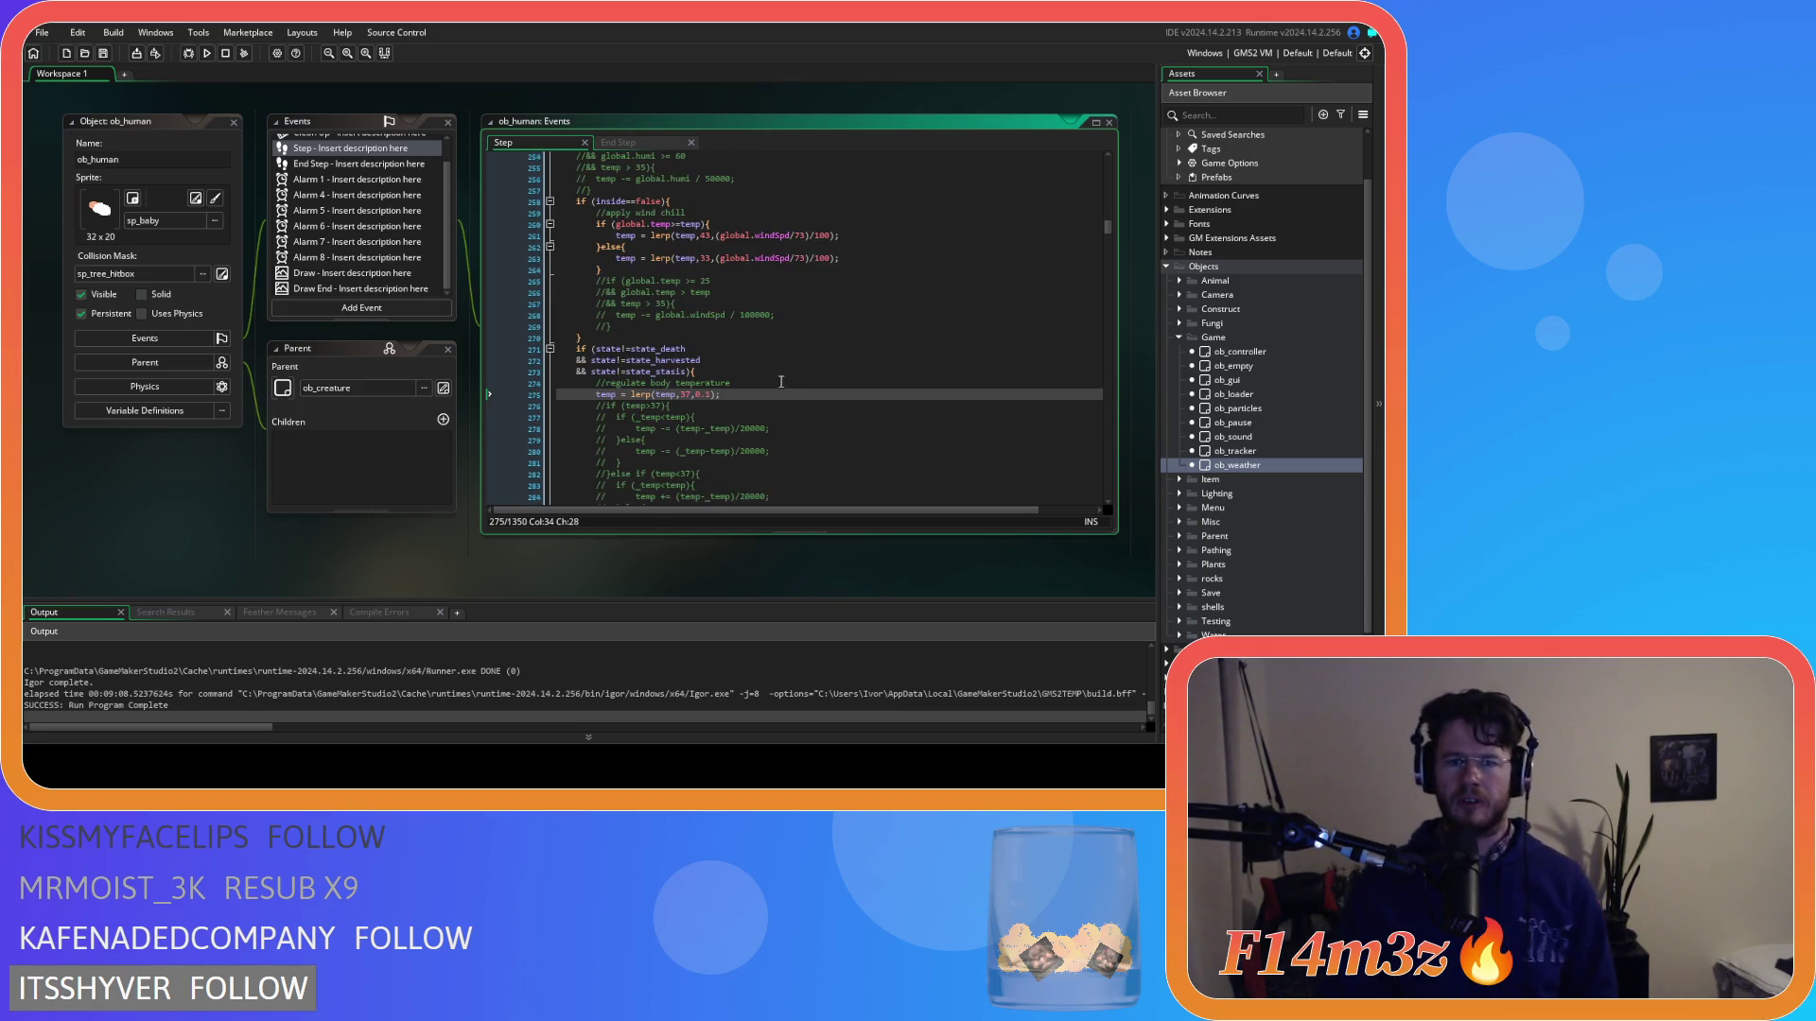
Change lerp(temp,37,0.1) on line 275 to lerp(temp,37,0.2) and rebuild with F5.
double_click(711, 395)
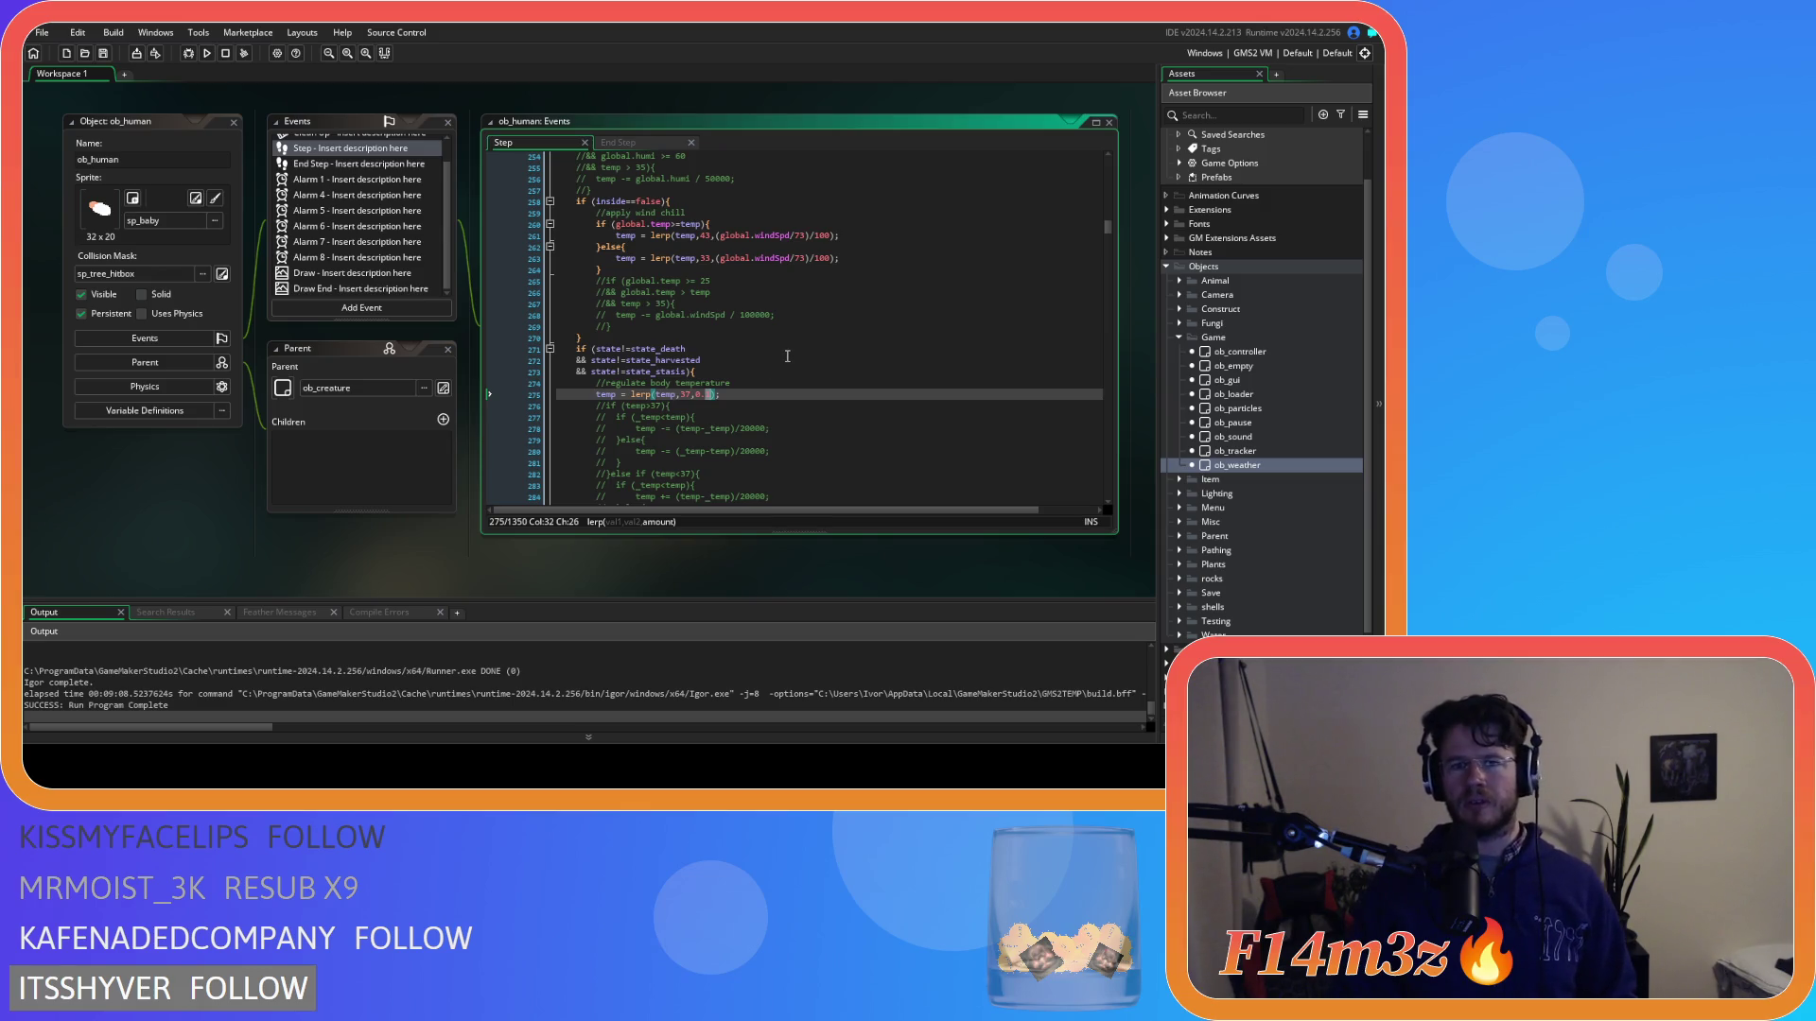
scroll(786, 355, "up", 13)
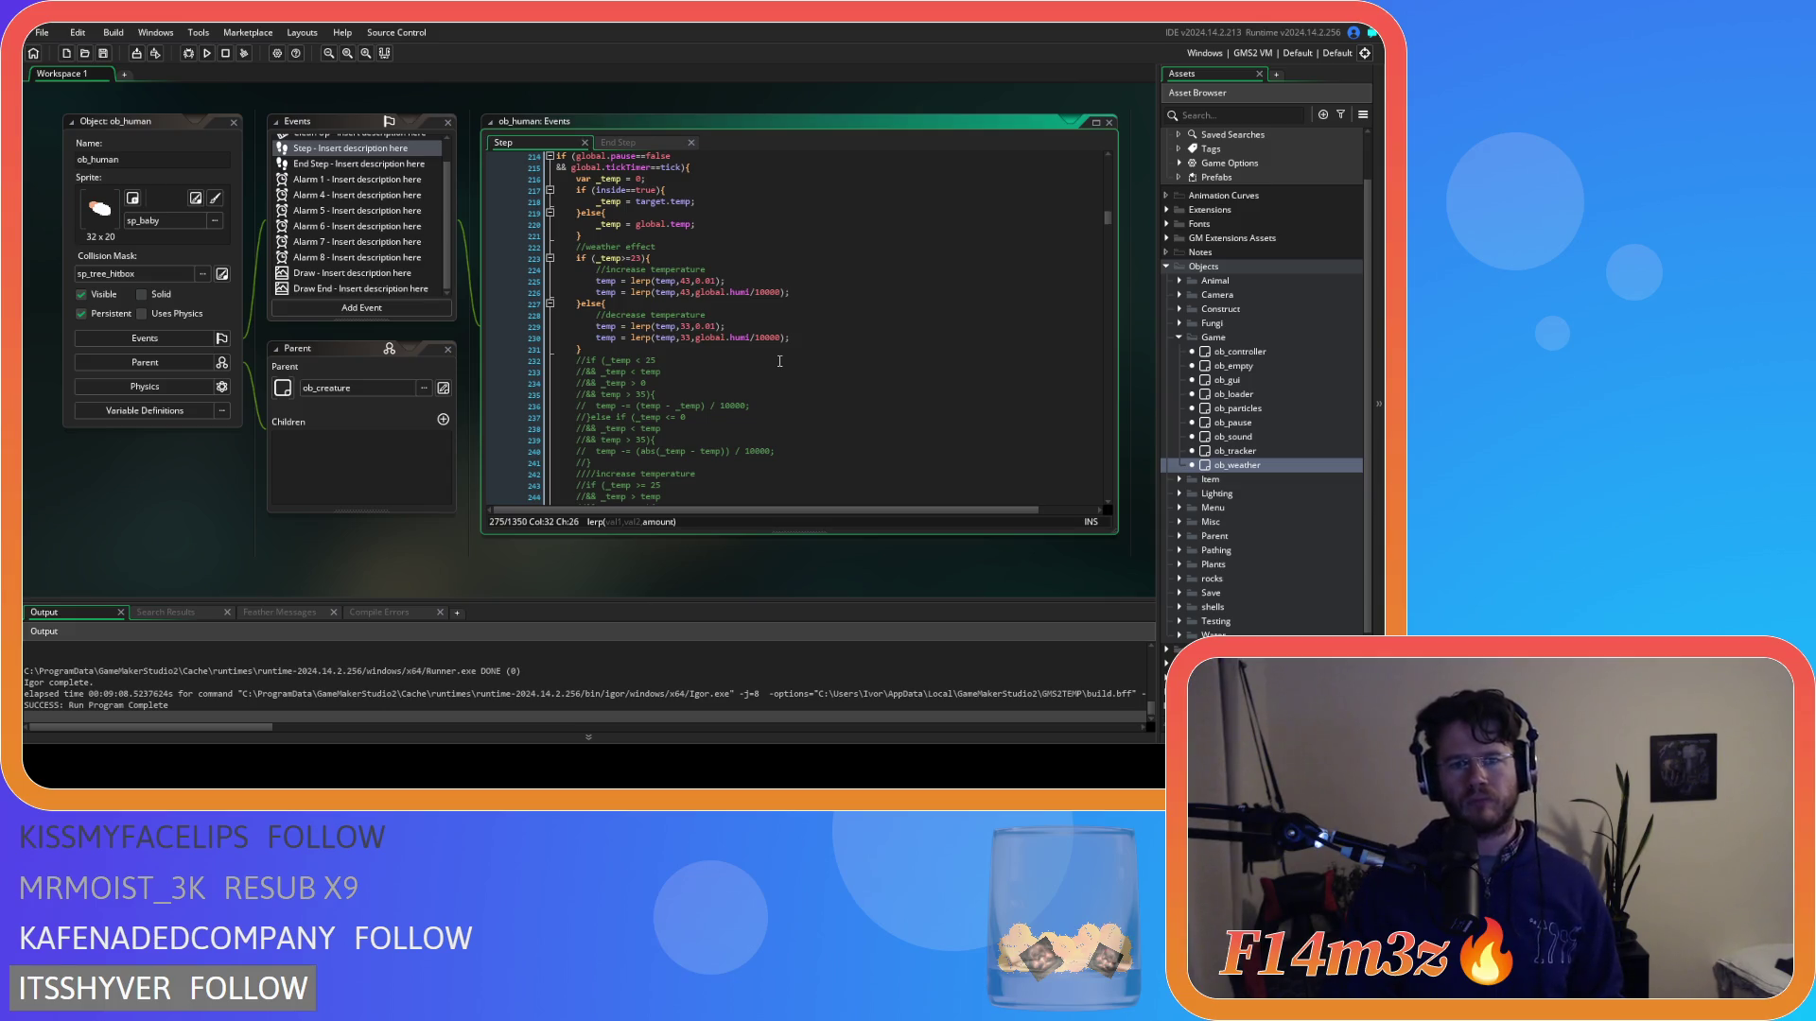
scroll(781, 359, "up", 1)
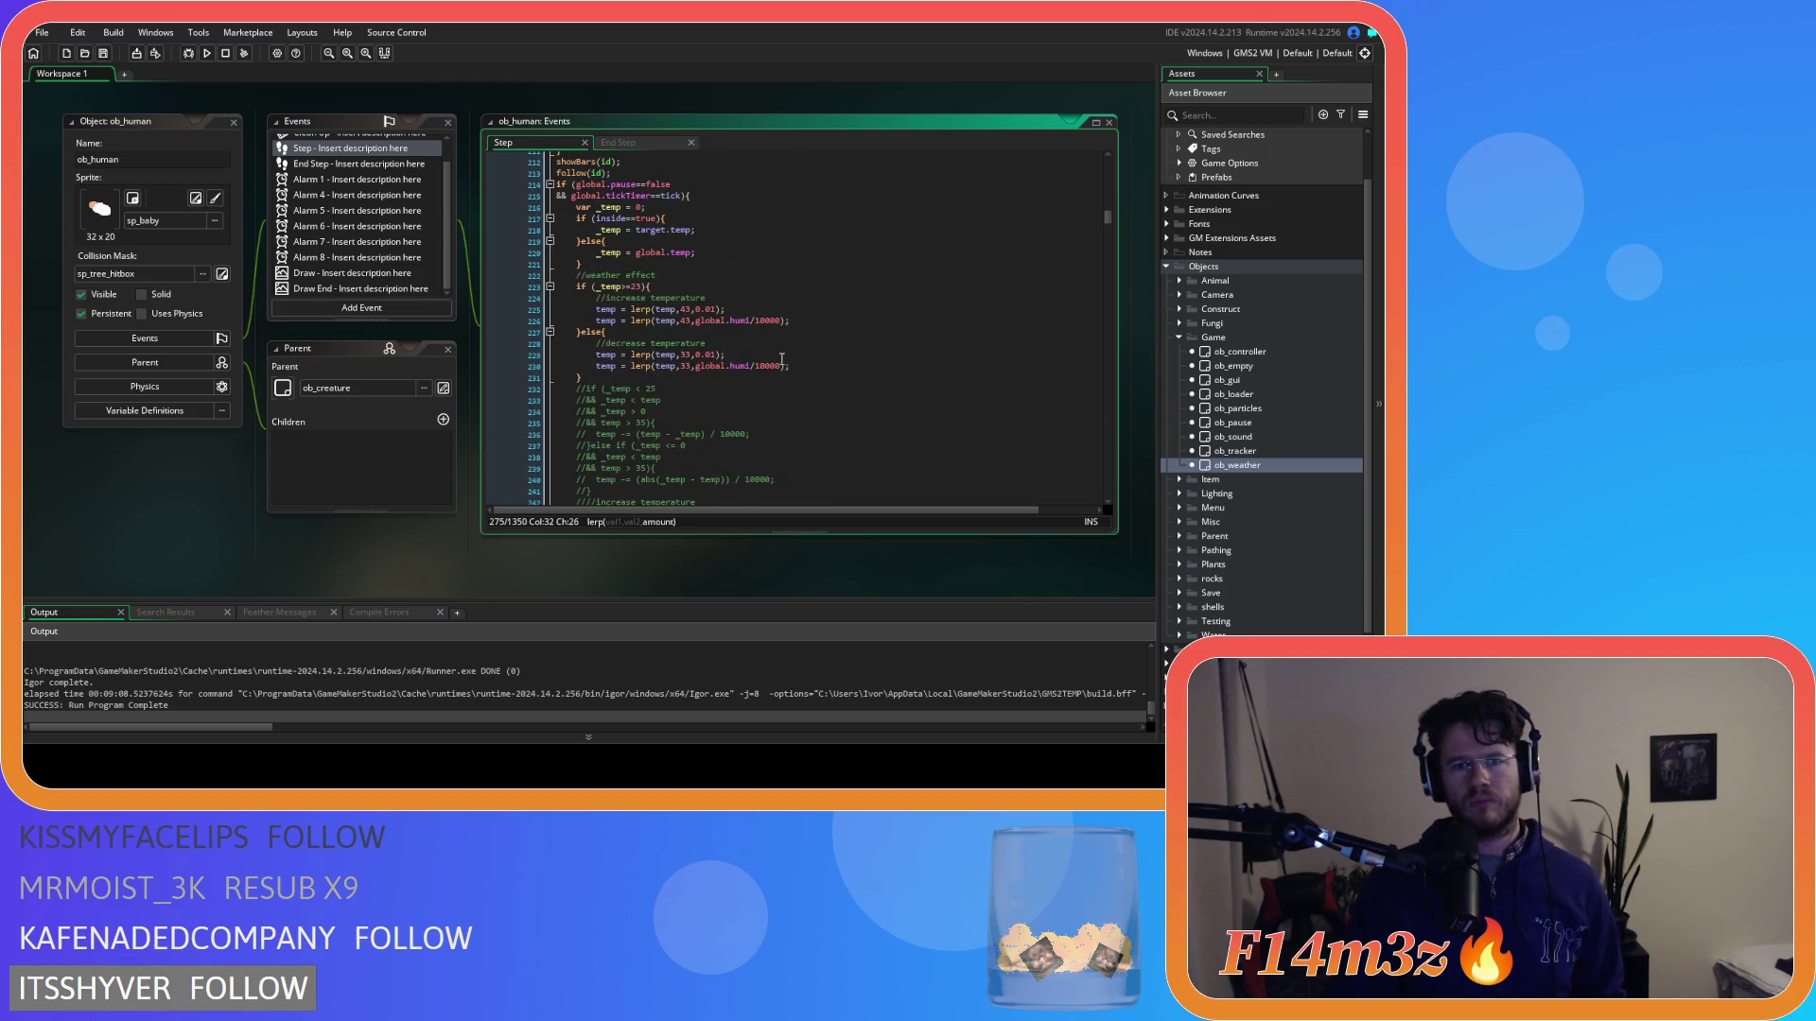
scroll(781, 359, "down", 10)
type("2);")
key("F5")
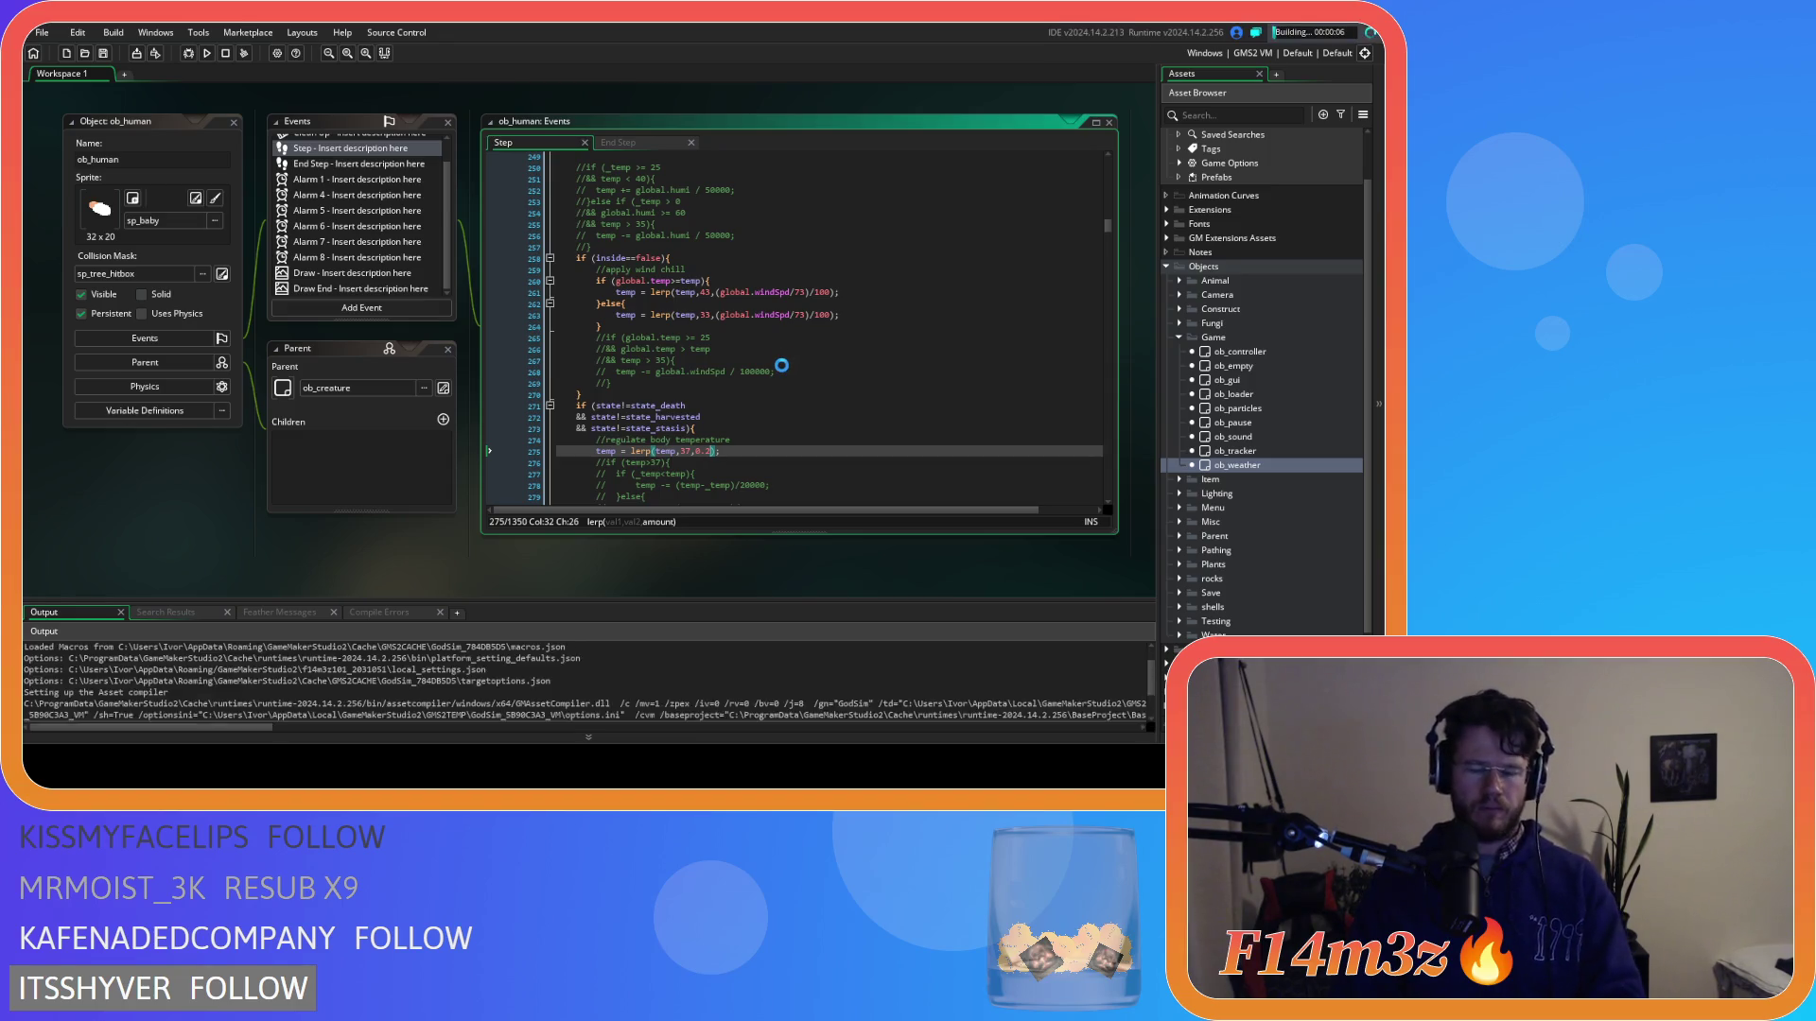
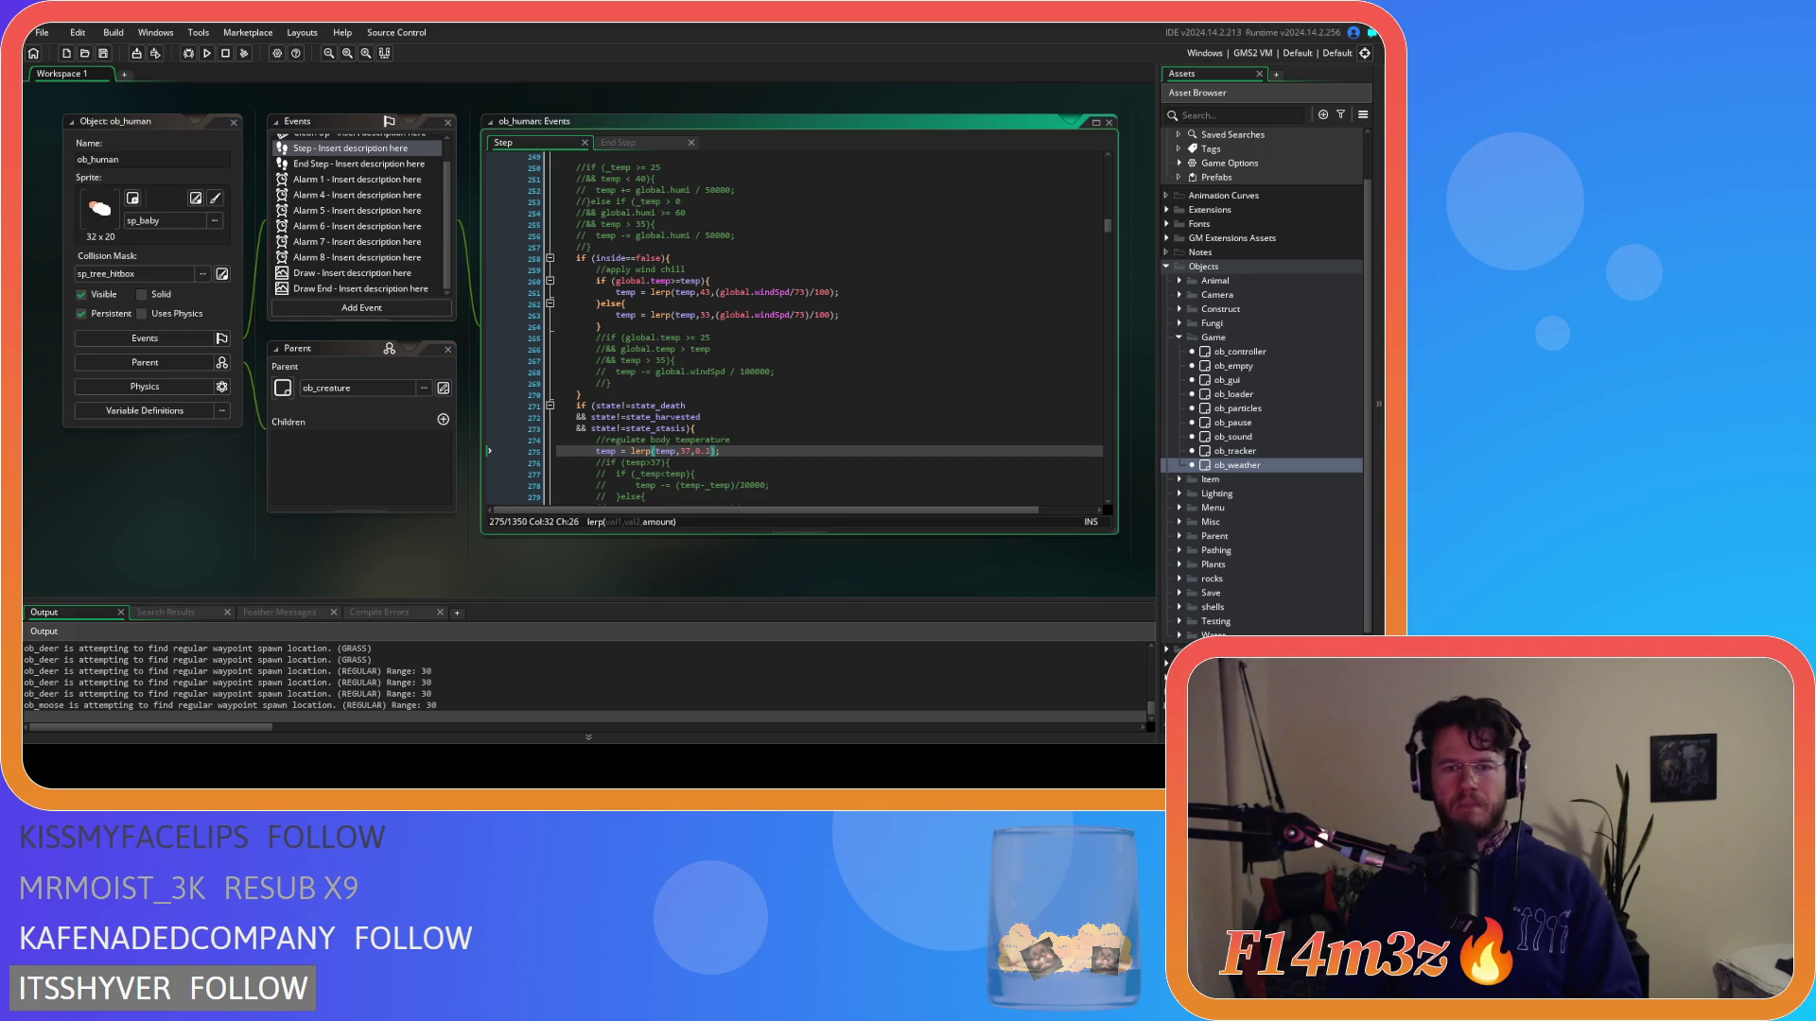
Change the line 275 lerp rate from 0.2 to 0.1 and run the game.
key("BackSpace")
type("1)")
key("F5")
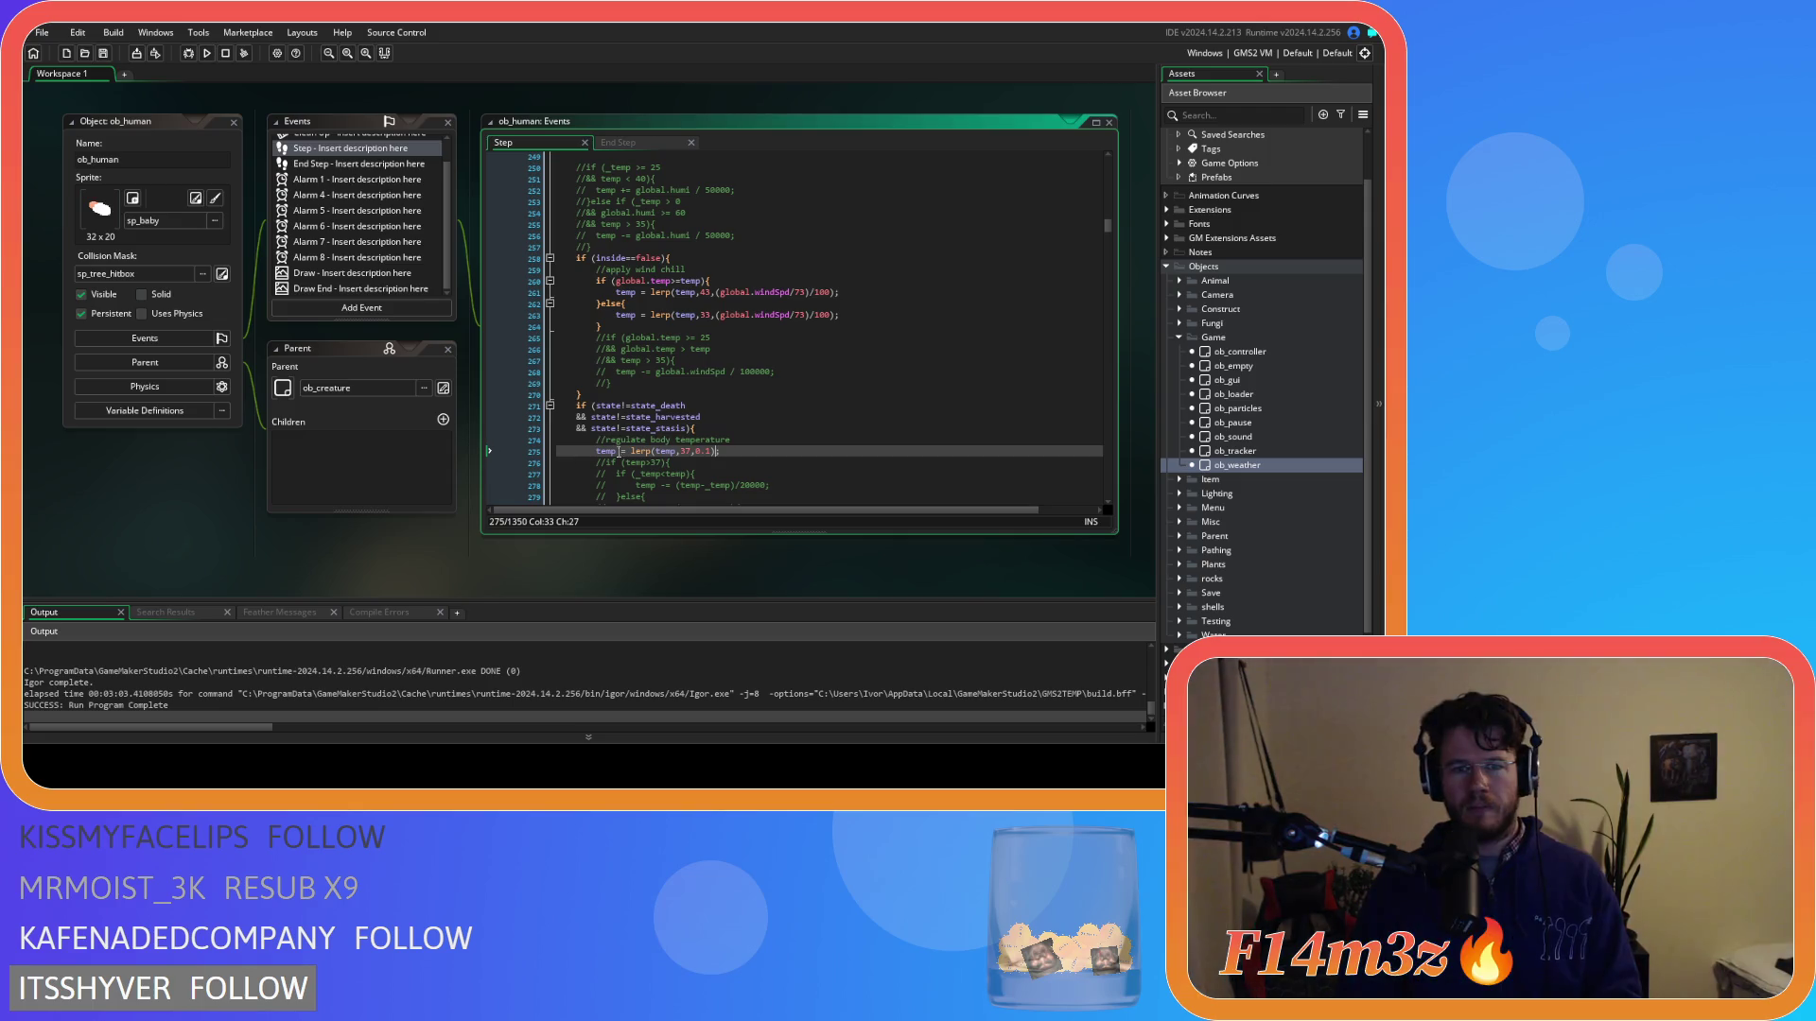
left_click(710, 453)
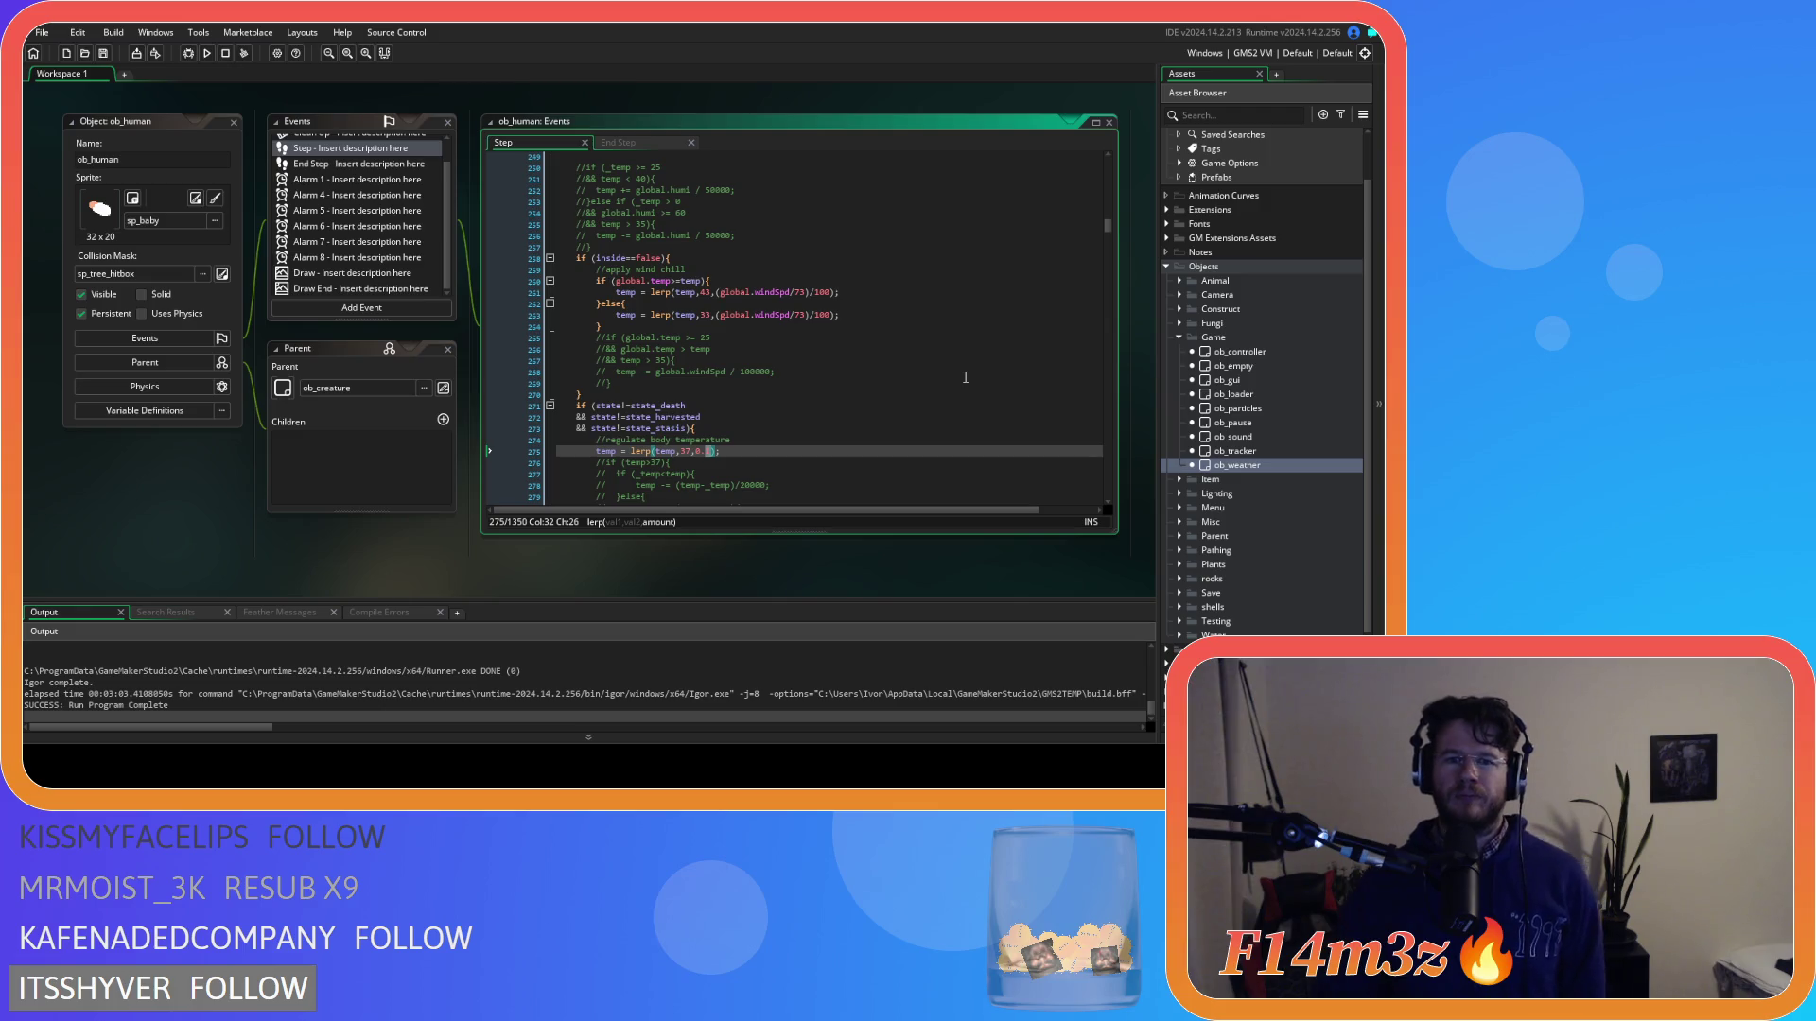
scroll(965, 377, "up", 10)
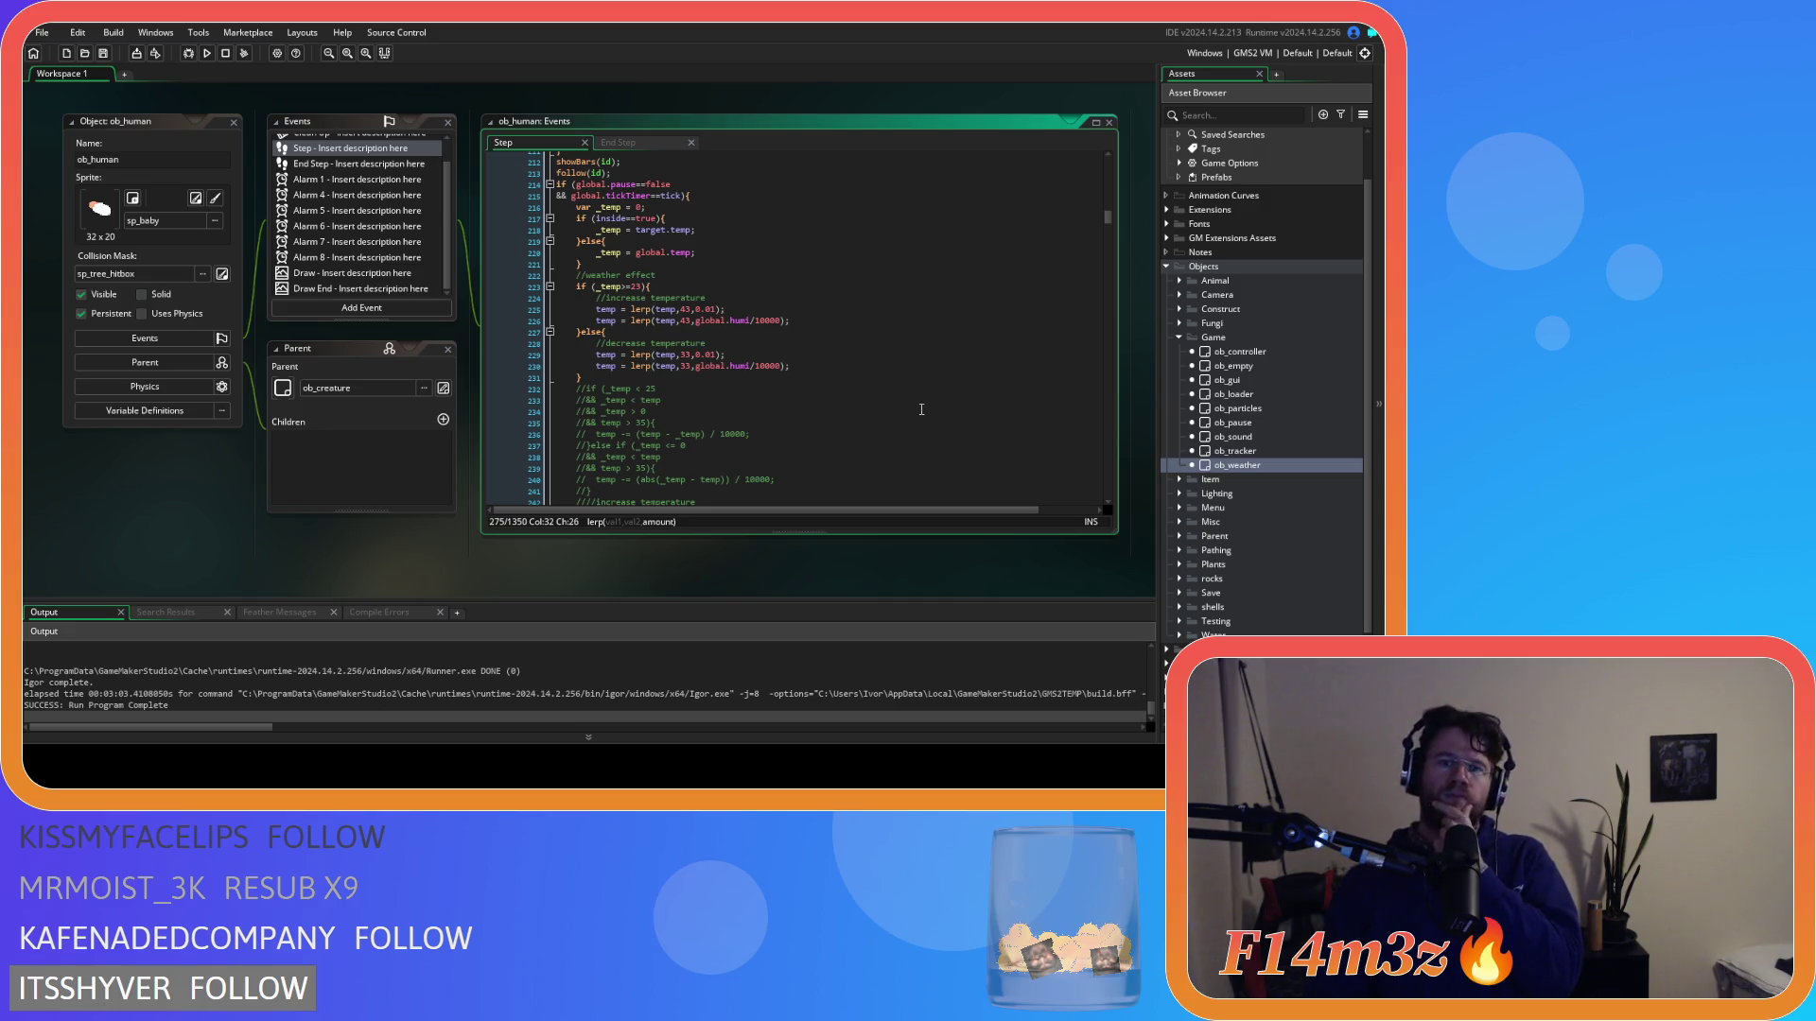
scroll(901, 424, "down", 10)
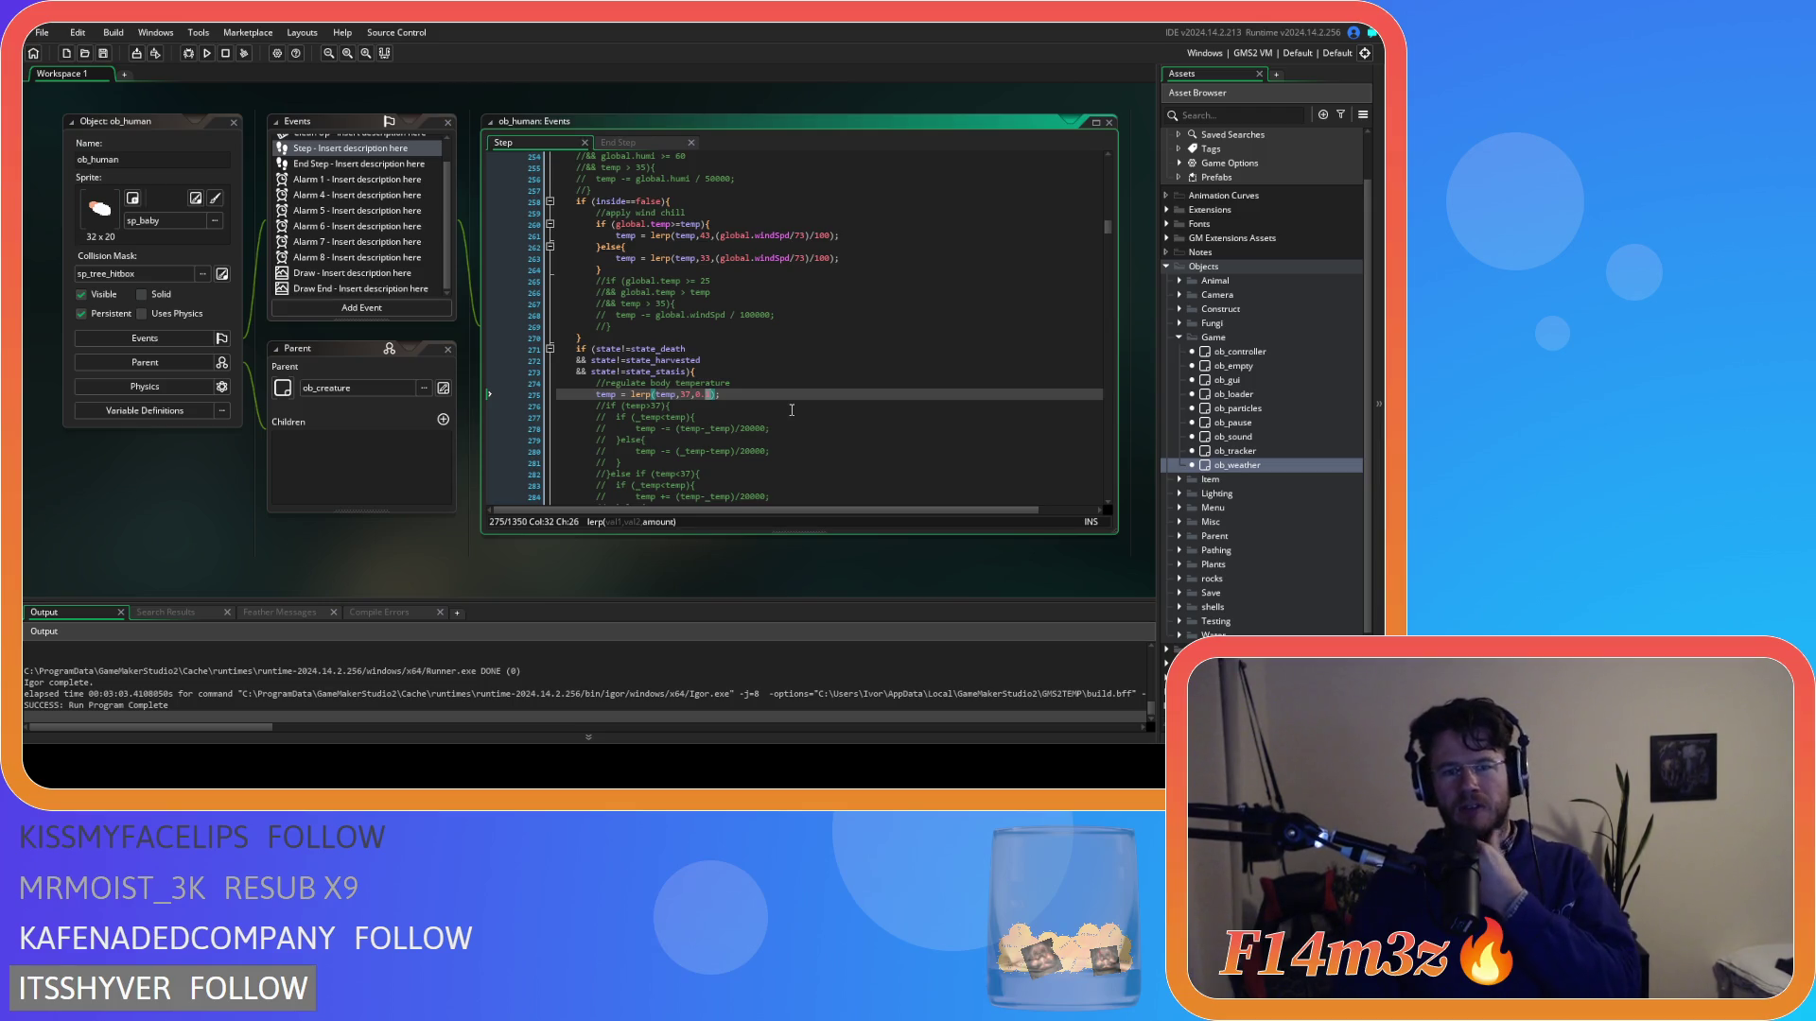
scroll(783, 410, "up", 3)
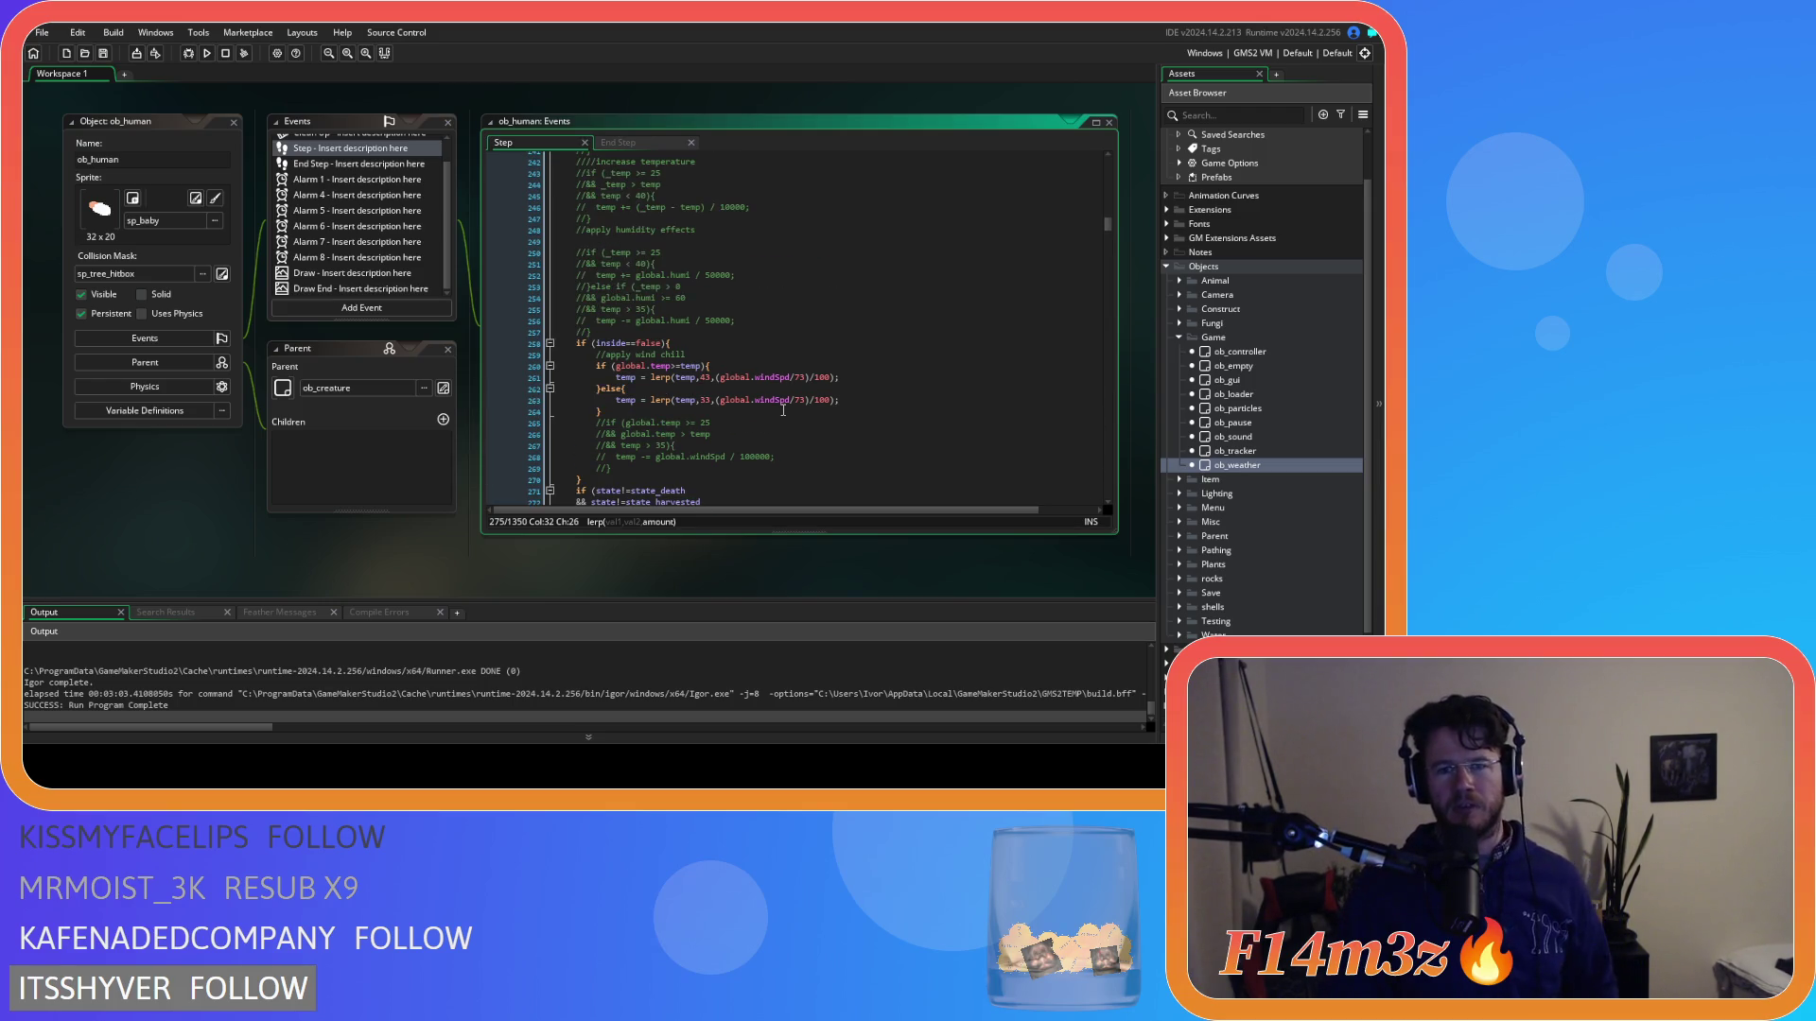
scroll(783, 410, "down", 6)
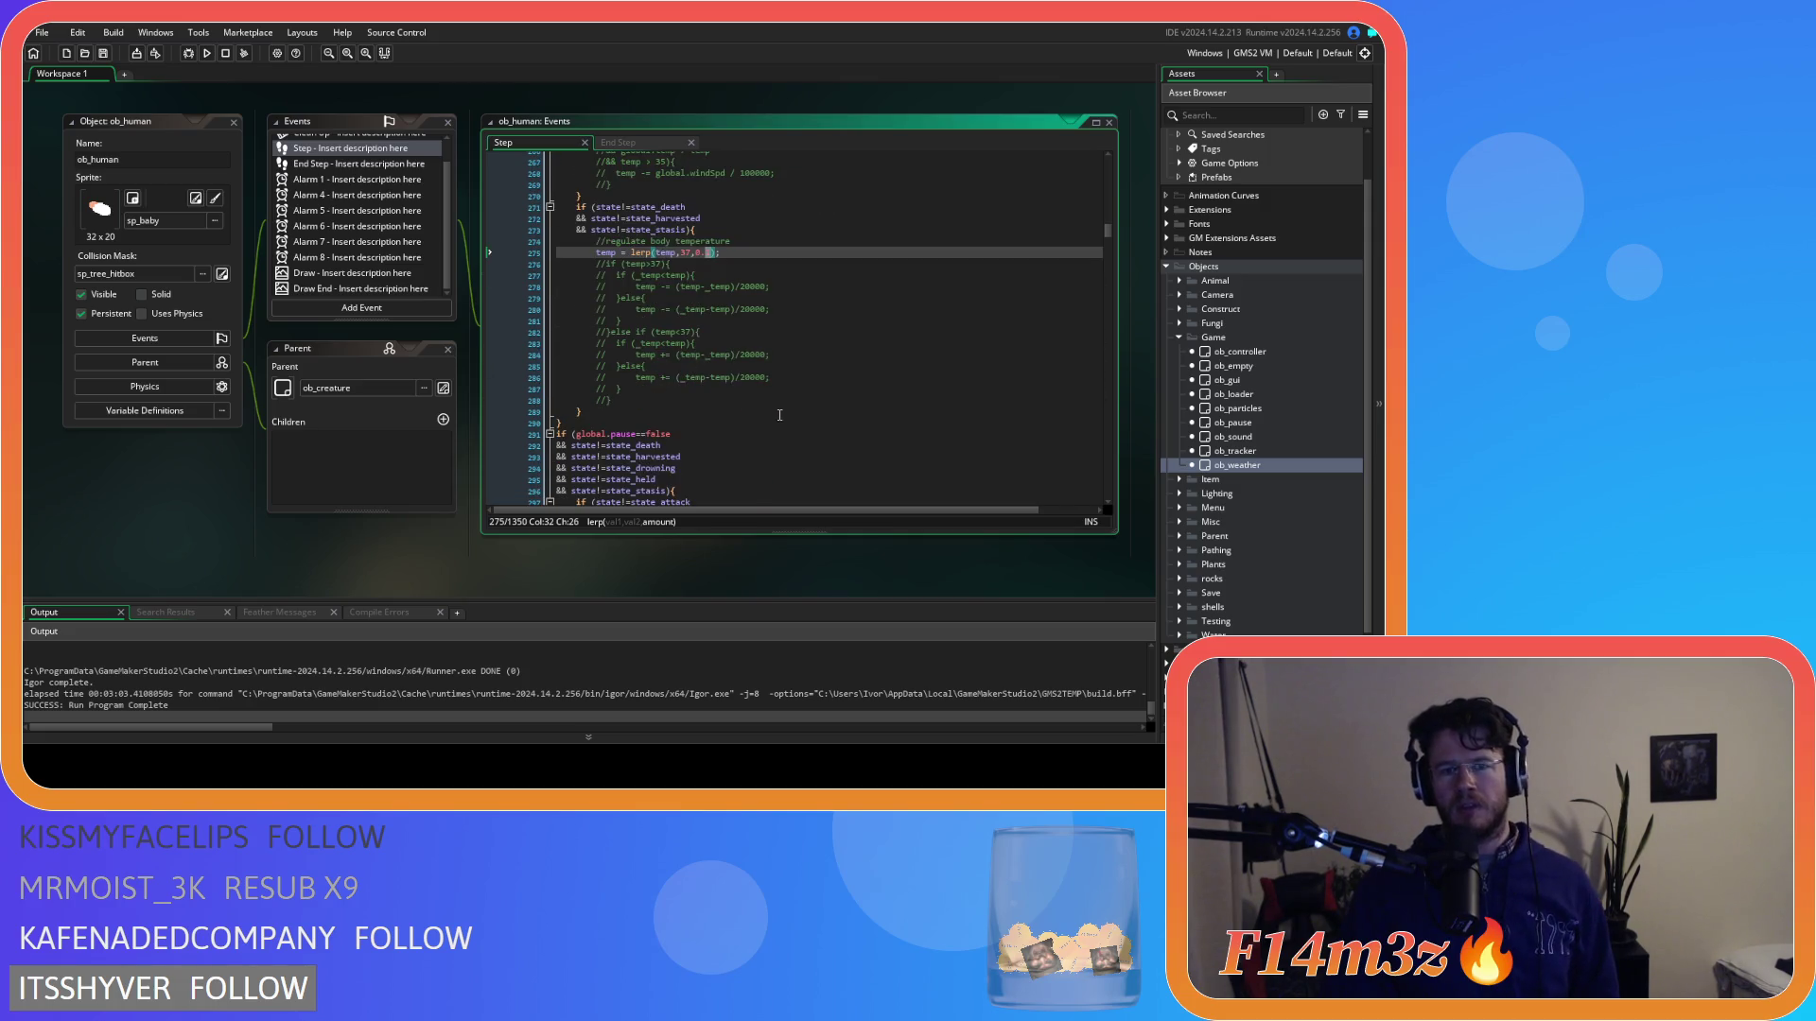
scroll(785, 397, "up", 12)
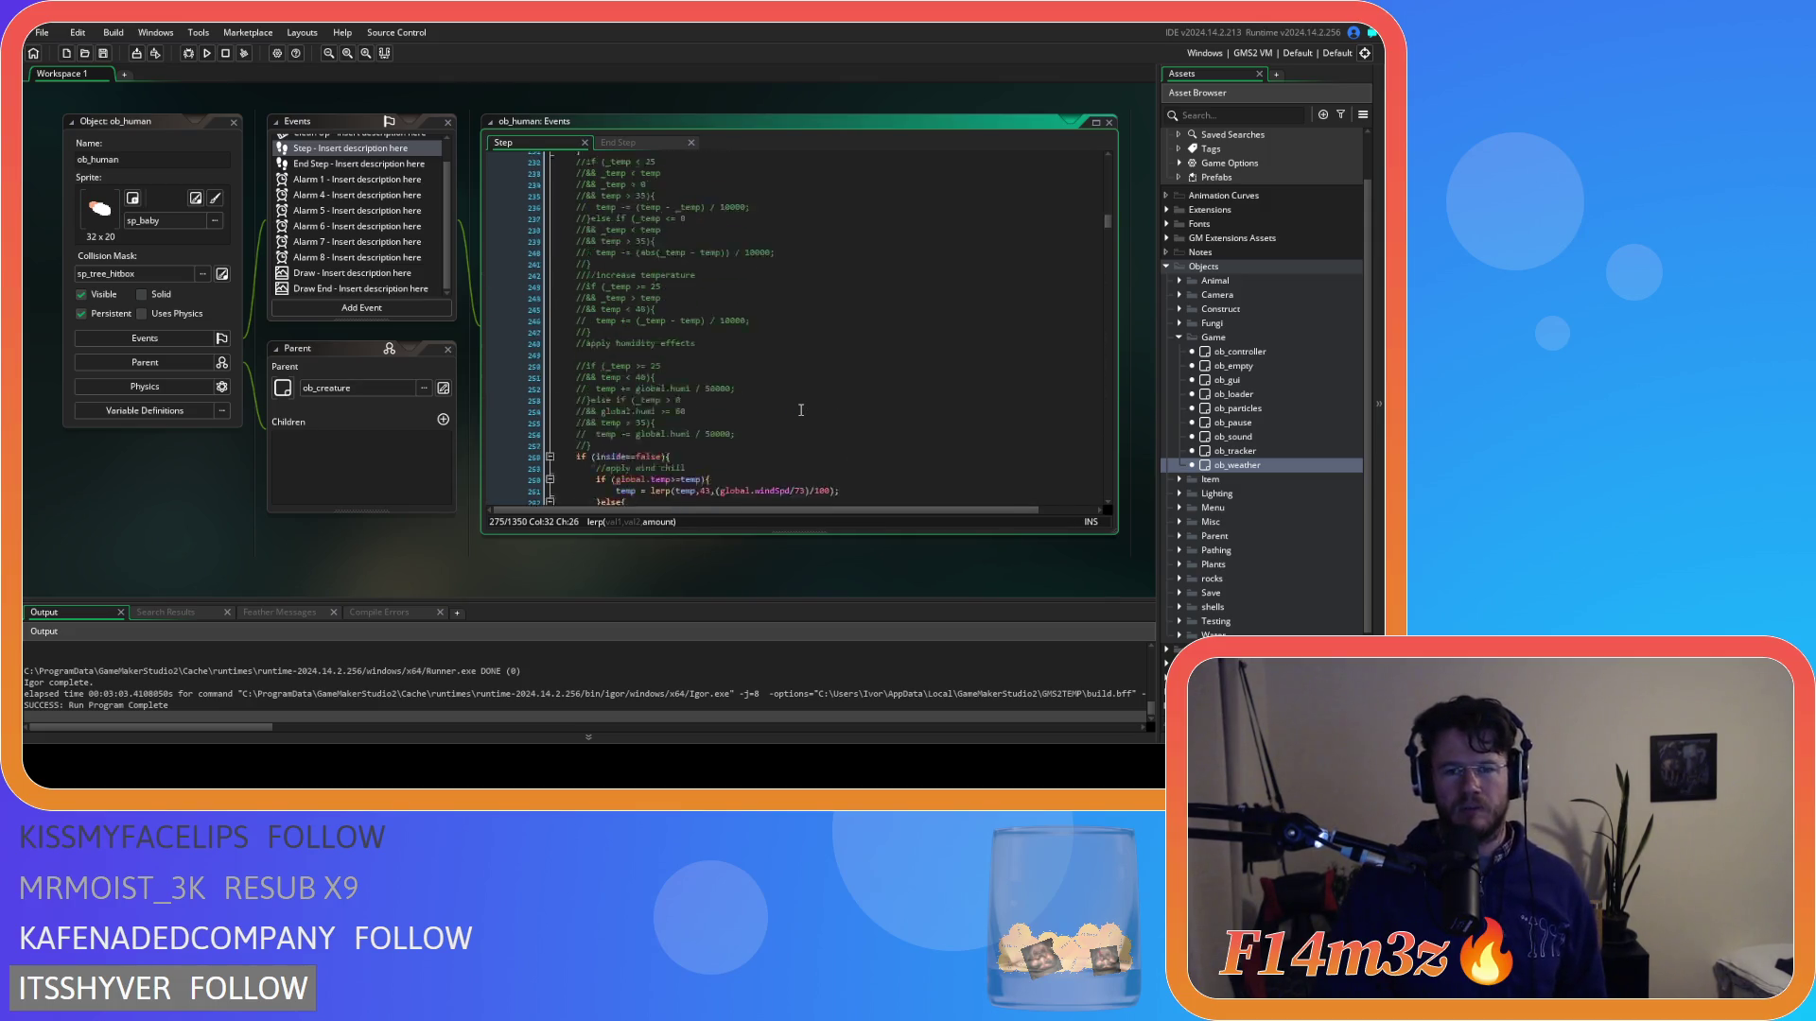
scroll(801, 413, "up", 1)
scroll(801, 413, "down", 9)
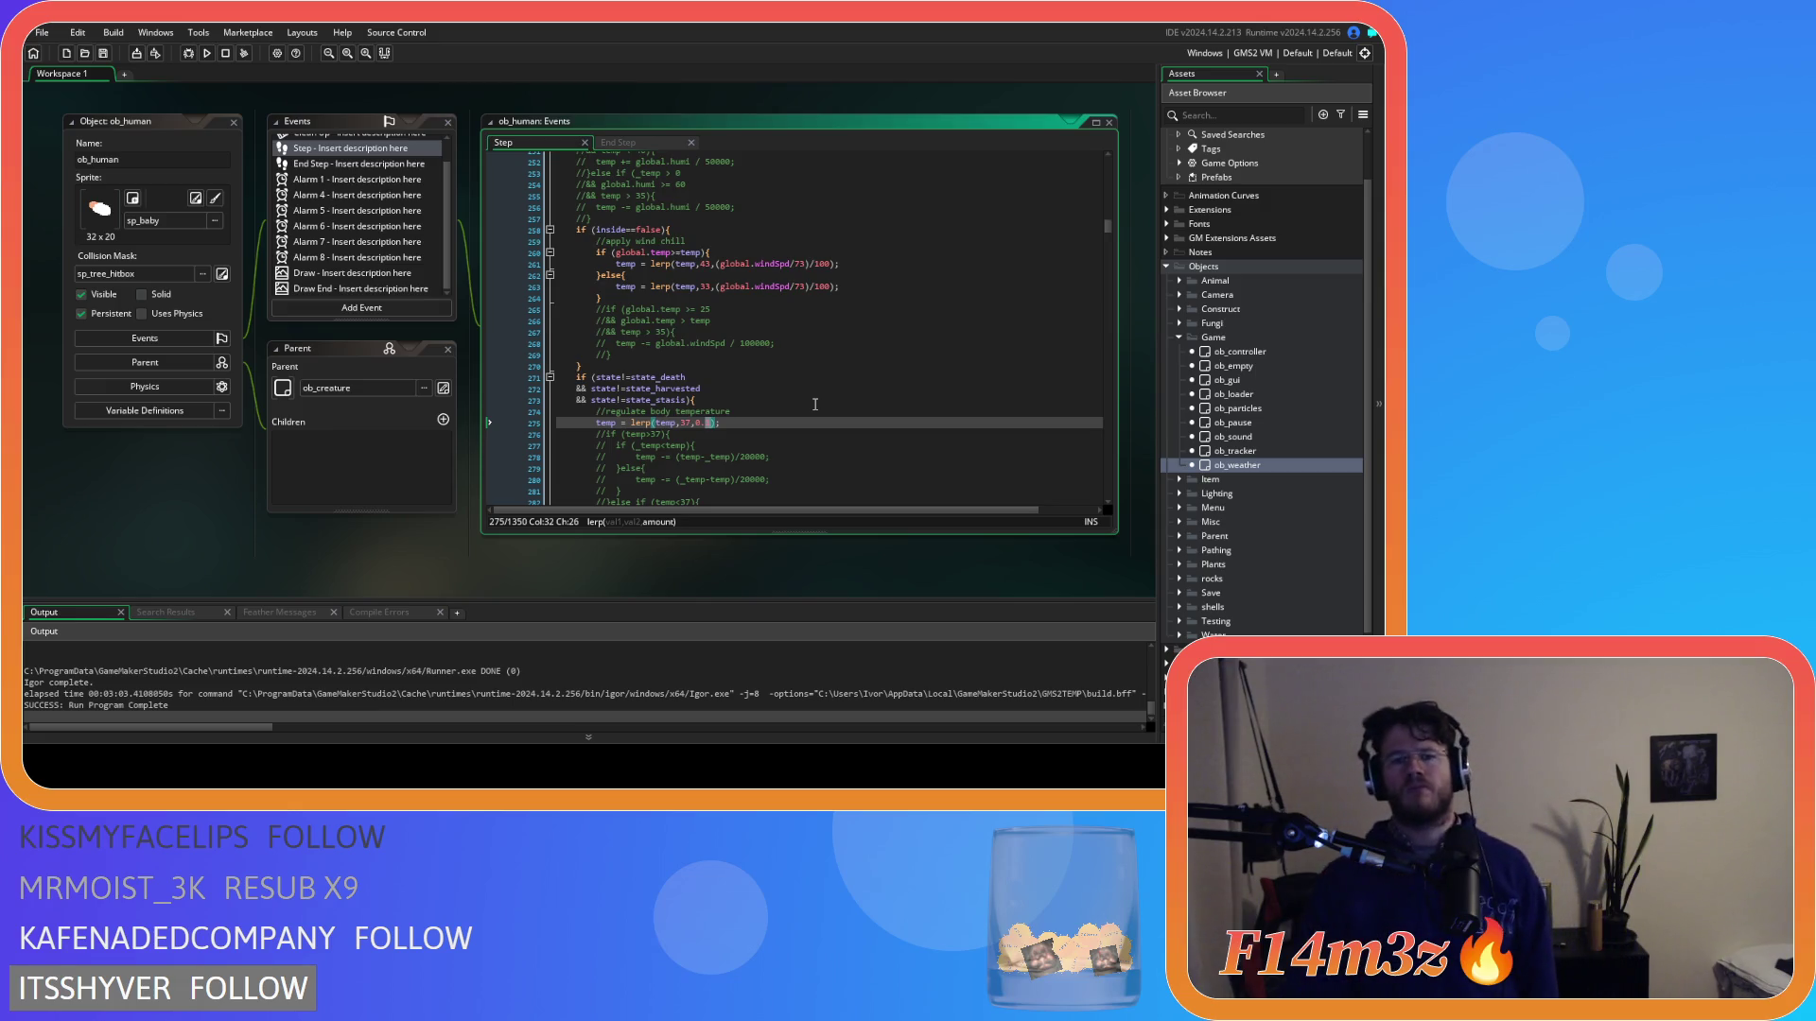
scroll(815, 404, "up", 12)
left_click(854, 307)
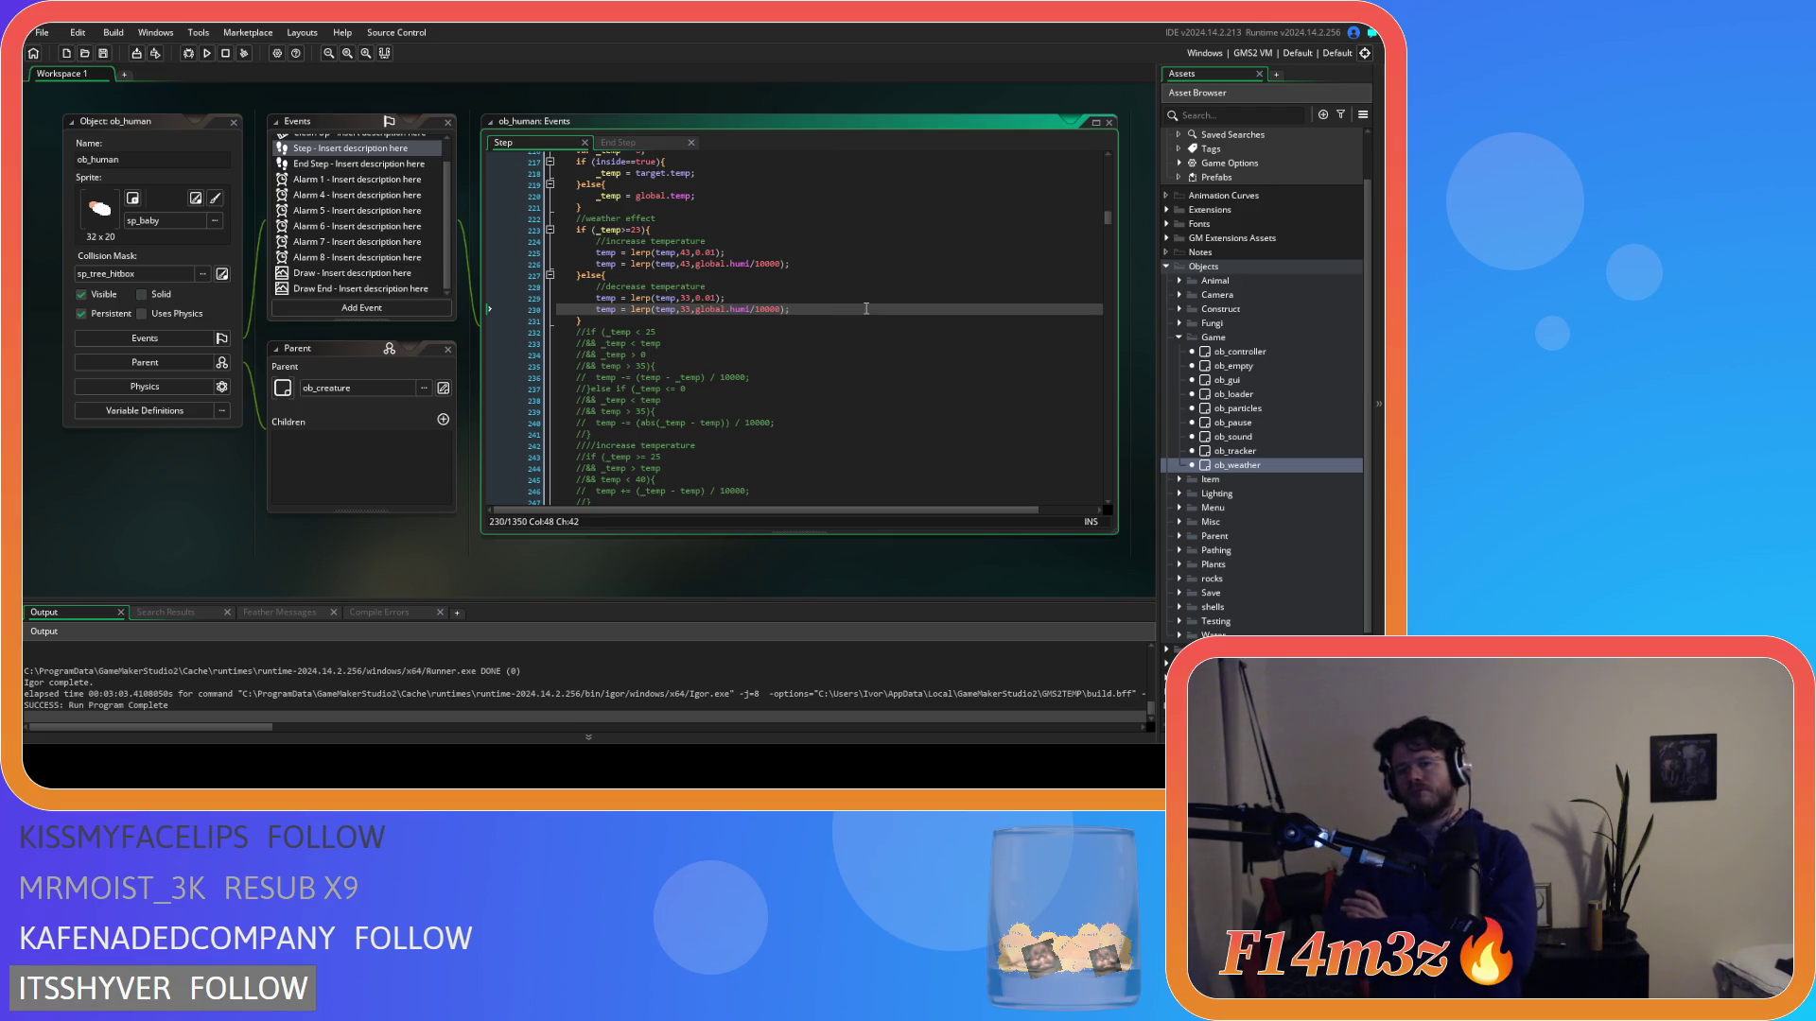
scroll(865, 309, "down", 12)
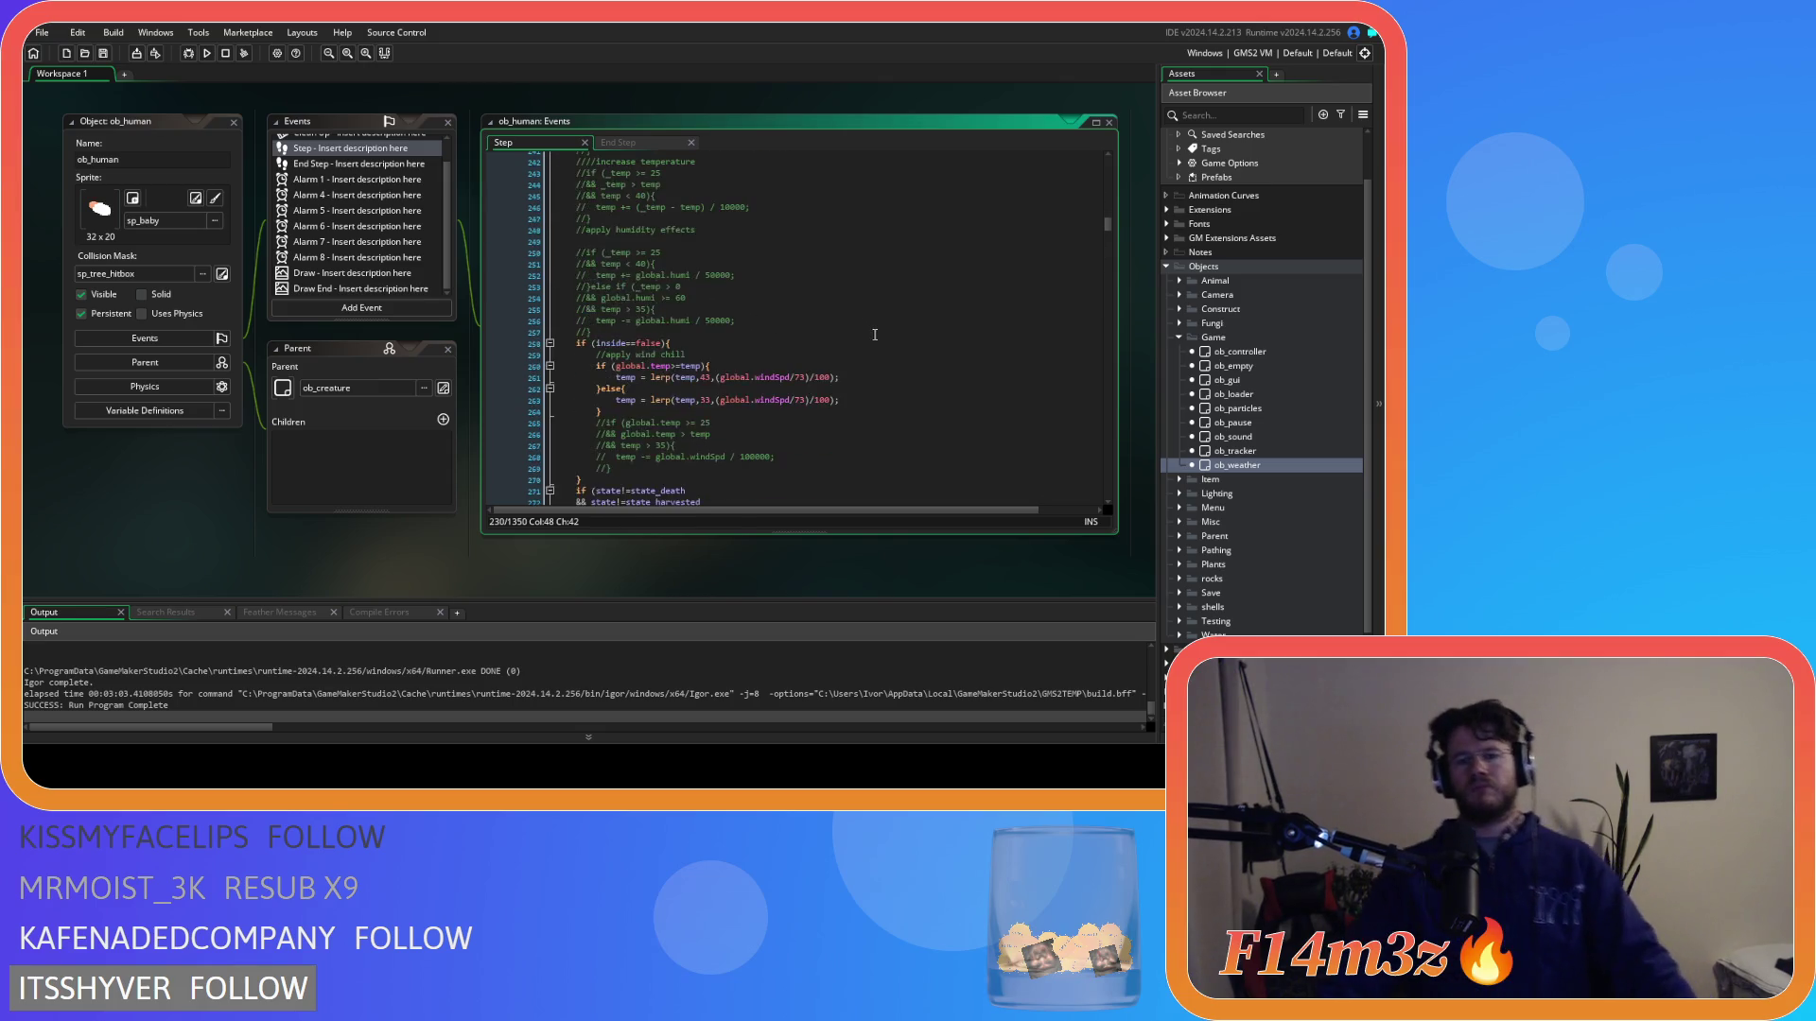
Edit the lerp rate on line 275 and run the game to test it.
left_click(707, 423)
type("1);")
left_click(739, 425)
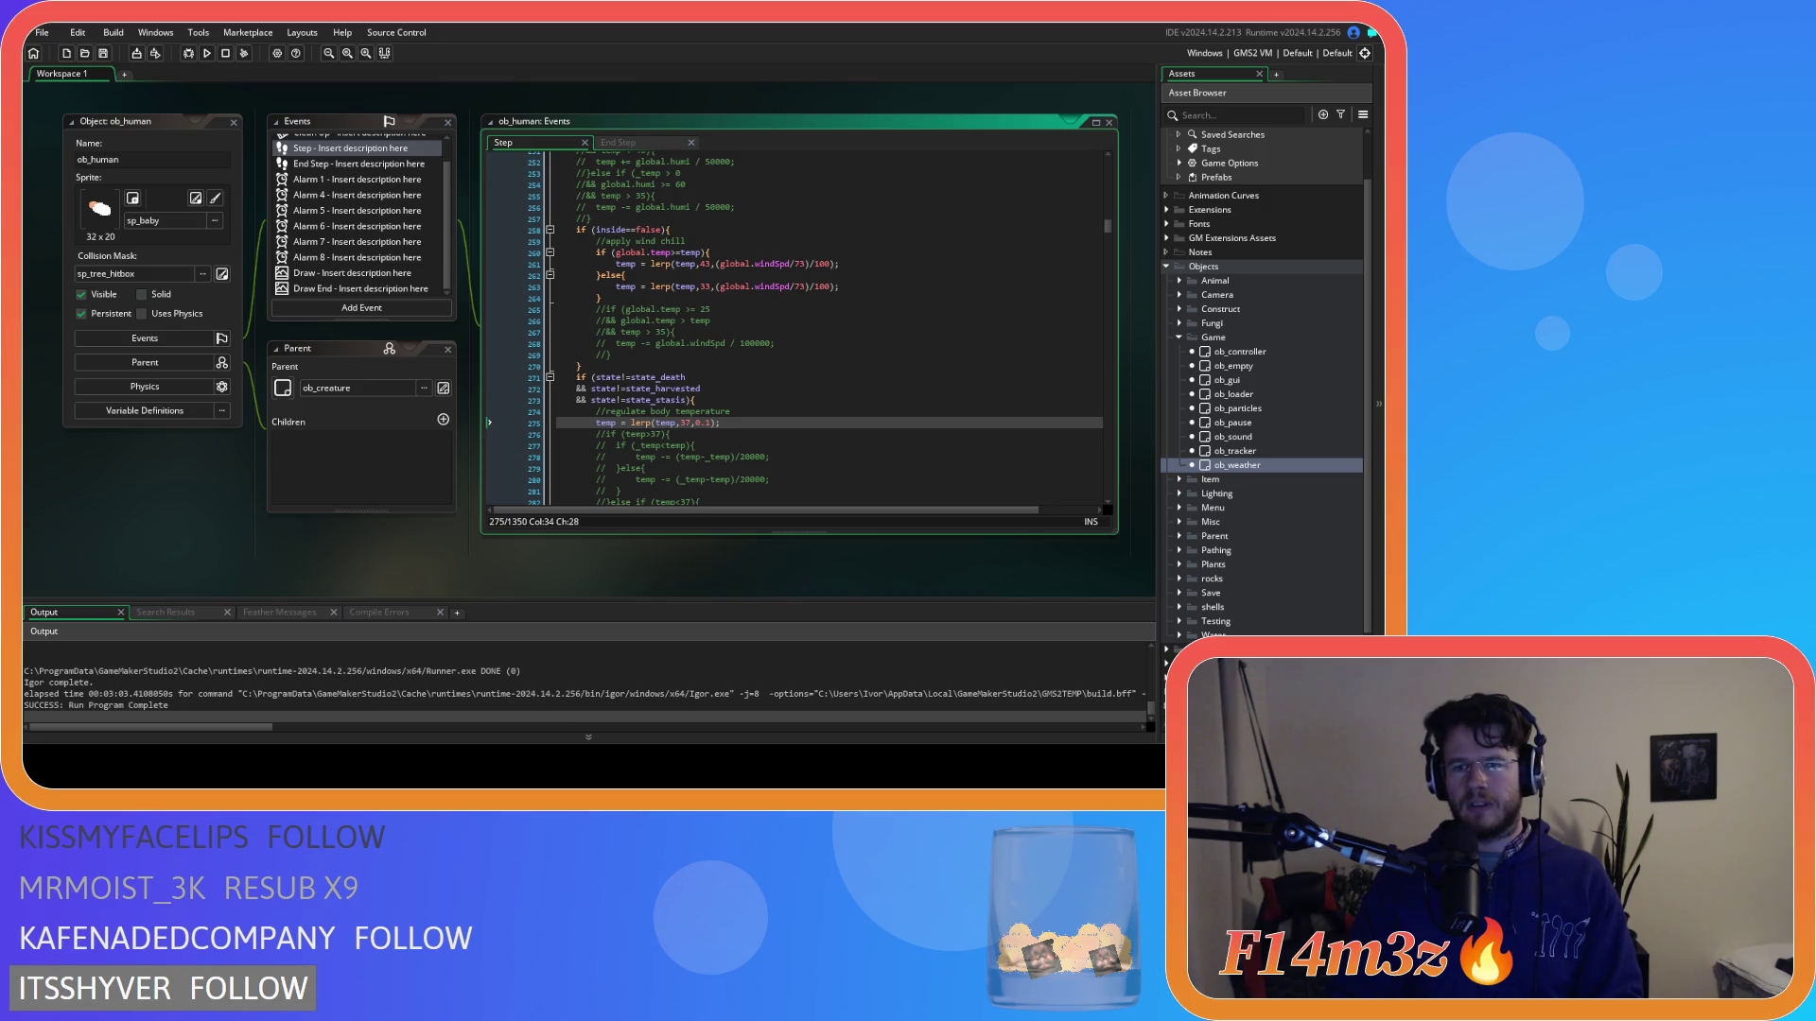
key("F5")
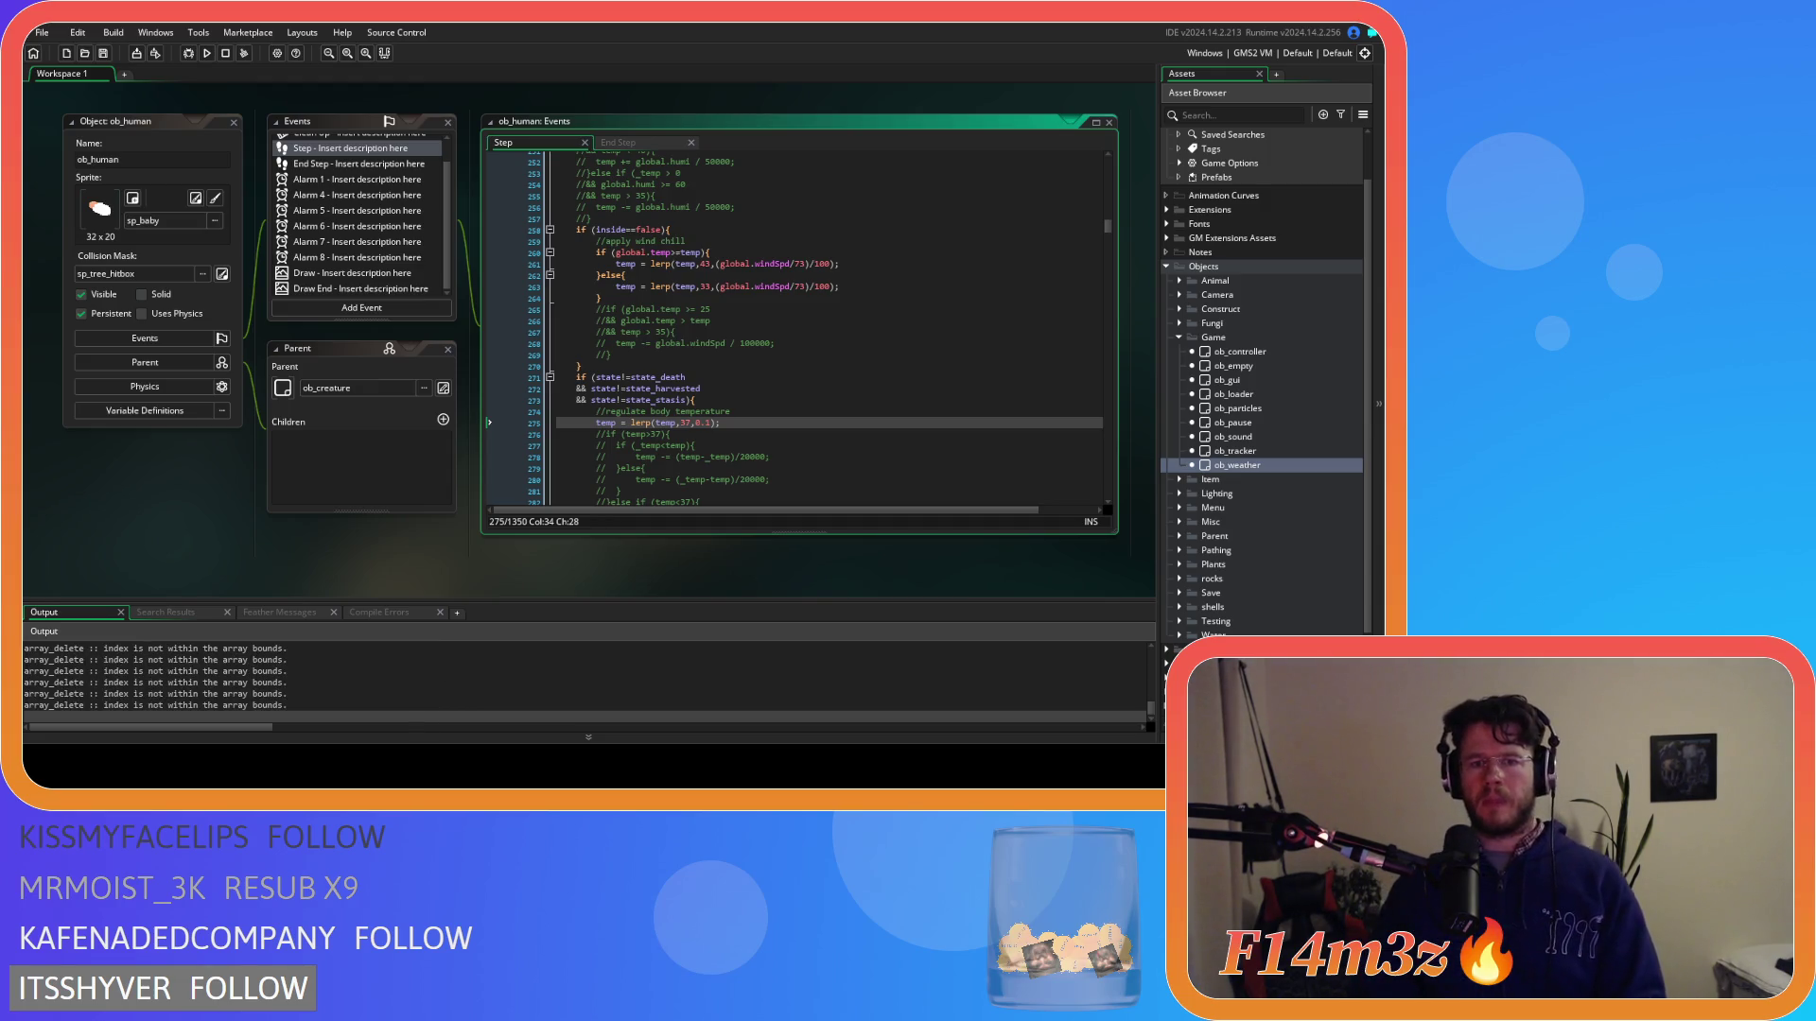
Lower the line 275 lerp rate to 0.05 and run the game again.
double_click(710, 422)
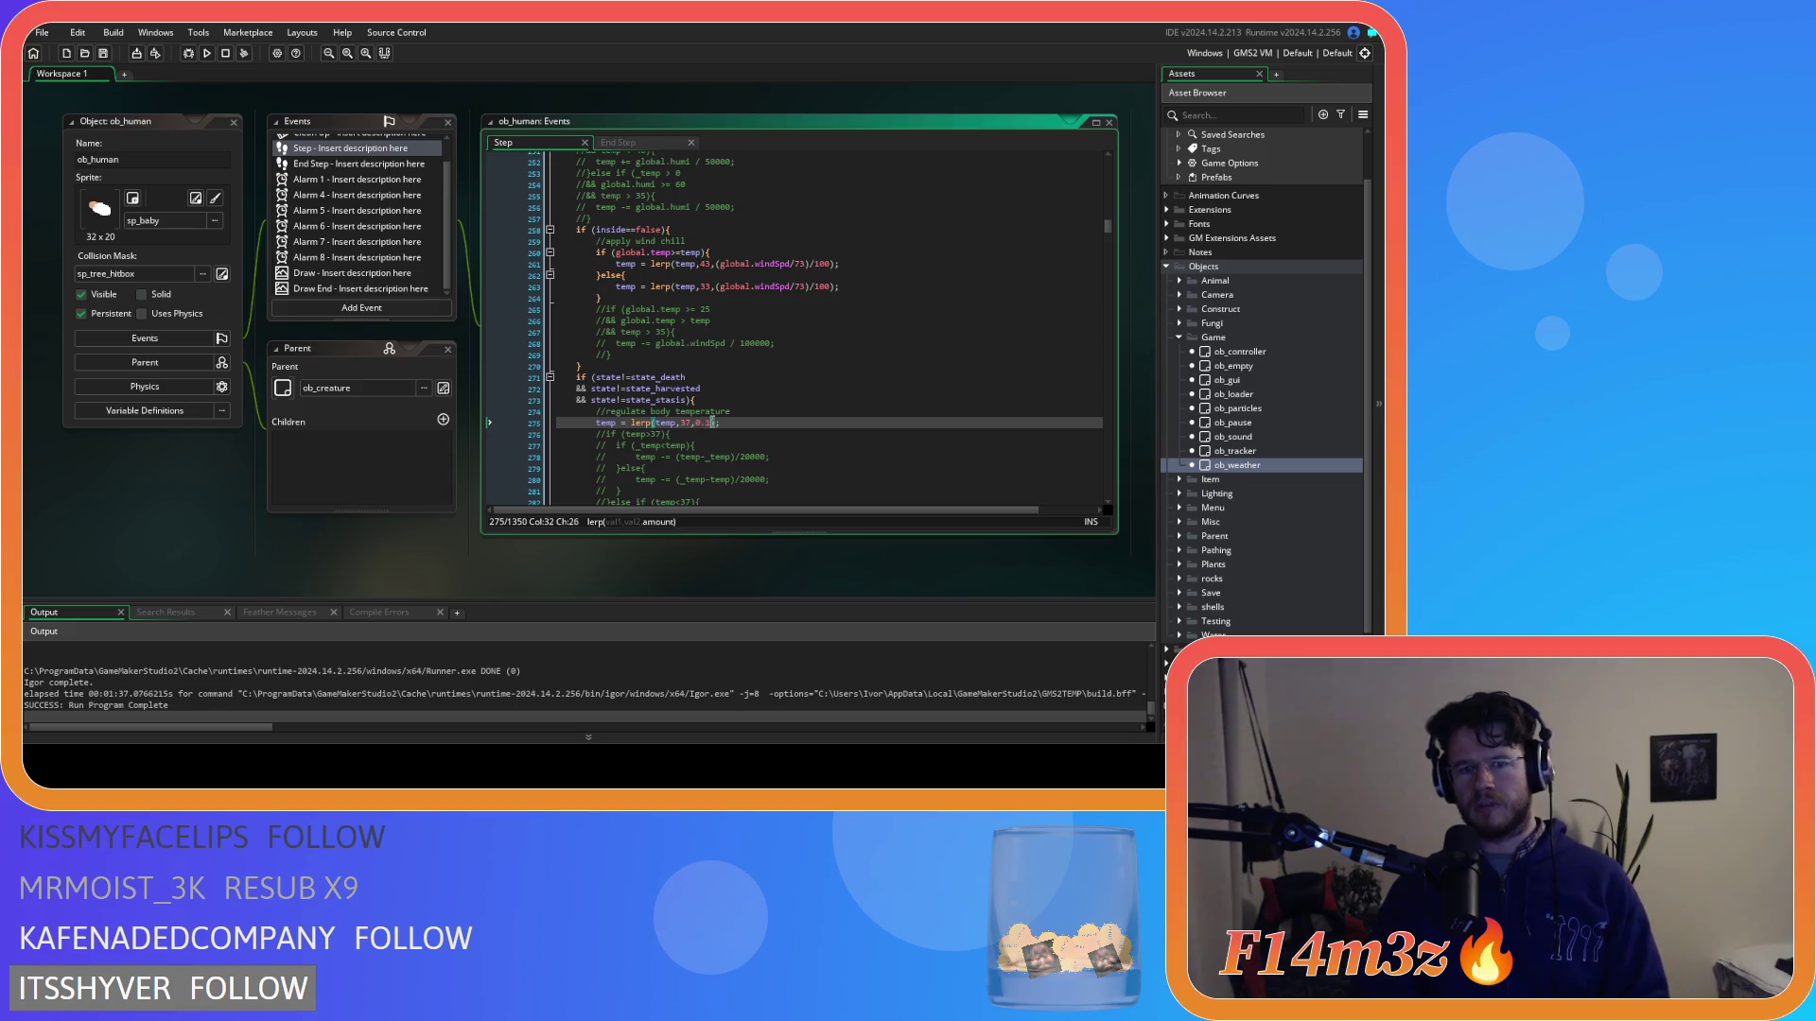
type("05")
key("F5")
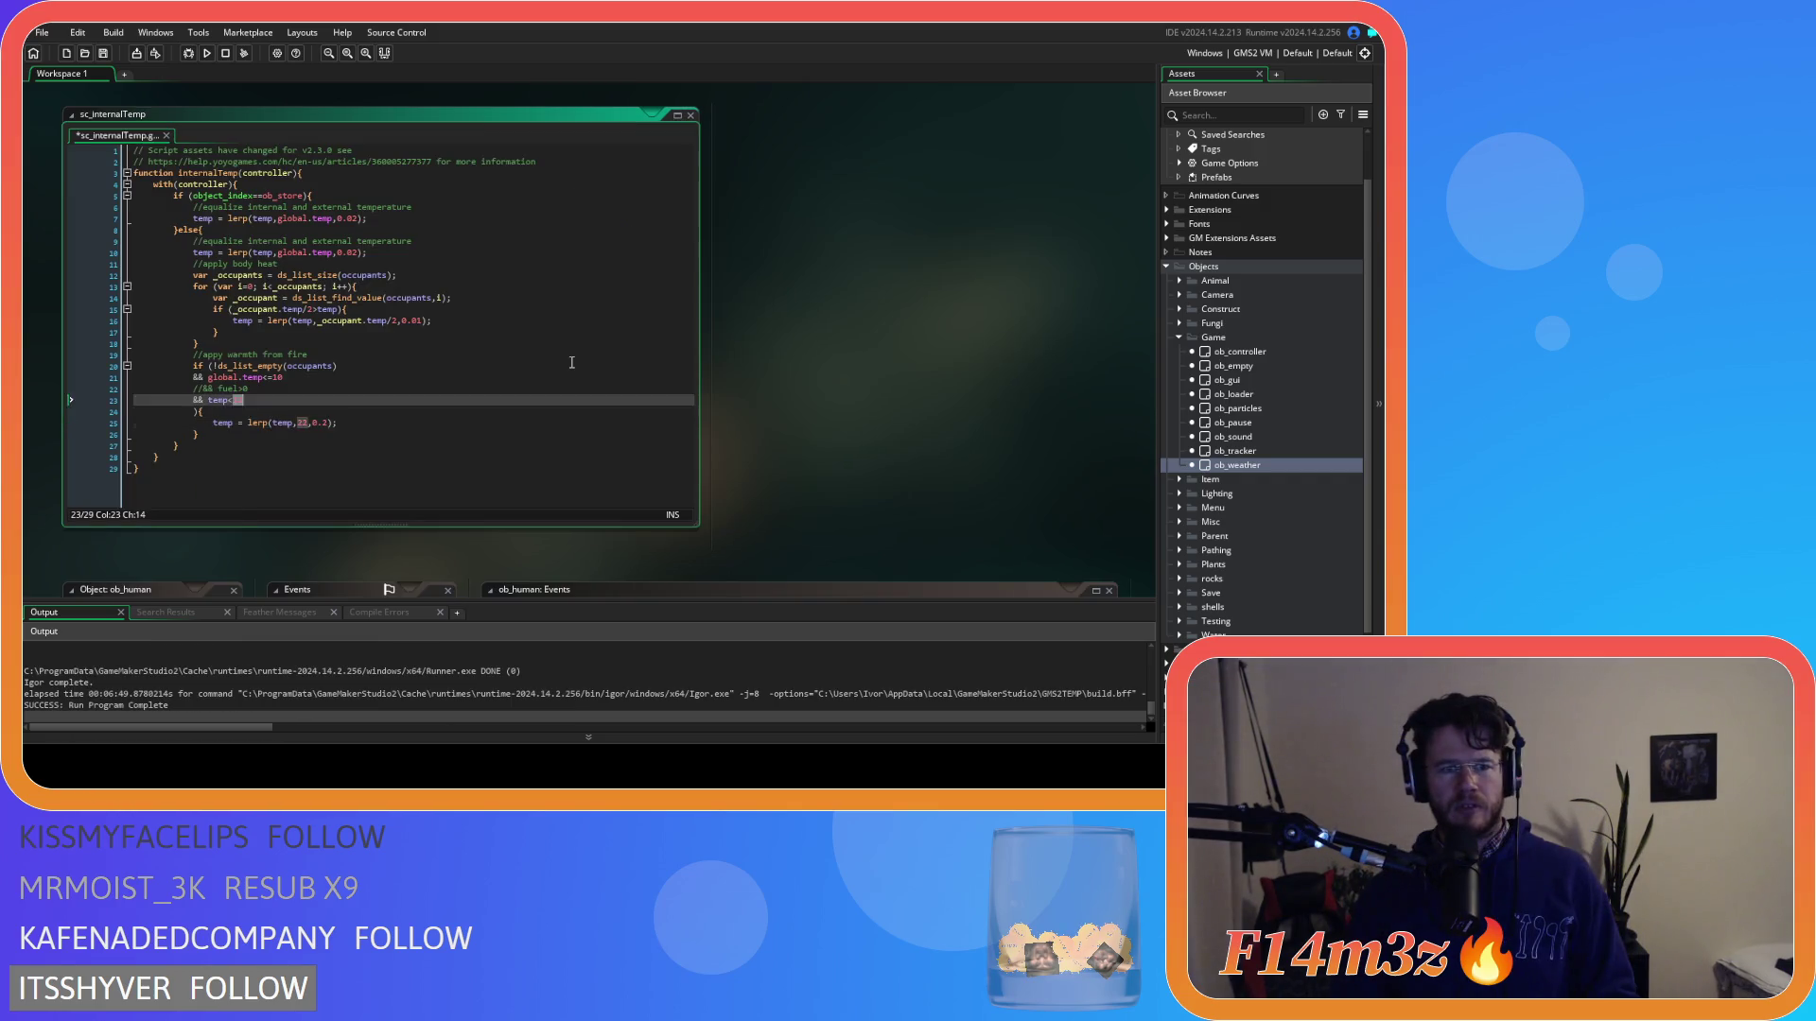
Undo back through the sc_internalTemp edits to recover the uncommented lines 7-11 and 34-38.
key("ctrl+z")
key("ctrl+z")
key("ctrl+z")
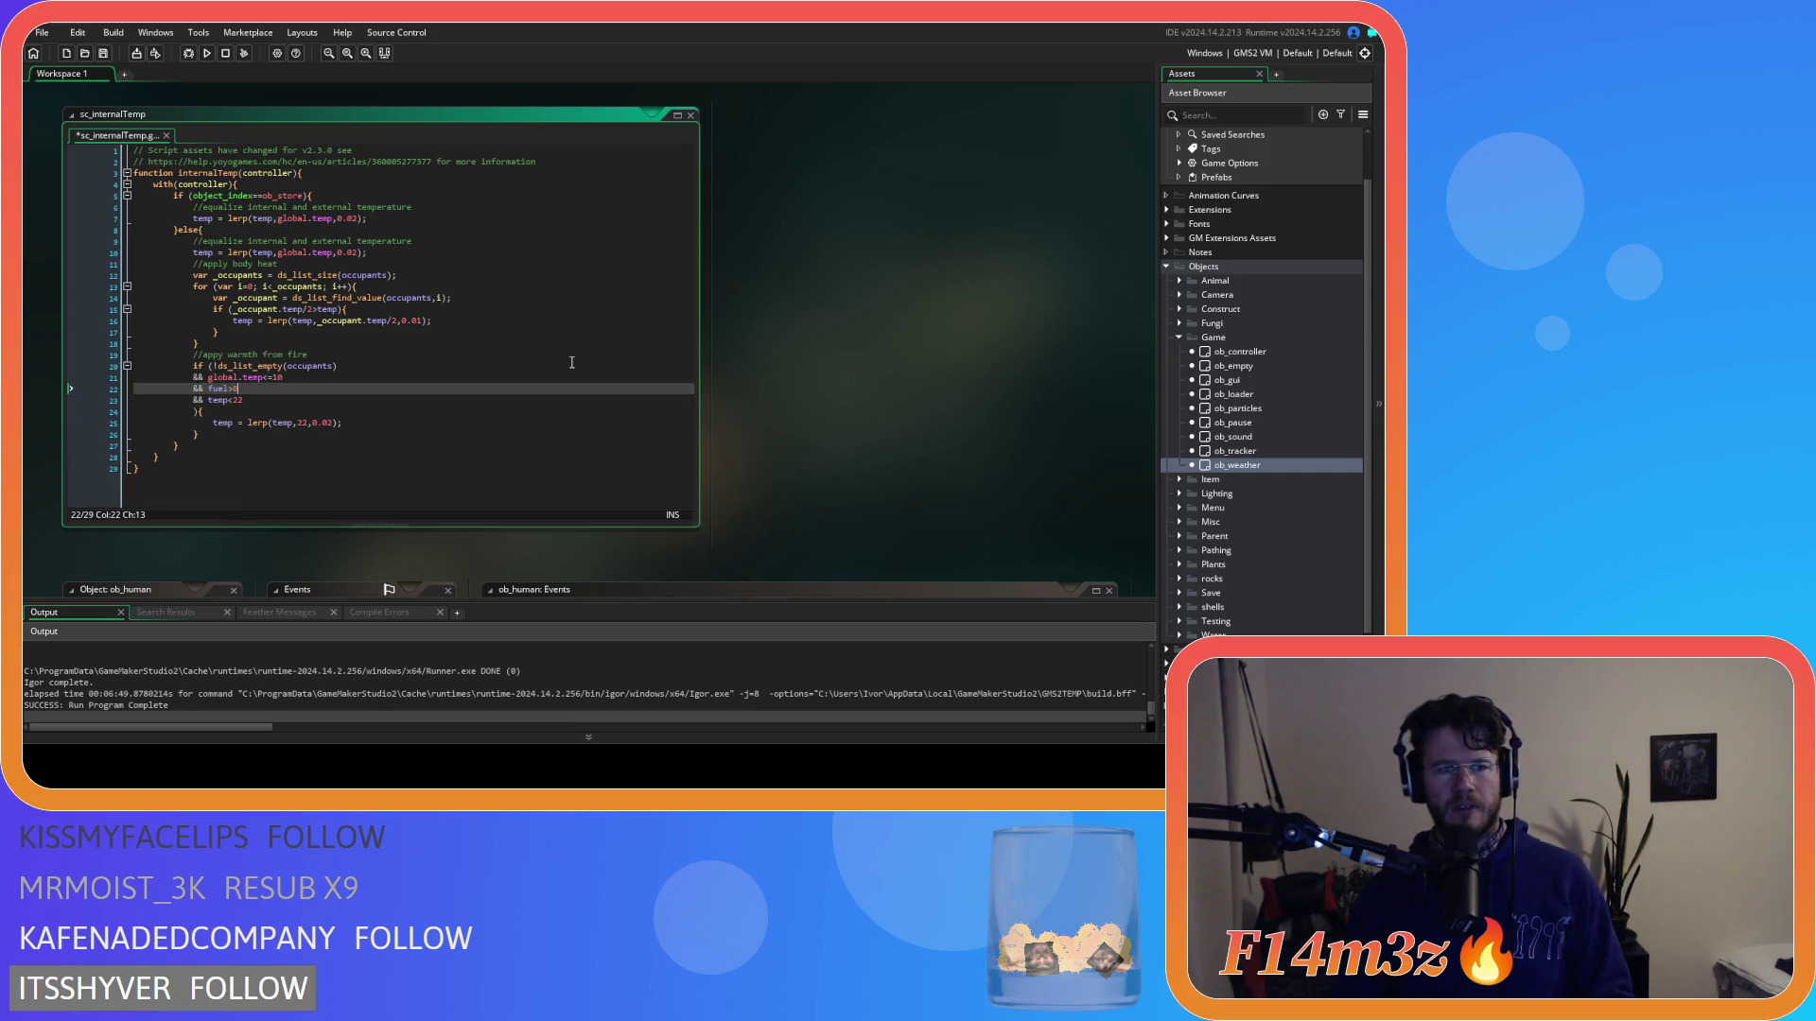
key("ctrl+z")
key("ctrl+z")
key("ctrl+z")
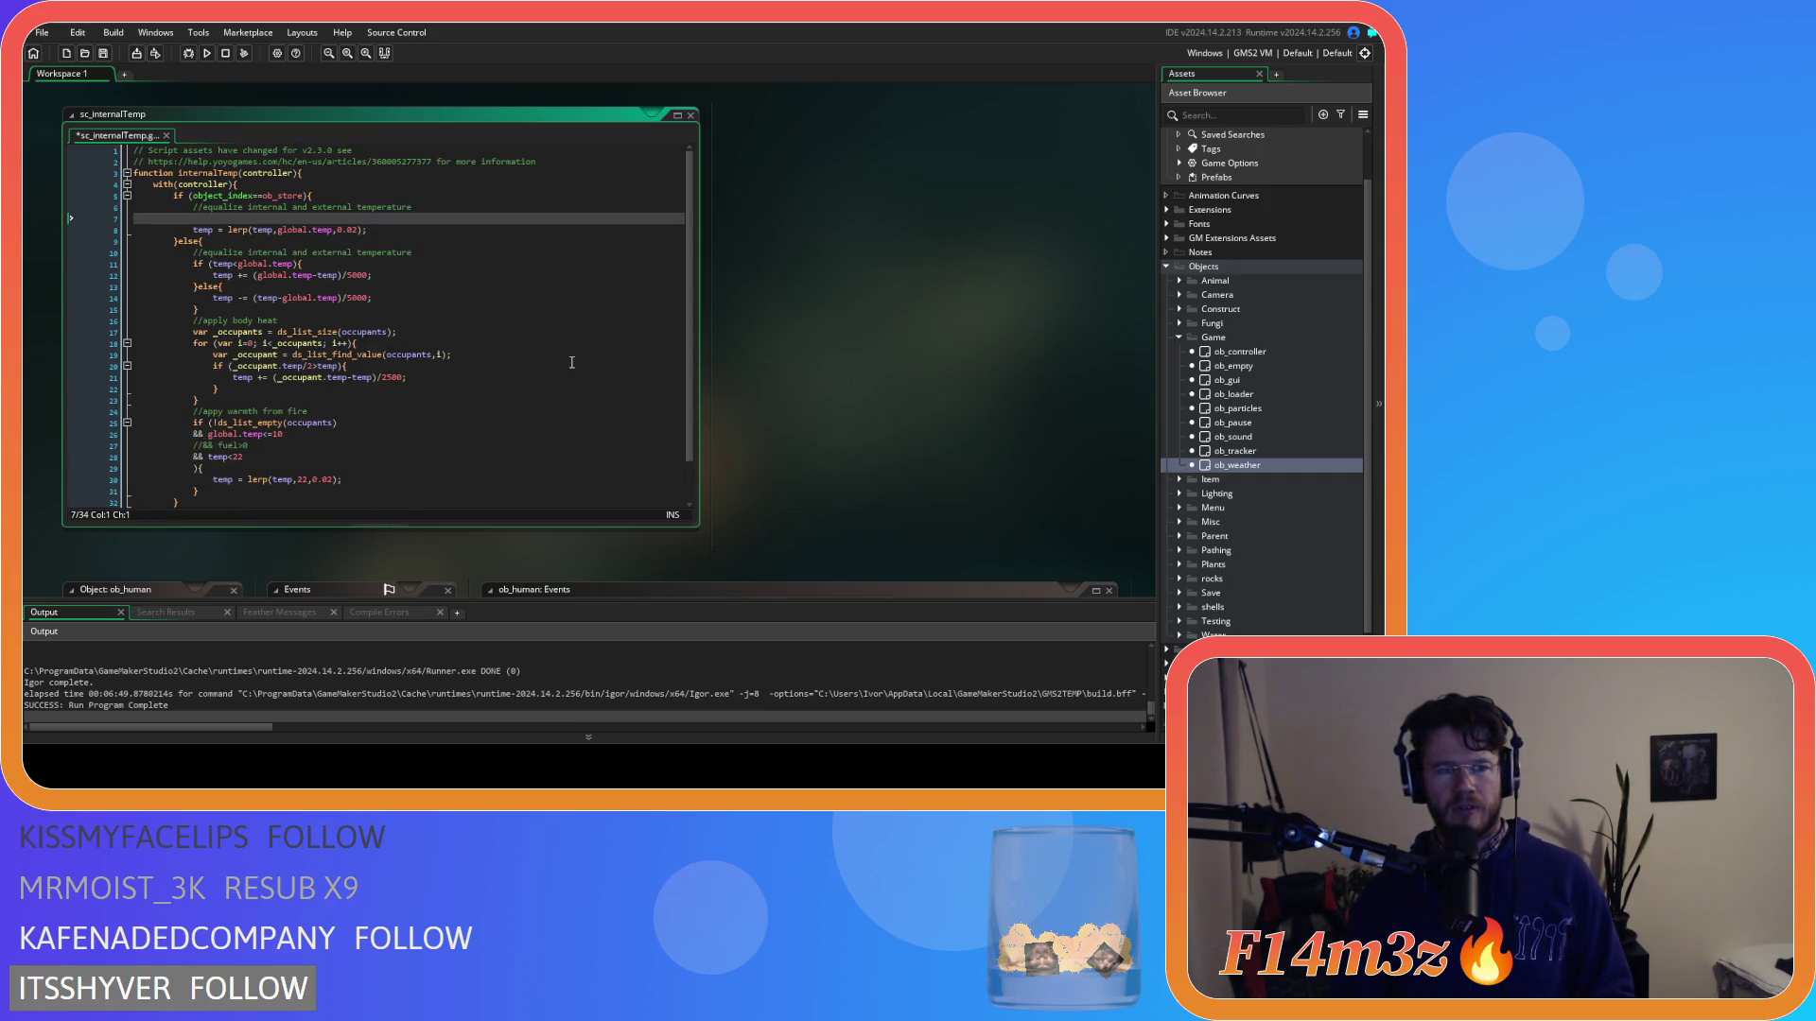
key("ctrl+z")
key("ctrl+z")
key("ctrl+z")
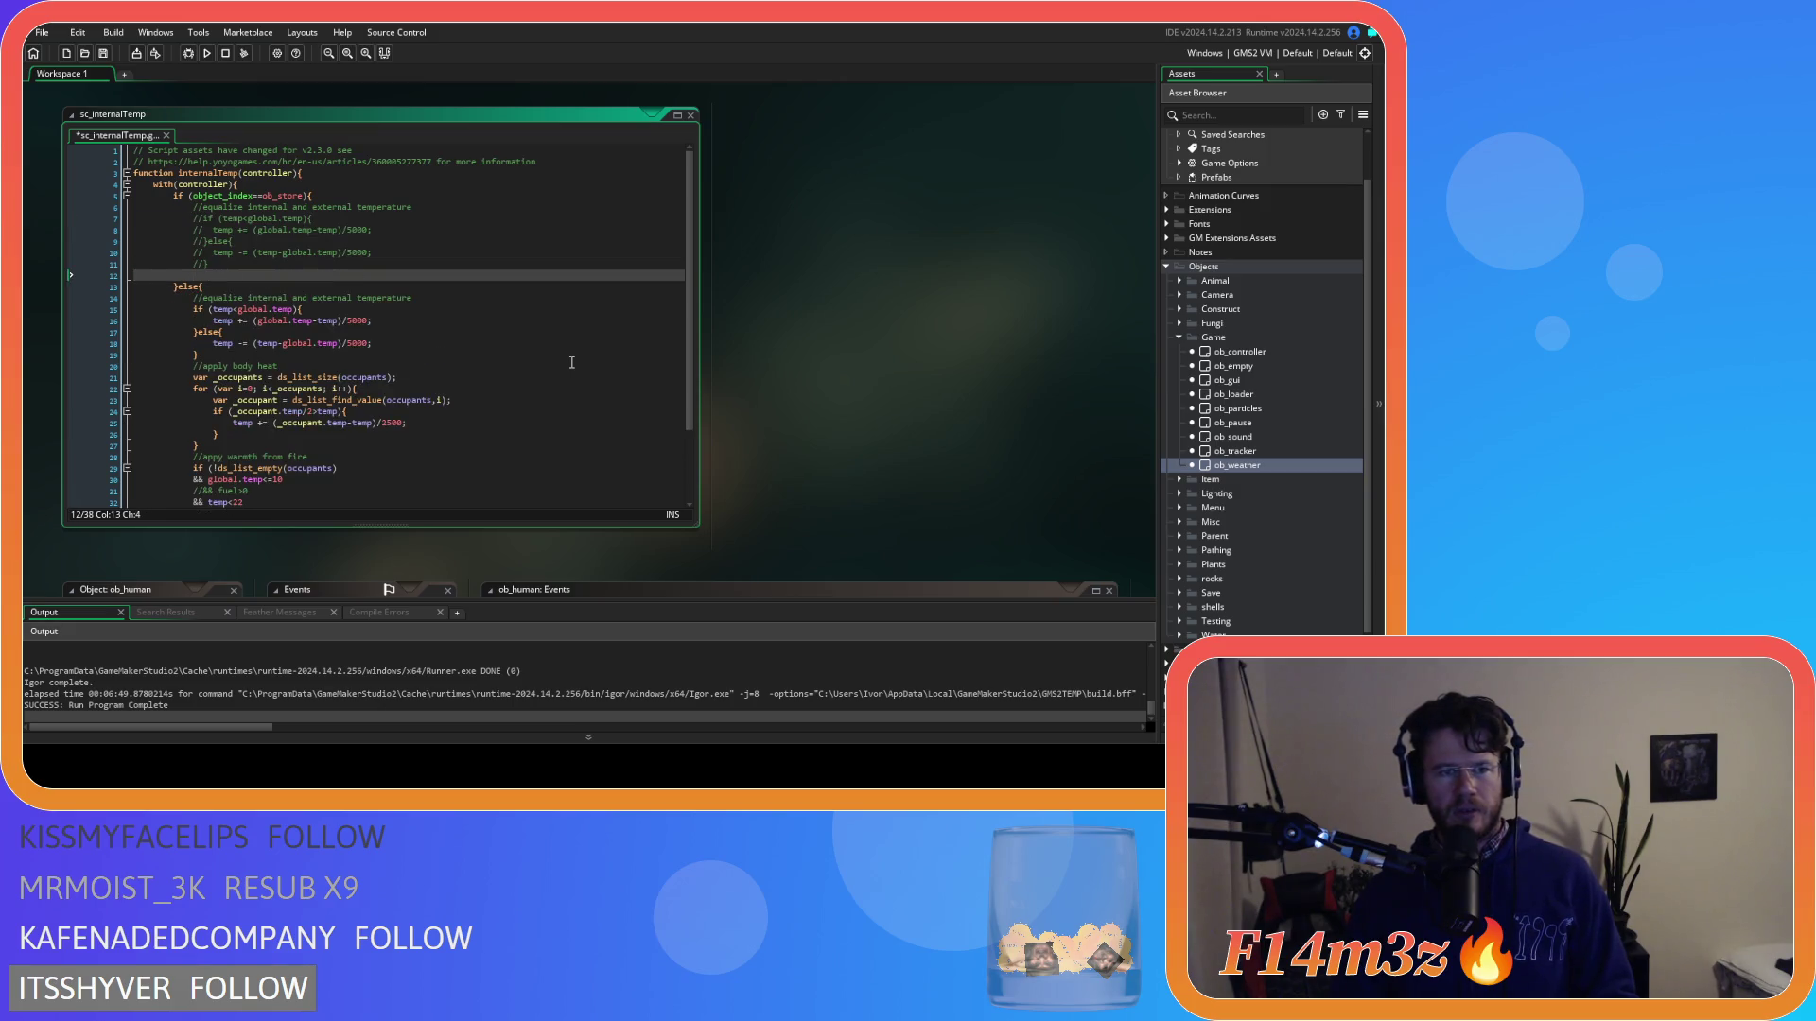
key("ctrl+z")
key("ctrl+z")
key("ctrl+z")
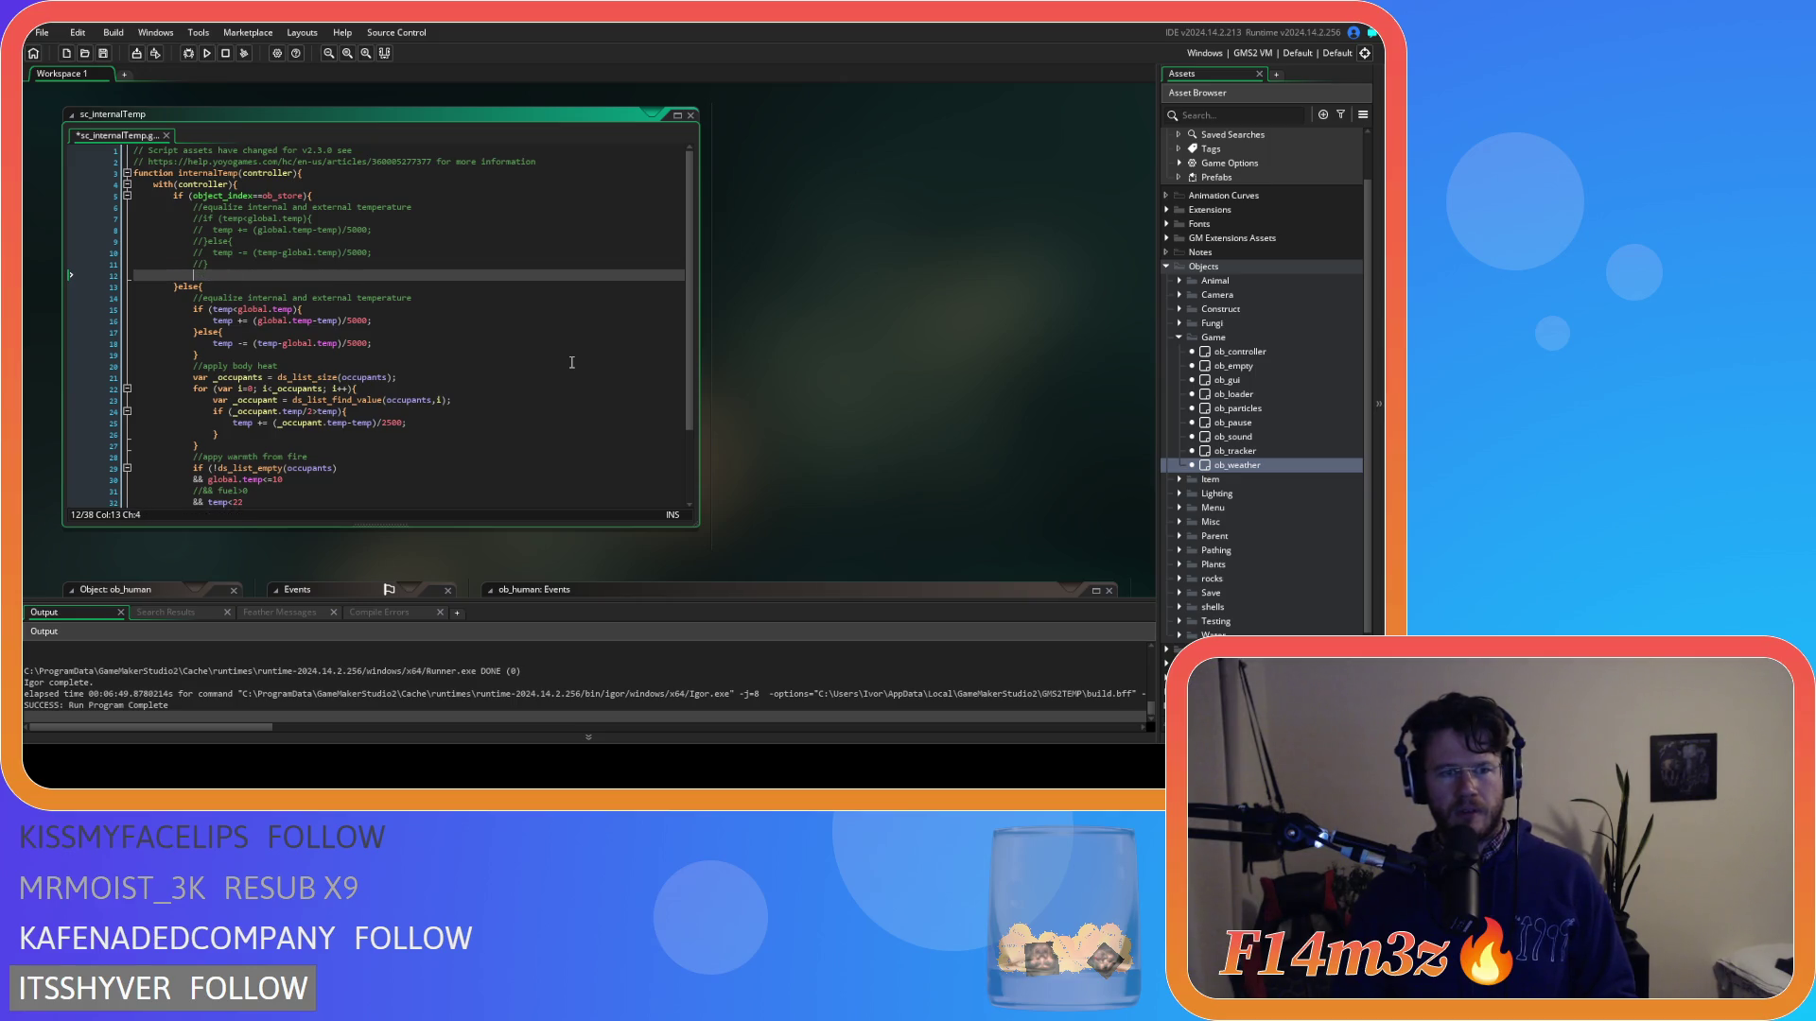
key("ctrl+z")
key("ctrl+z")
key("ctrl+z")
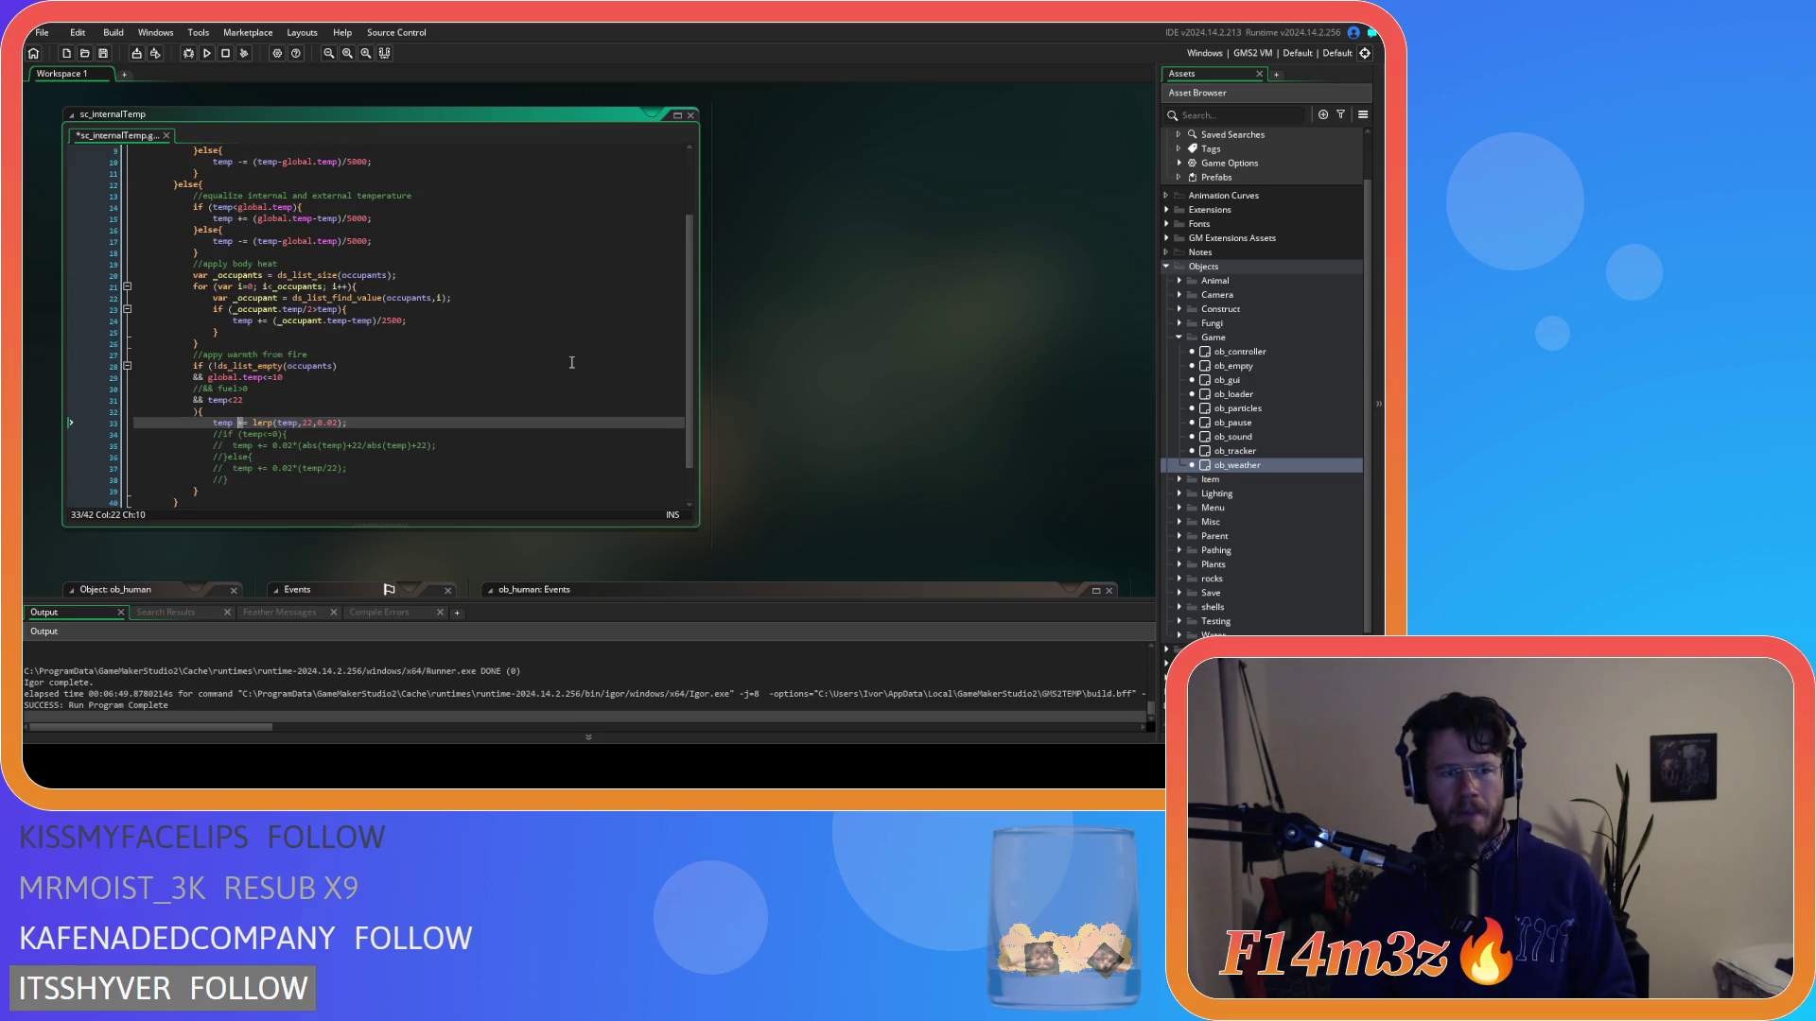
key("ctrl+z")
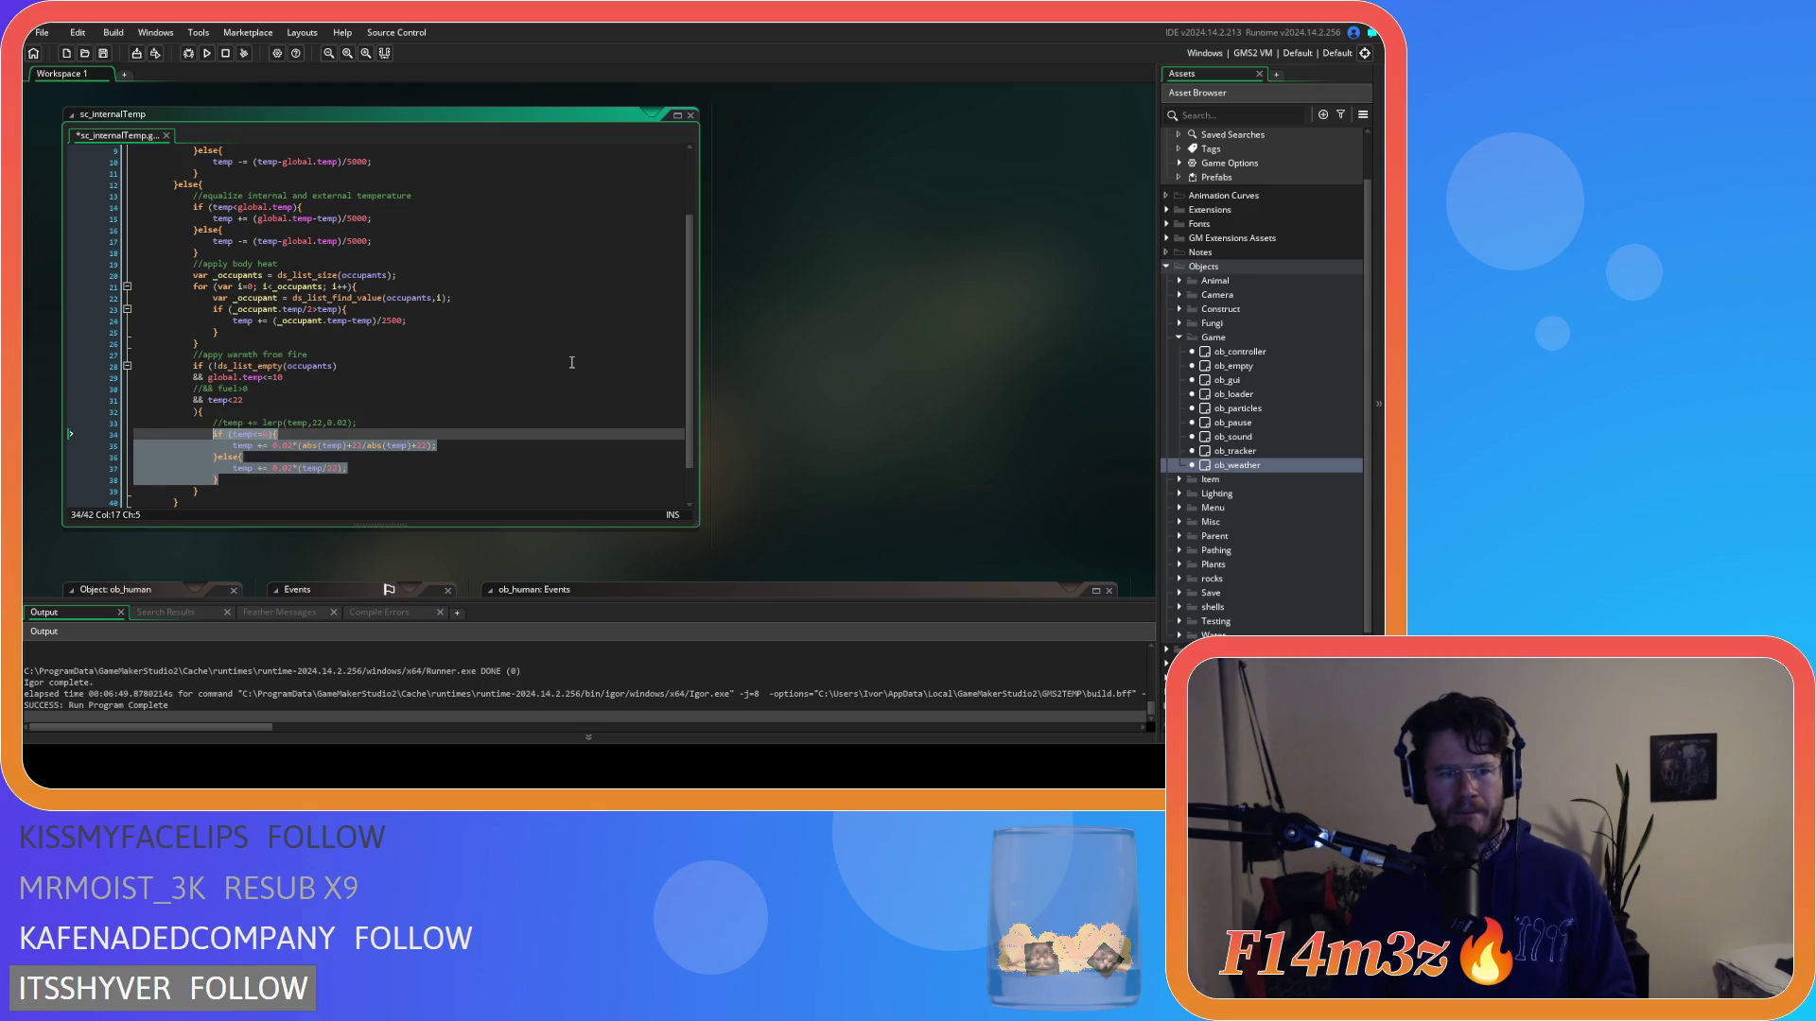
left_click(359, 422)
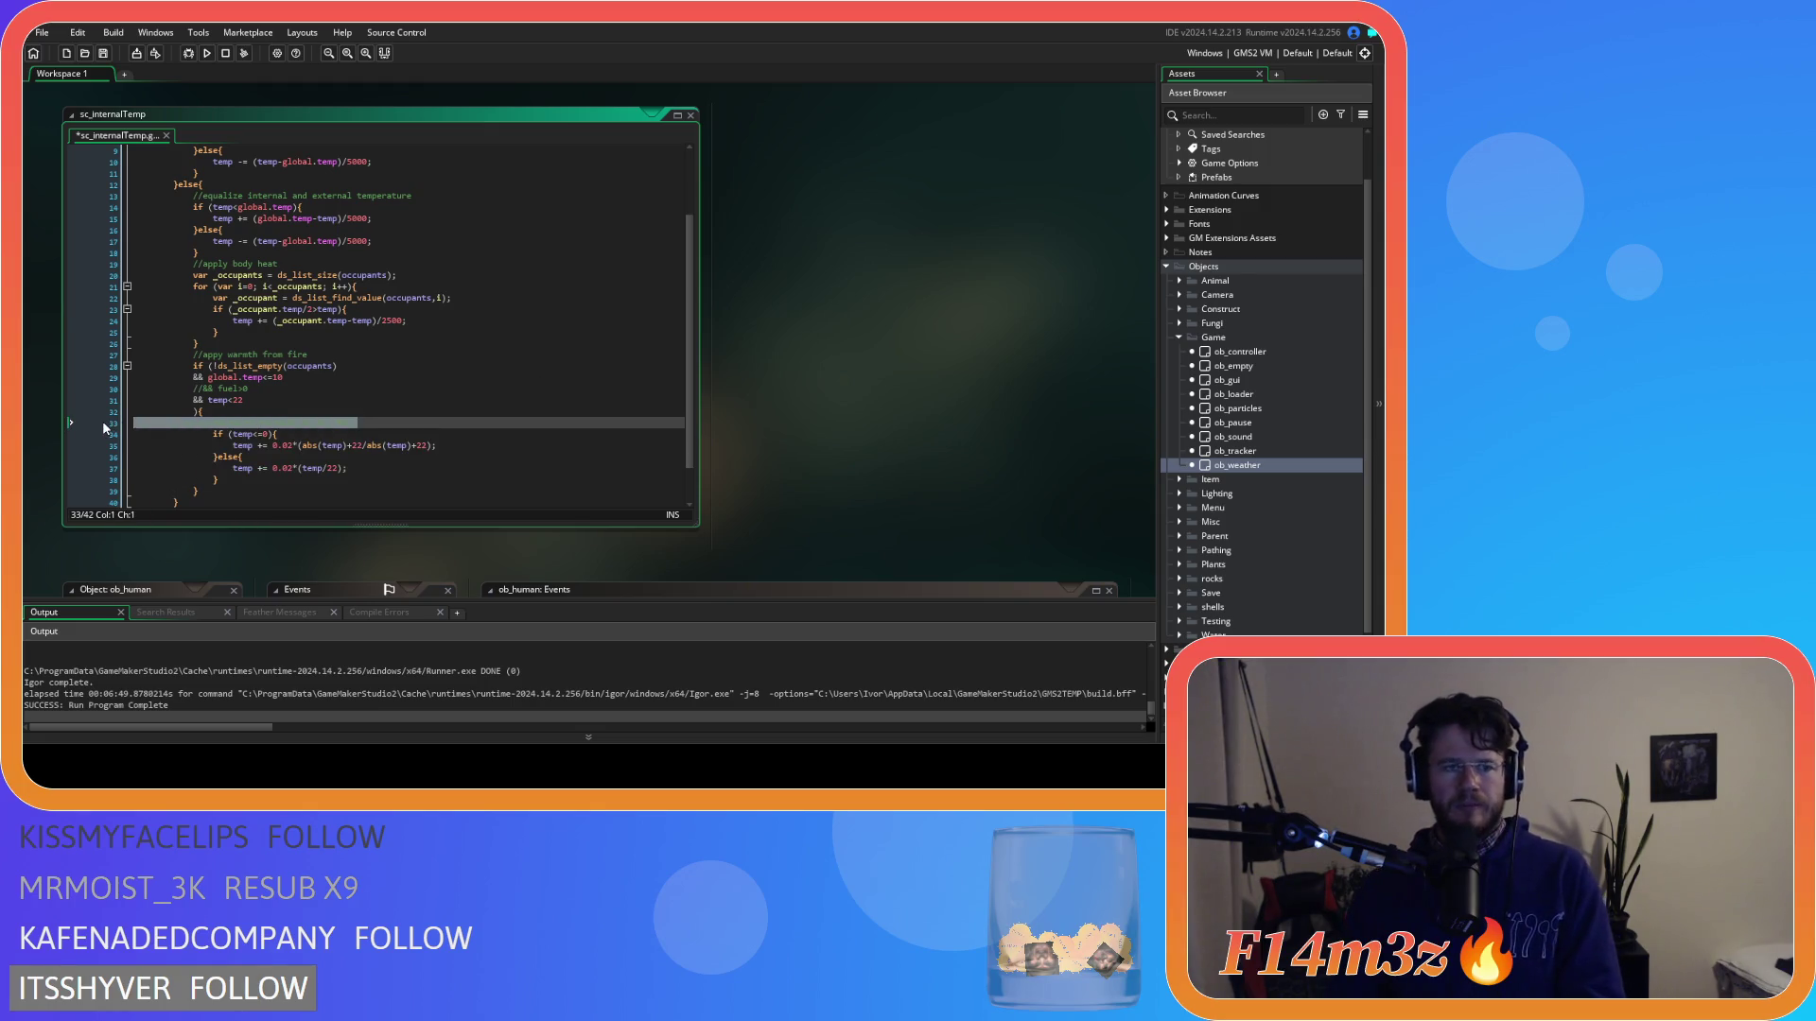
left_click(432, 389)
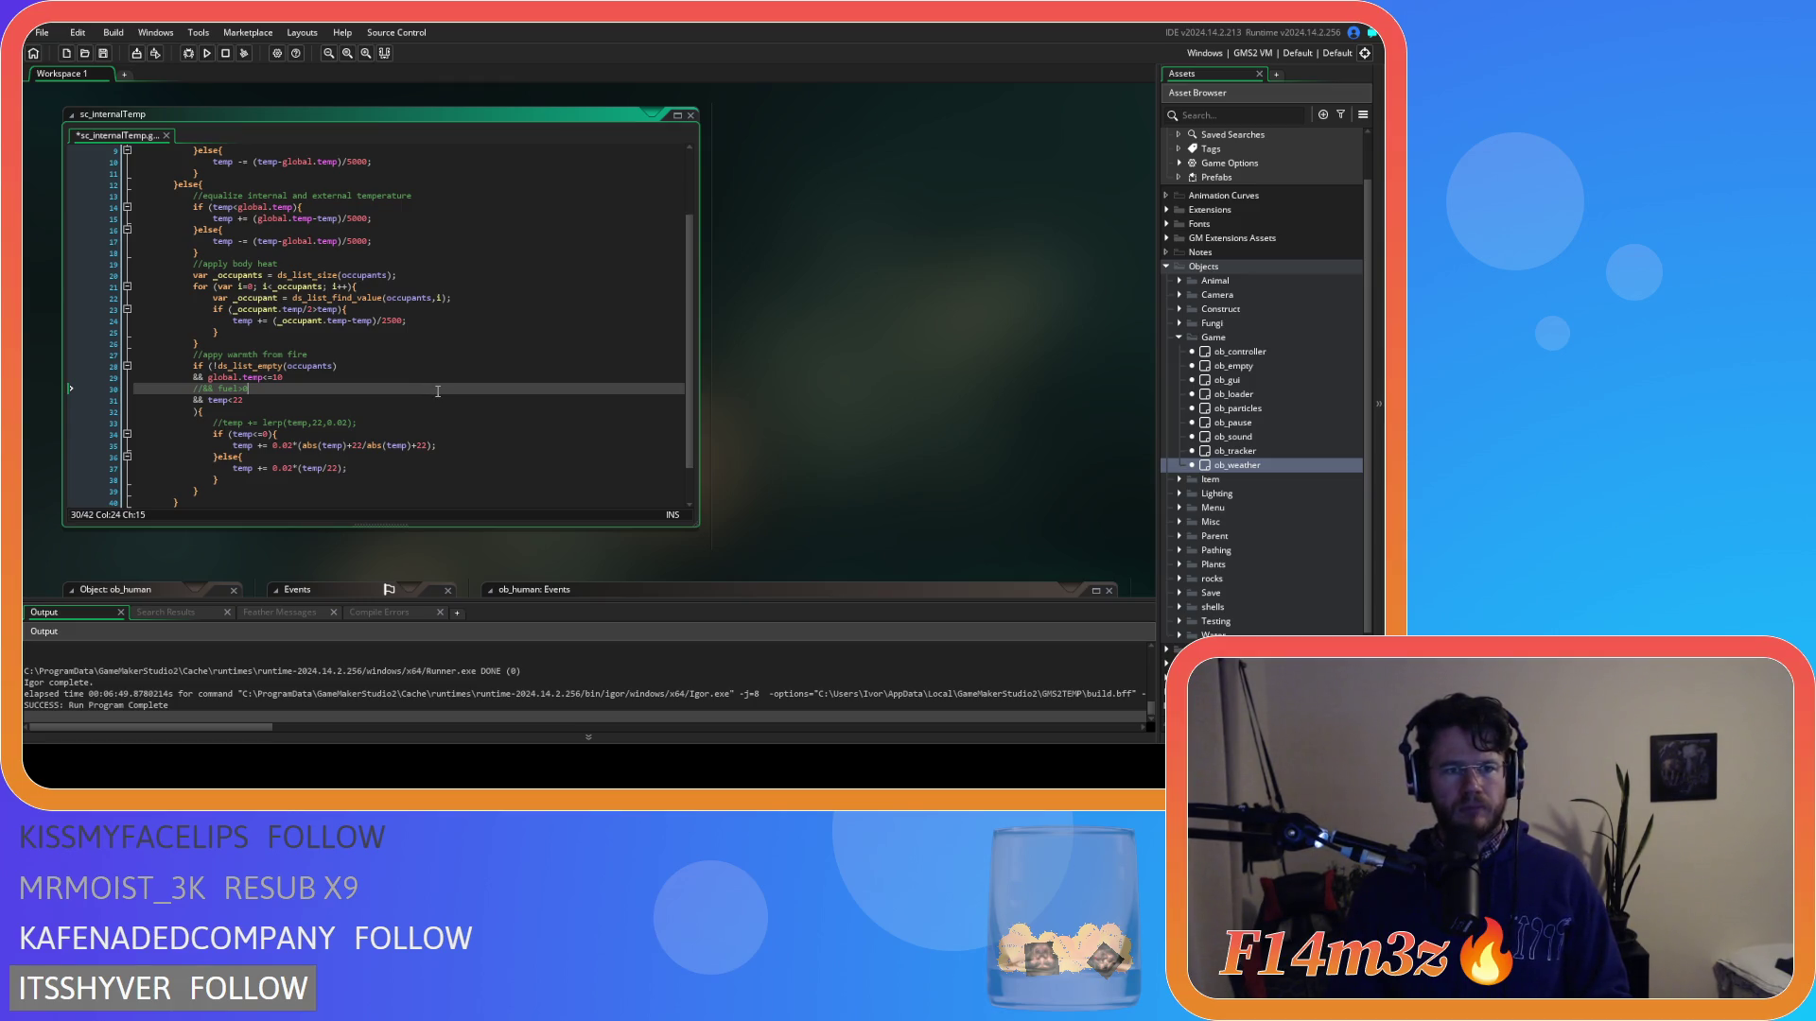
Redo to restore the equalize lines and if/else warming toward 22, then save sc_internalTemp.
key("ctrl+y")
key("ctrl+y")
key("ctrl+y")
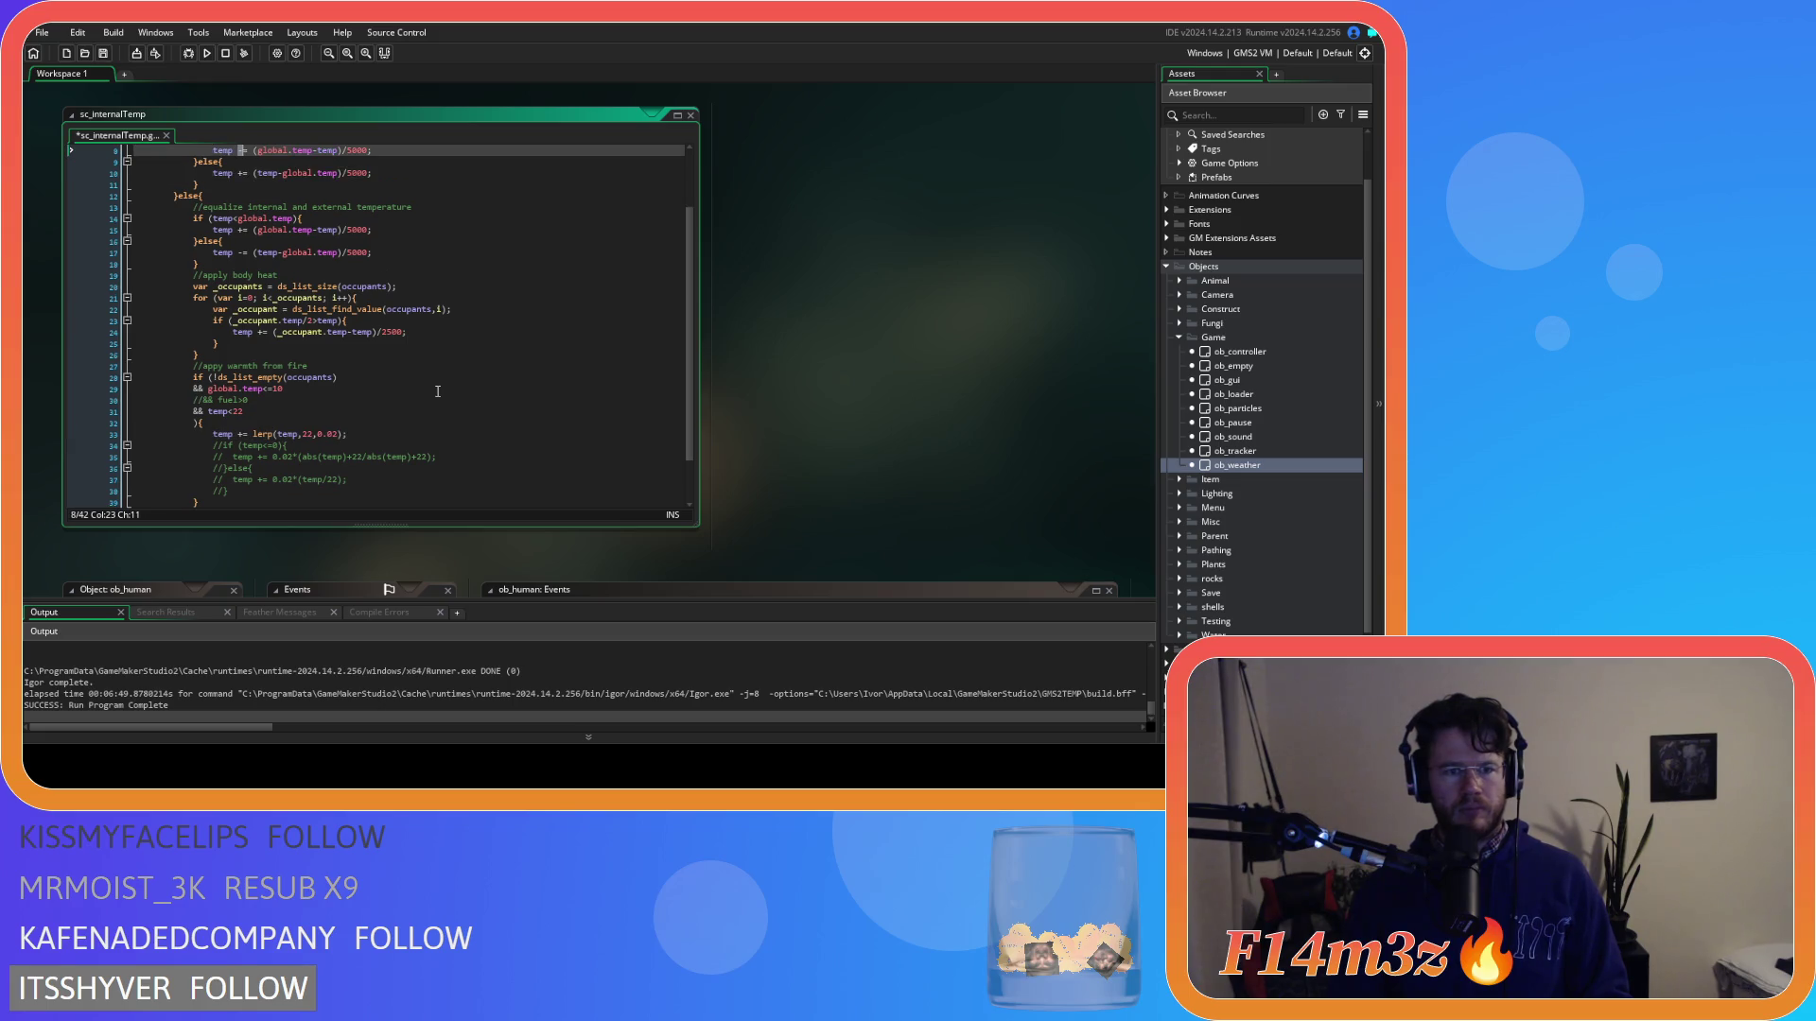
key("ctrl+y")
key("ctrl+y")
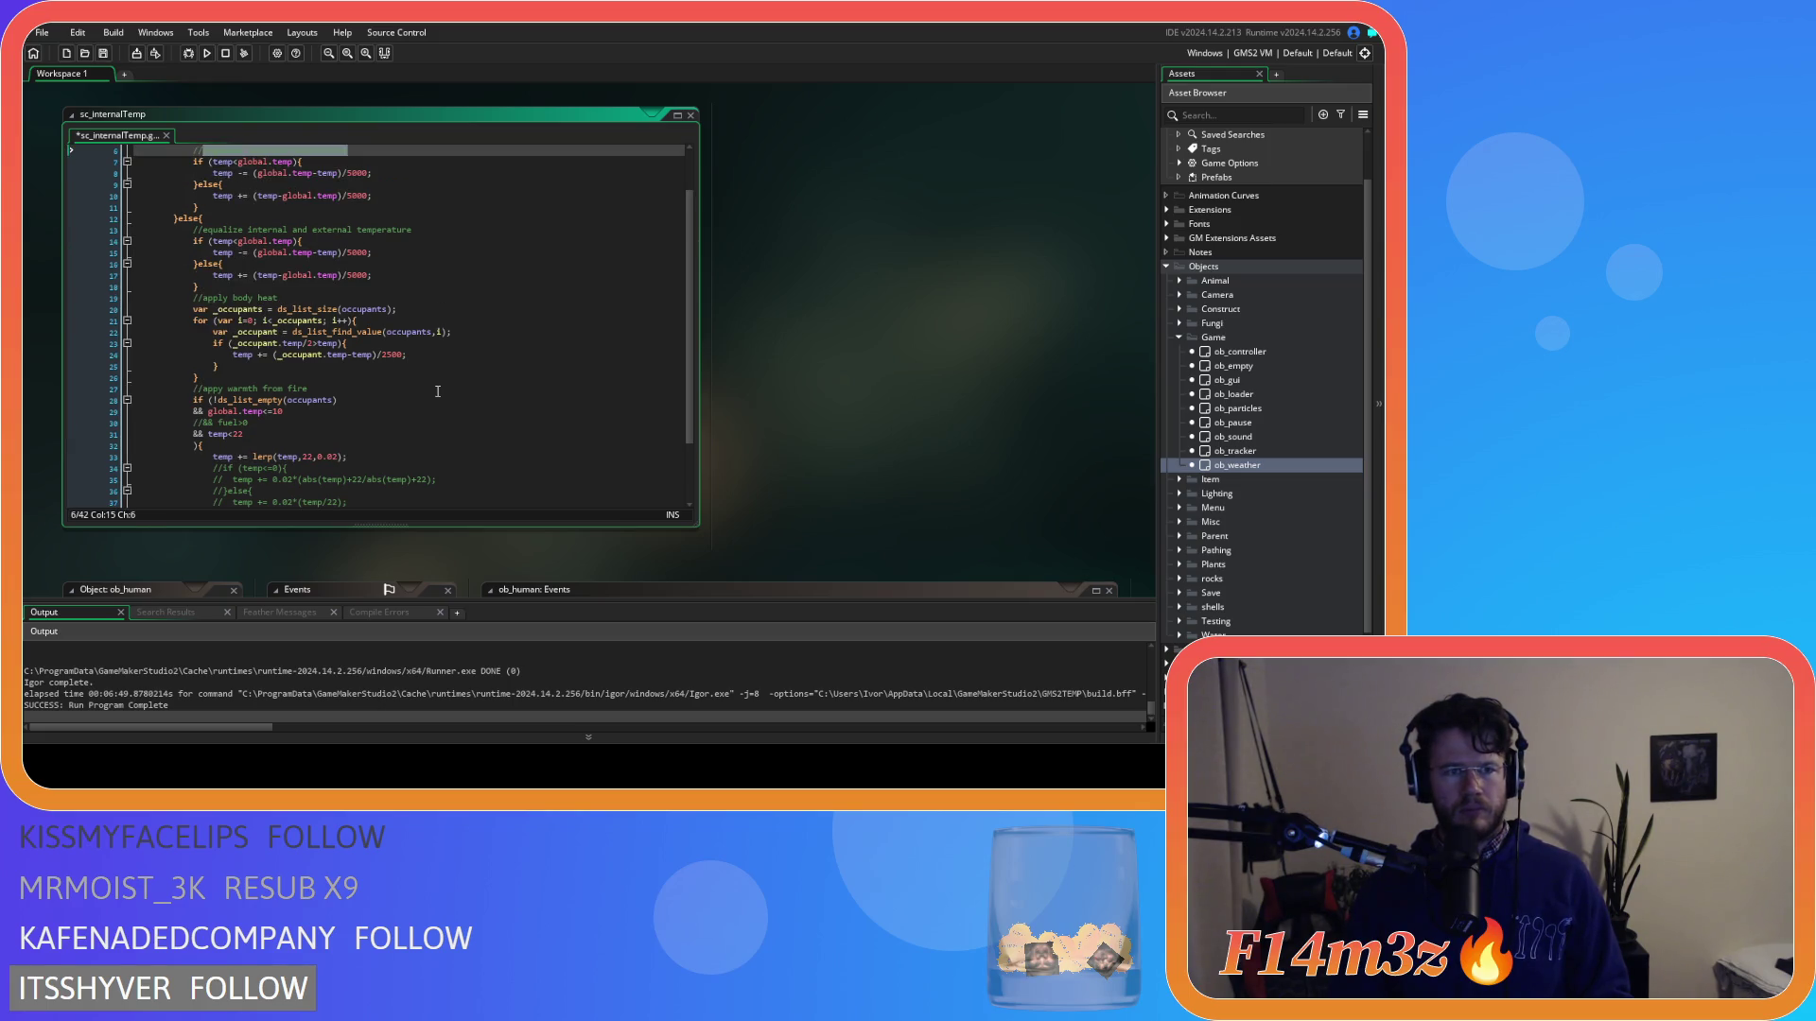
key("ctrl+z")
key("ctrl+z")
key("ctrl+z")
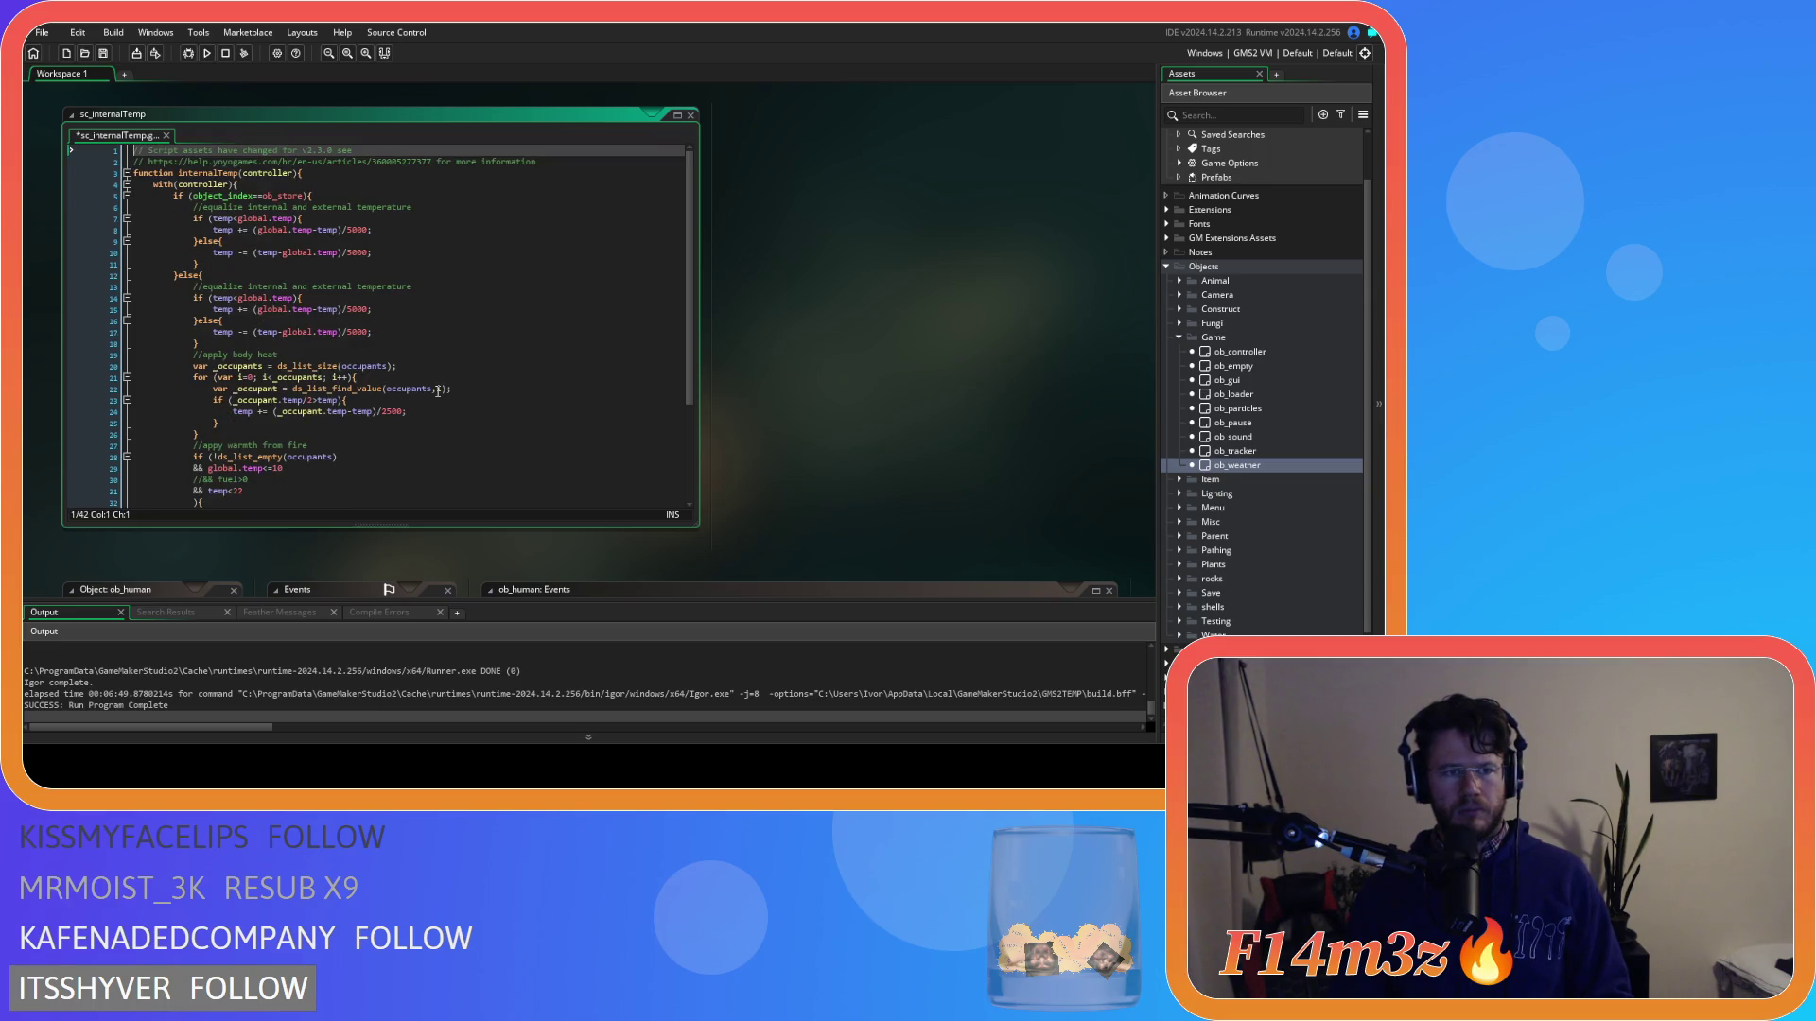
key("ctrl+z")
key("ctrl+z")
key("ctrl+z")
key("ctrl+z")
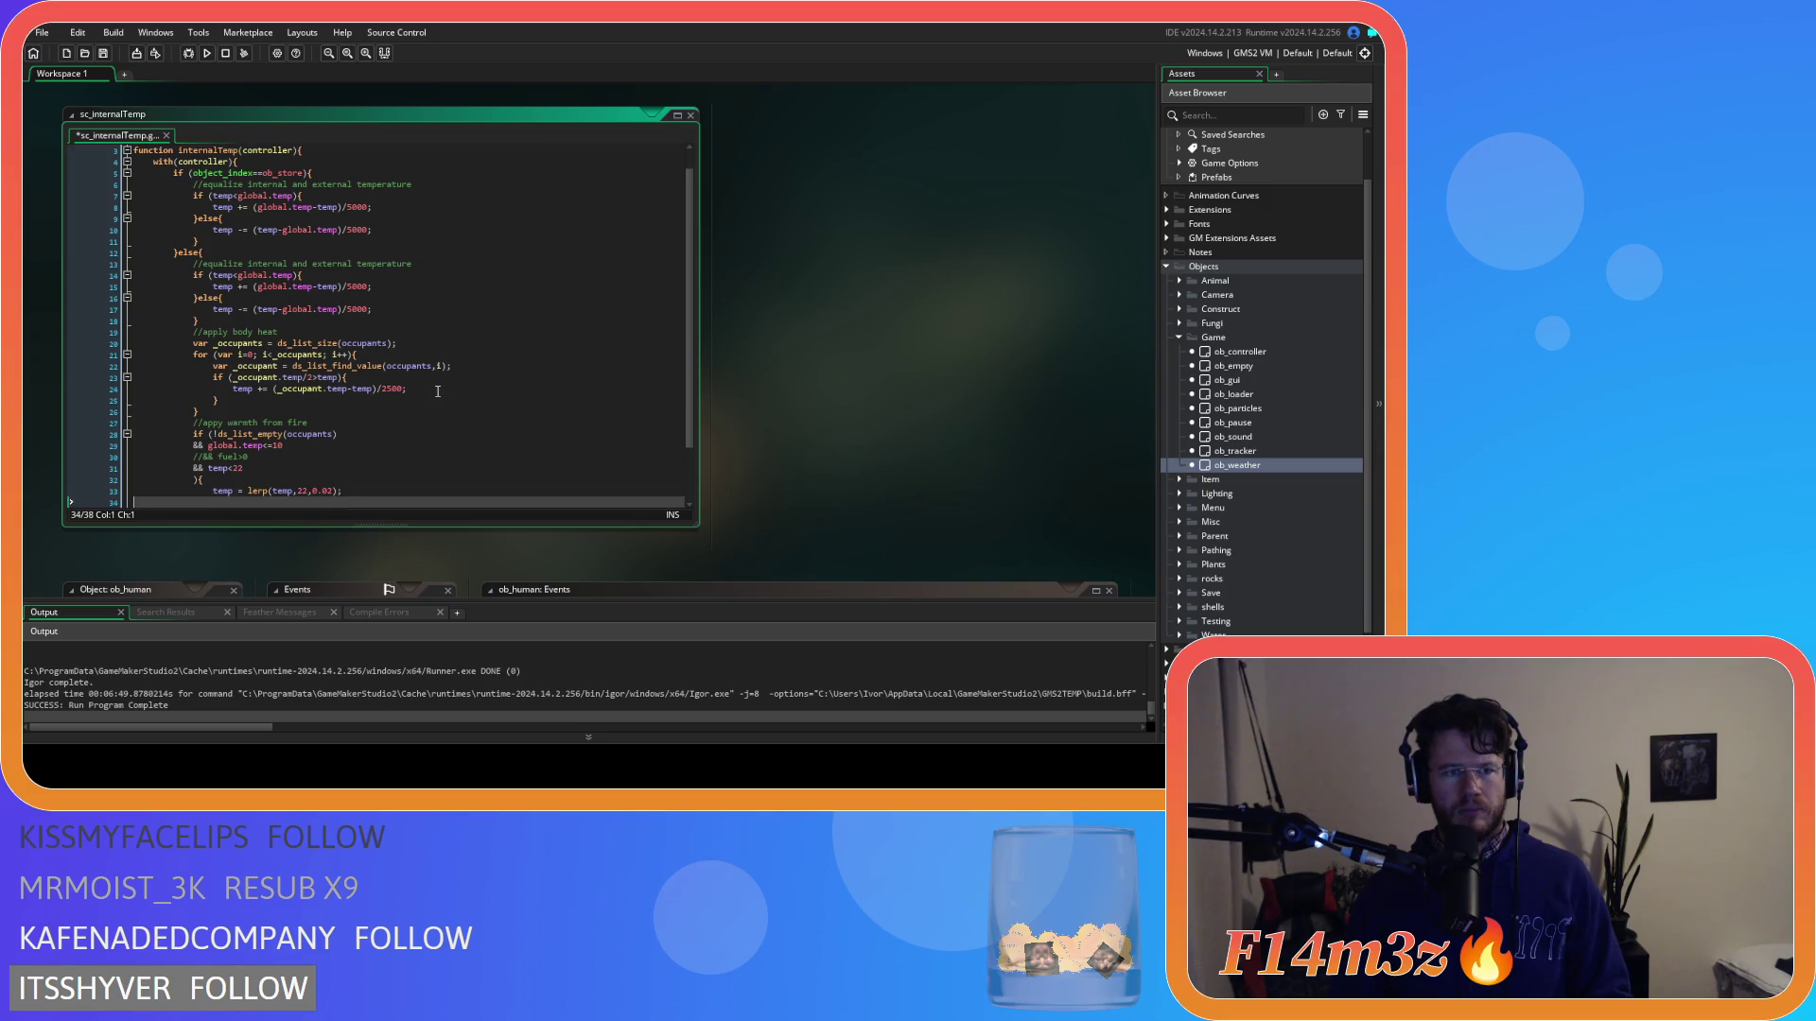
key("ctrl+y")
key("ctrl+y")
key("ctrl+y")
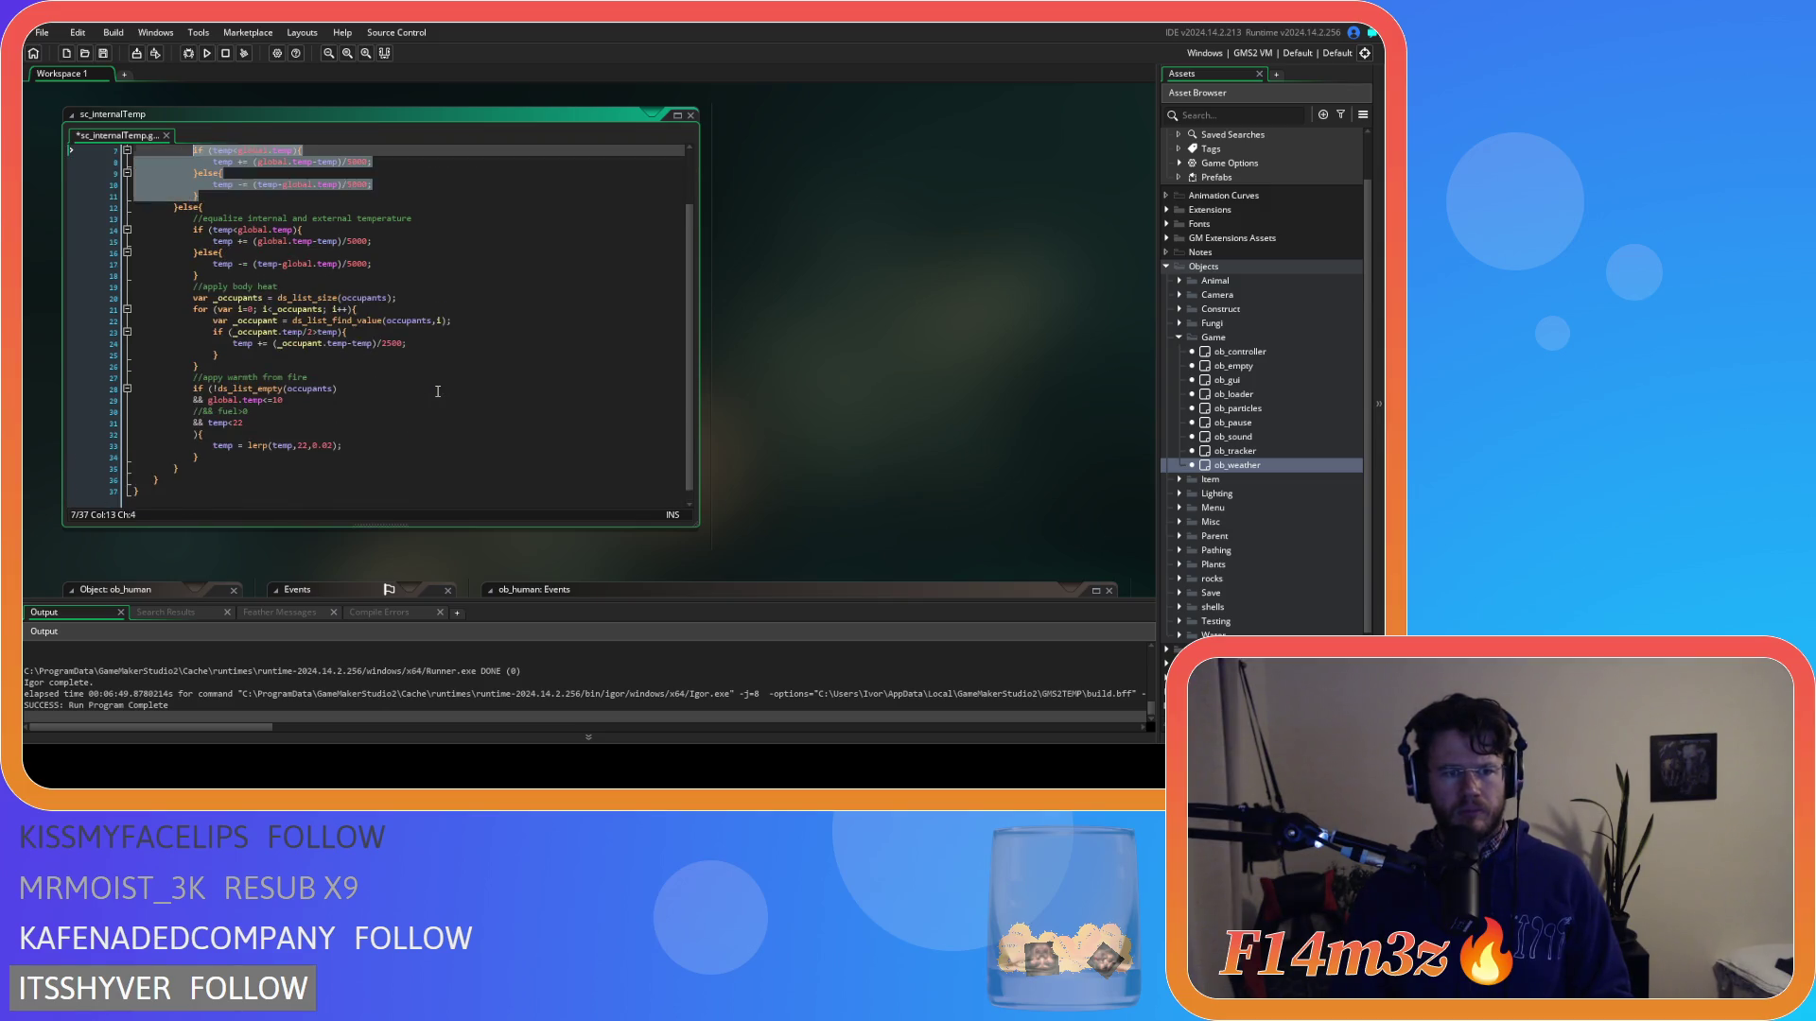
key("ctrl+y")
key("ctrl+y")
key("ctrl+y")
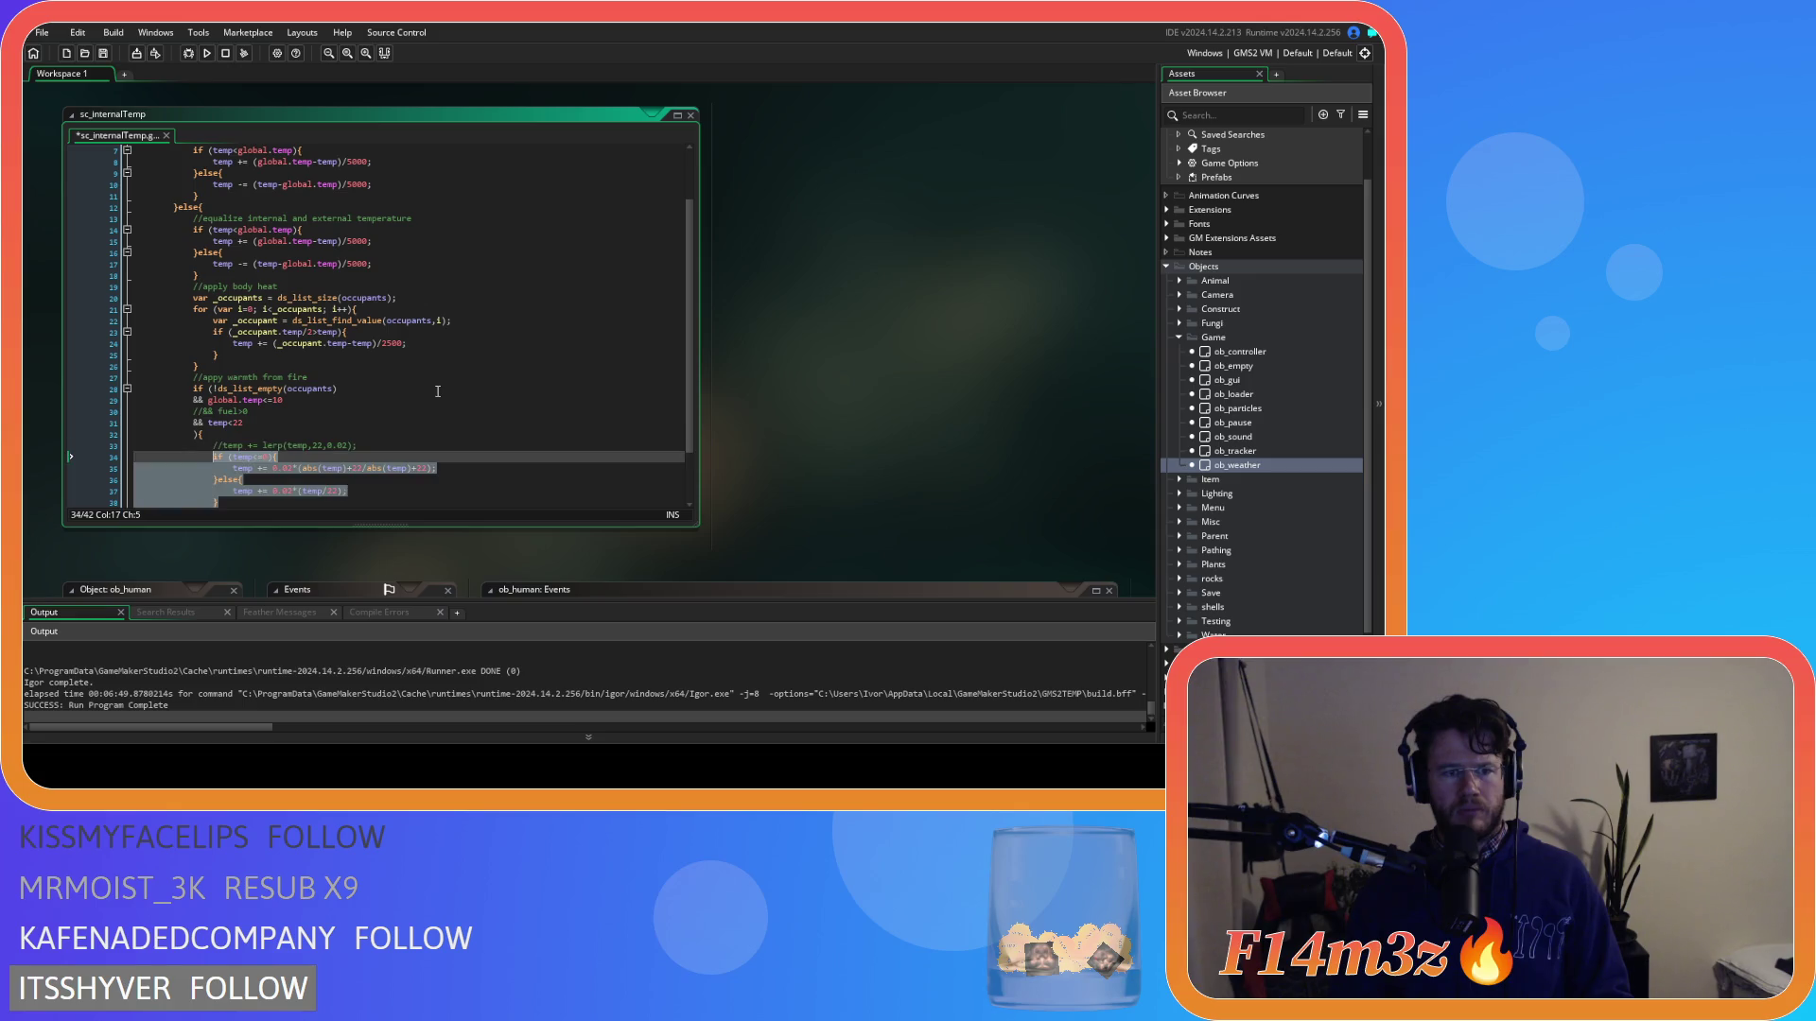
left_click(427, 434)
key("ctrl+s")
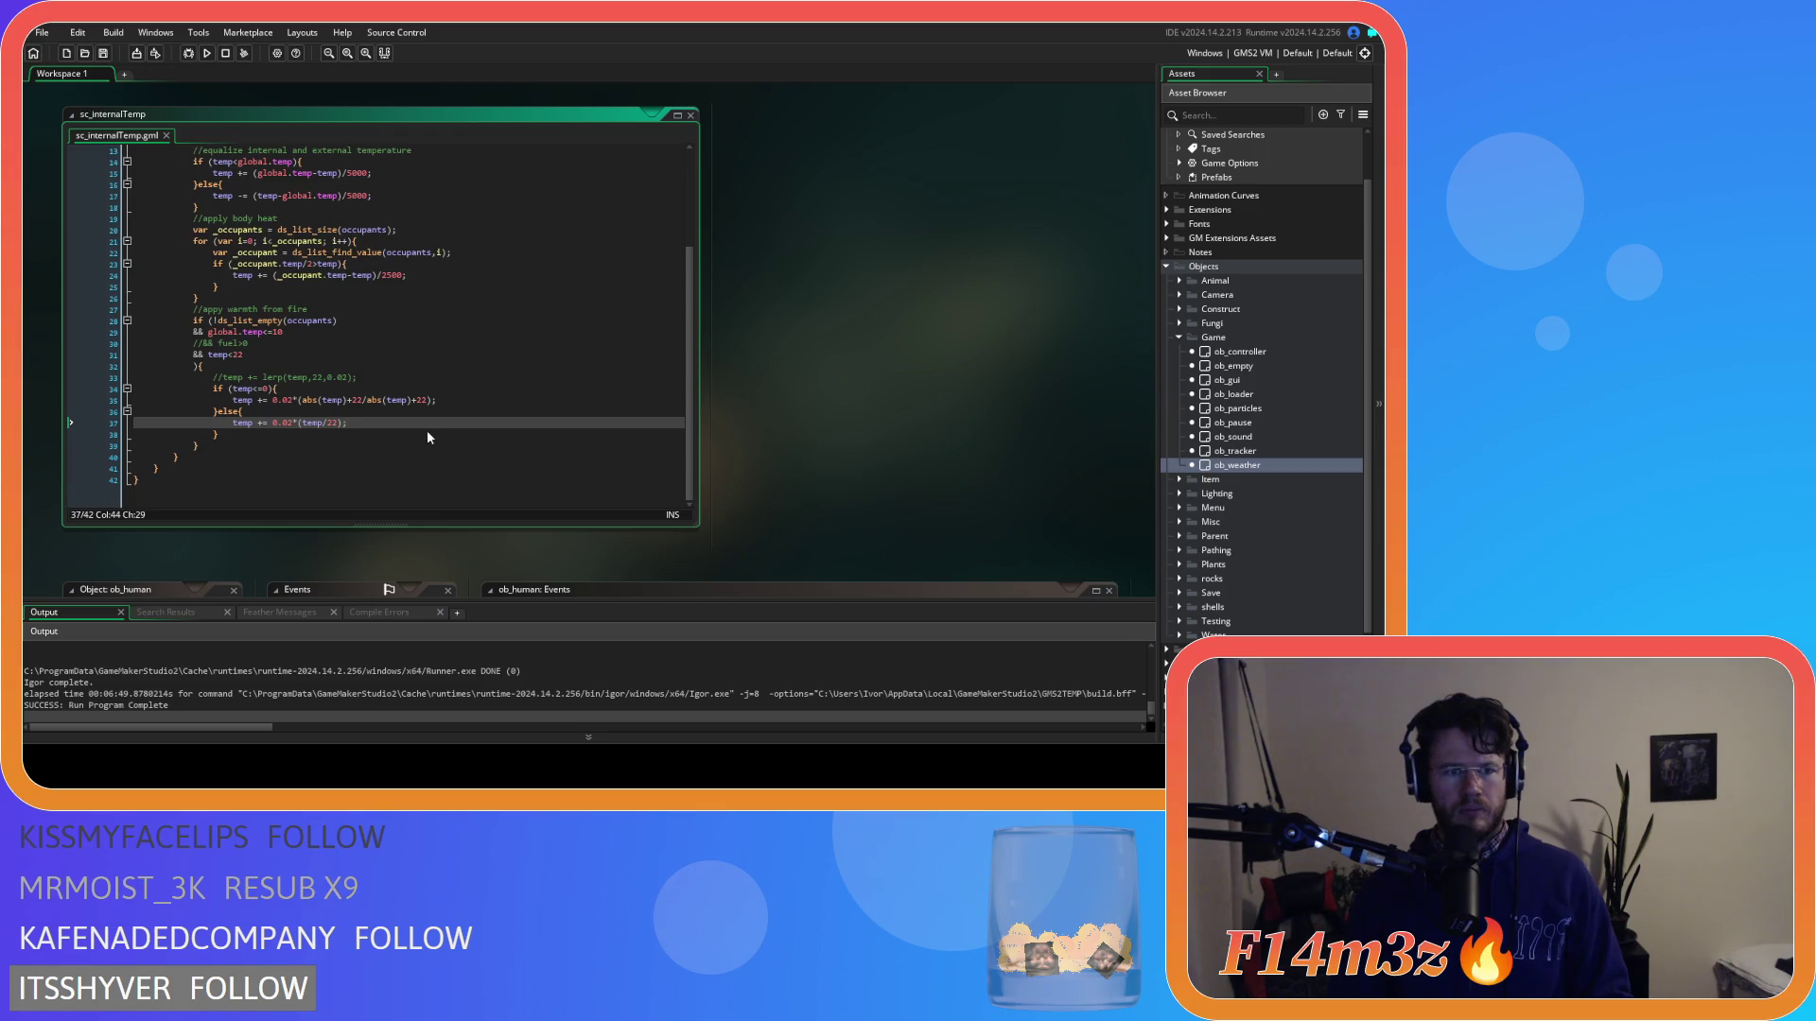
scroll(904, 460, "down", 5)
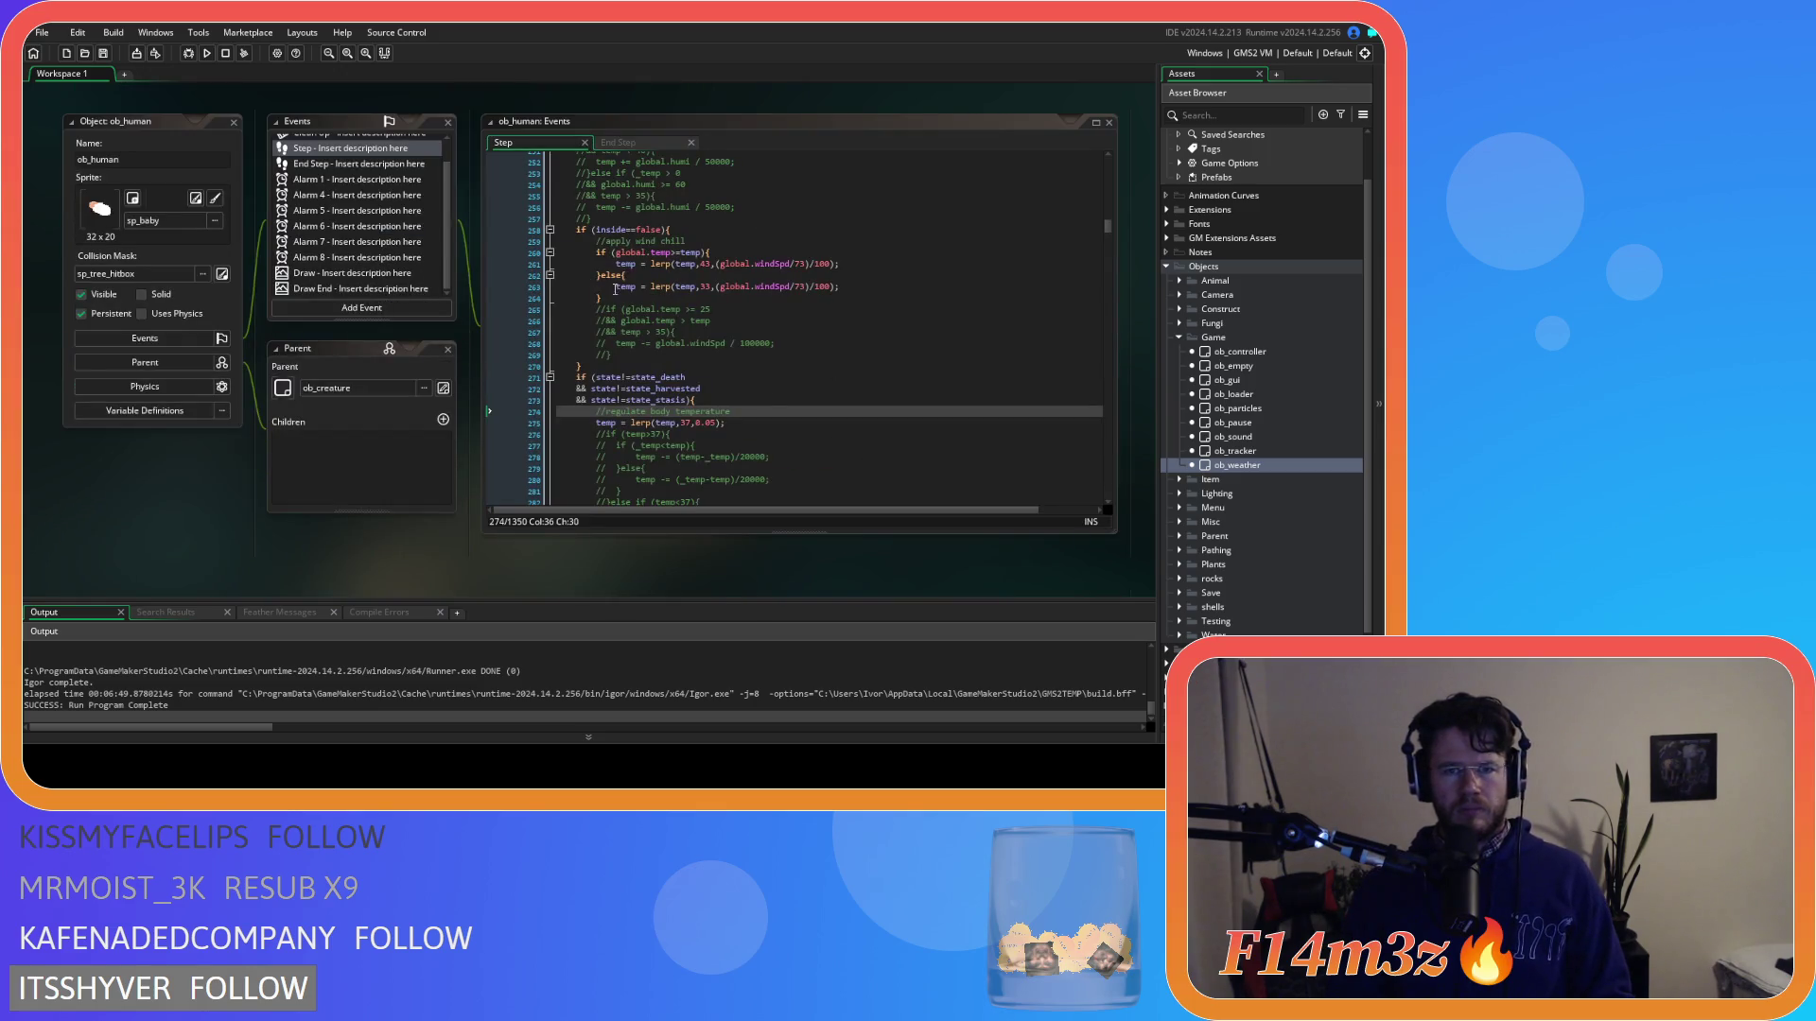
Comment out wind-chill lines 260-264 and the following block in ob_human's Step event.
left_click_drag(610, 295, 593, 257)
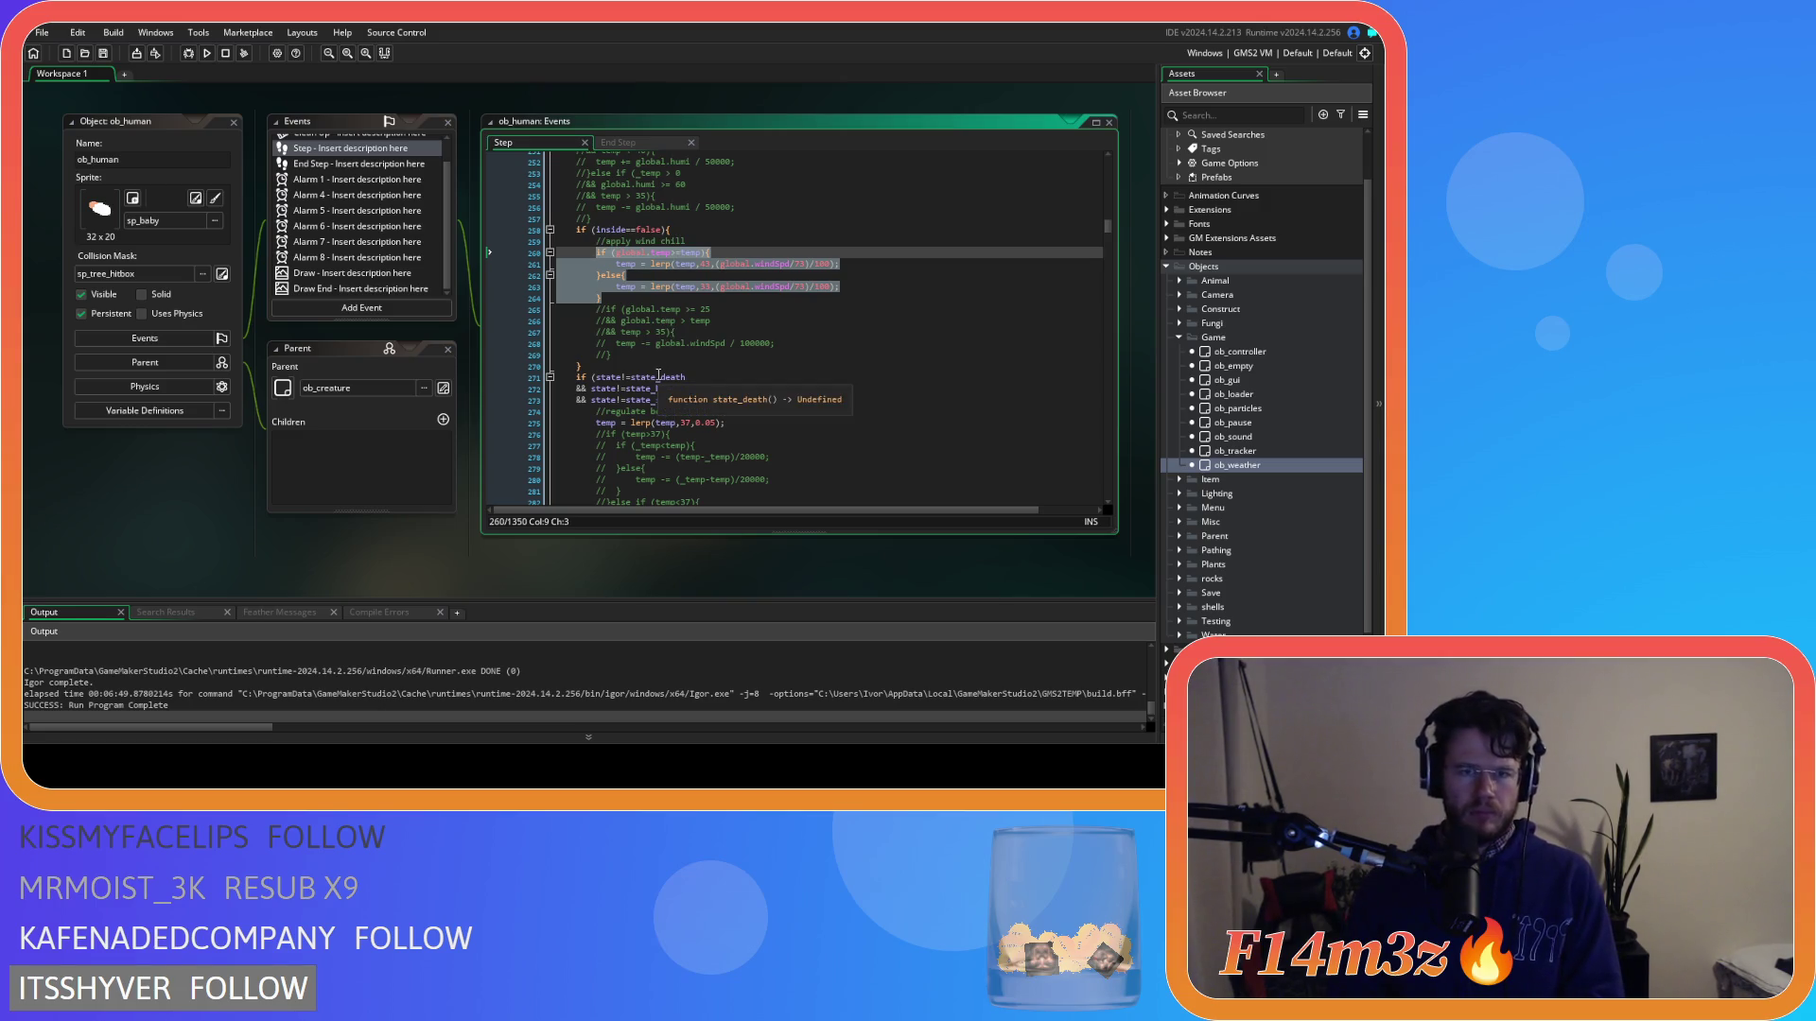
key("ctrl+k")
left_click_drag(613, 355, 587, 308)
key("ctrl+k")
scroll(689, 375, "up", 5)
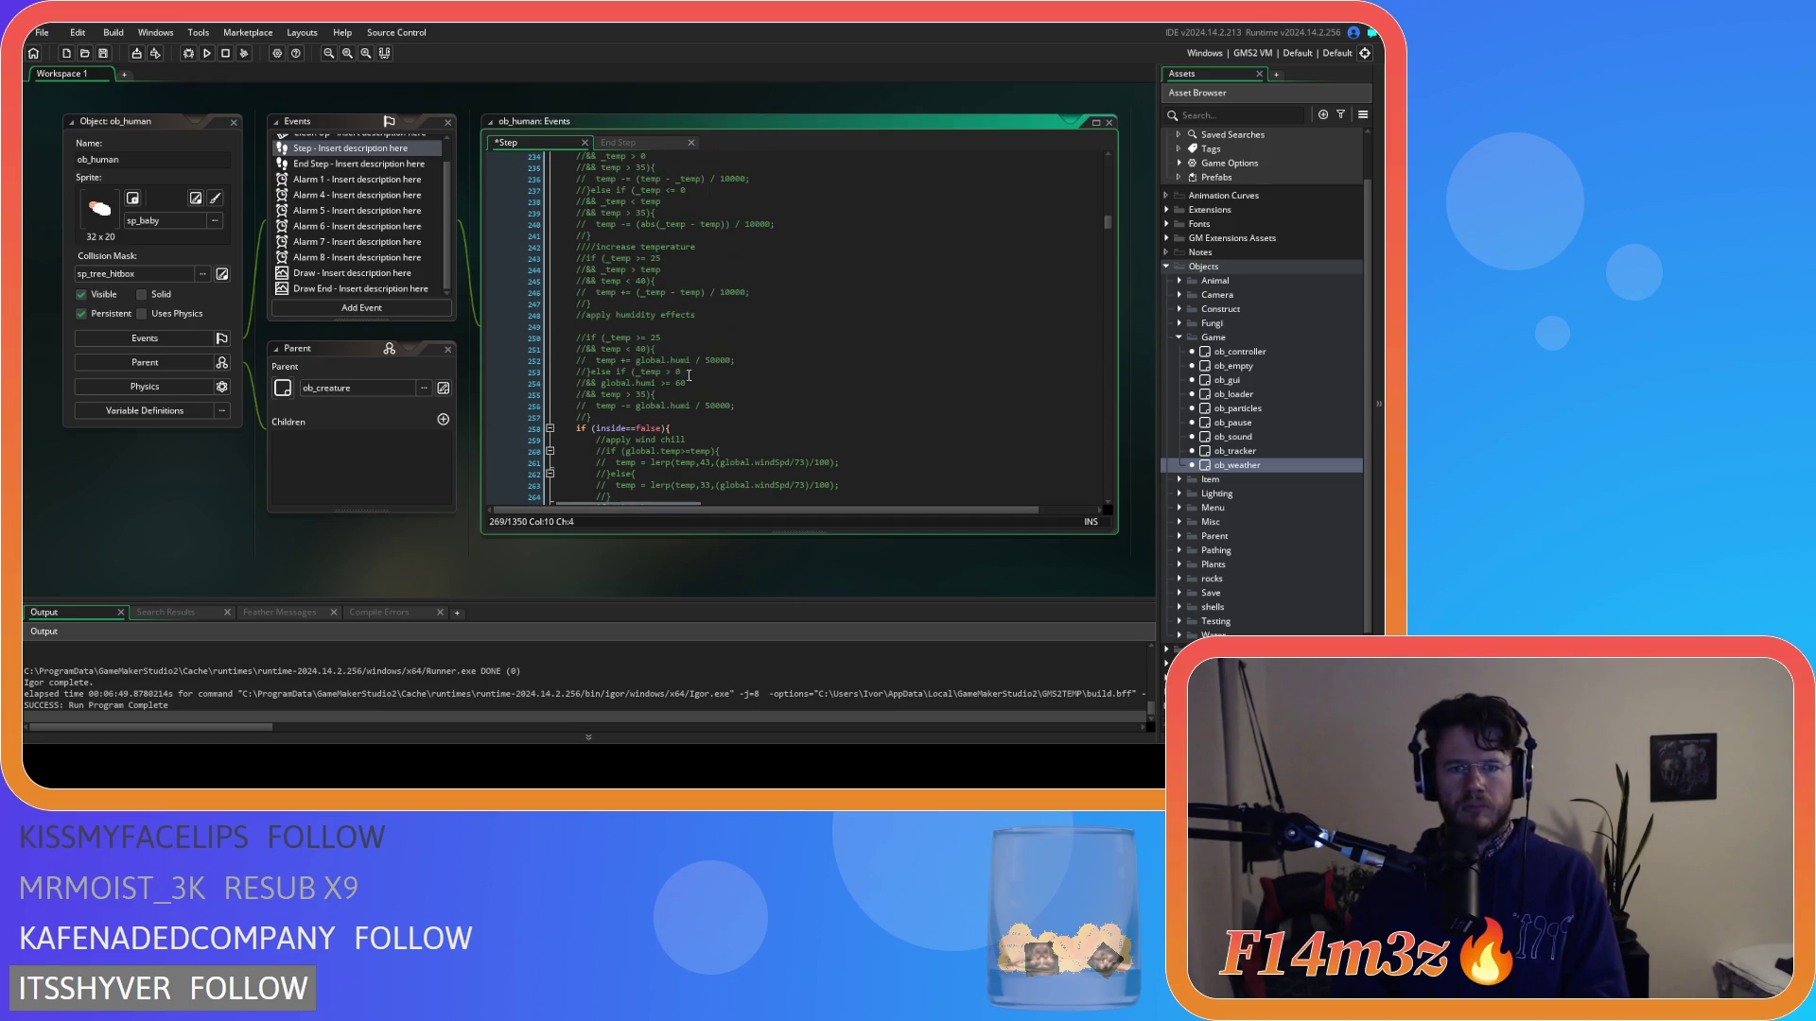
left_click(614, 395)
scroll(605, 383, "up", 3)
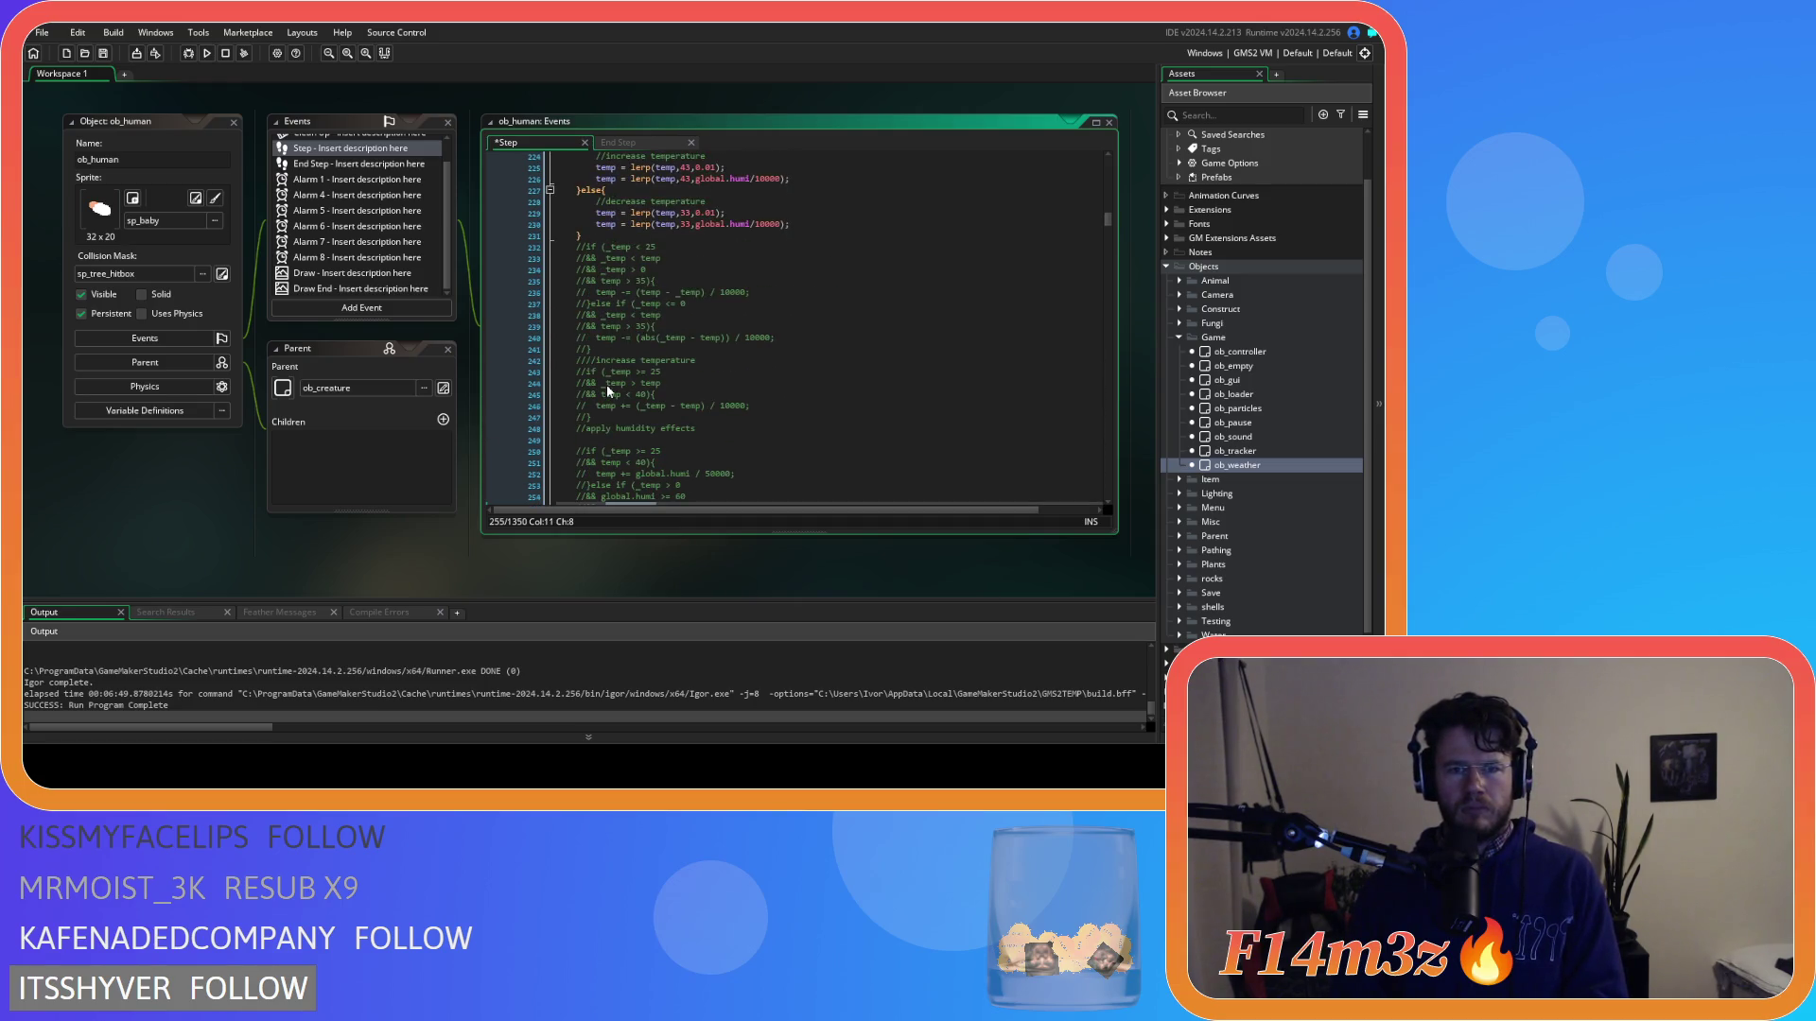
mouse_move(606, 384)
left_mouse_down()
mouse_move(590, 452)
mouse_move(580, 260)
left_mouse_up()
scroll(589, 398, "up", 1)
scroll(626, 335, "up", 2)
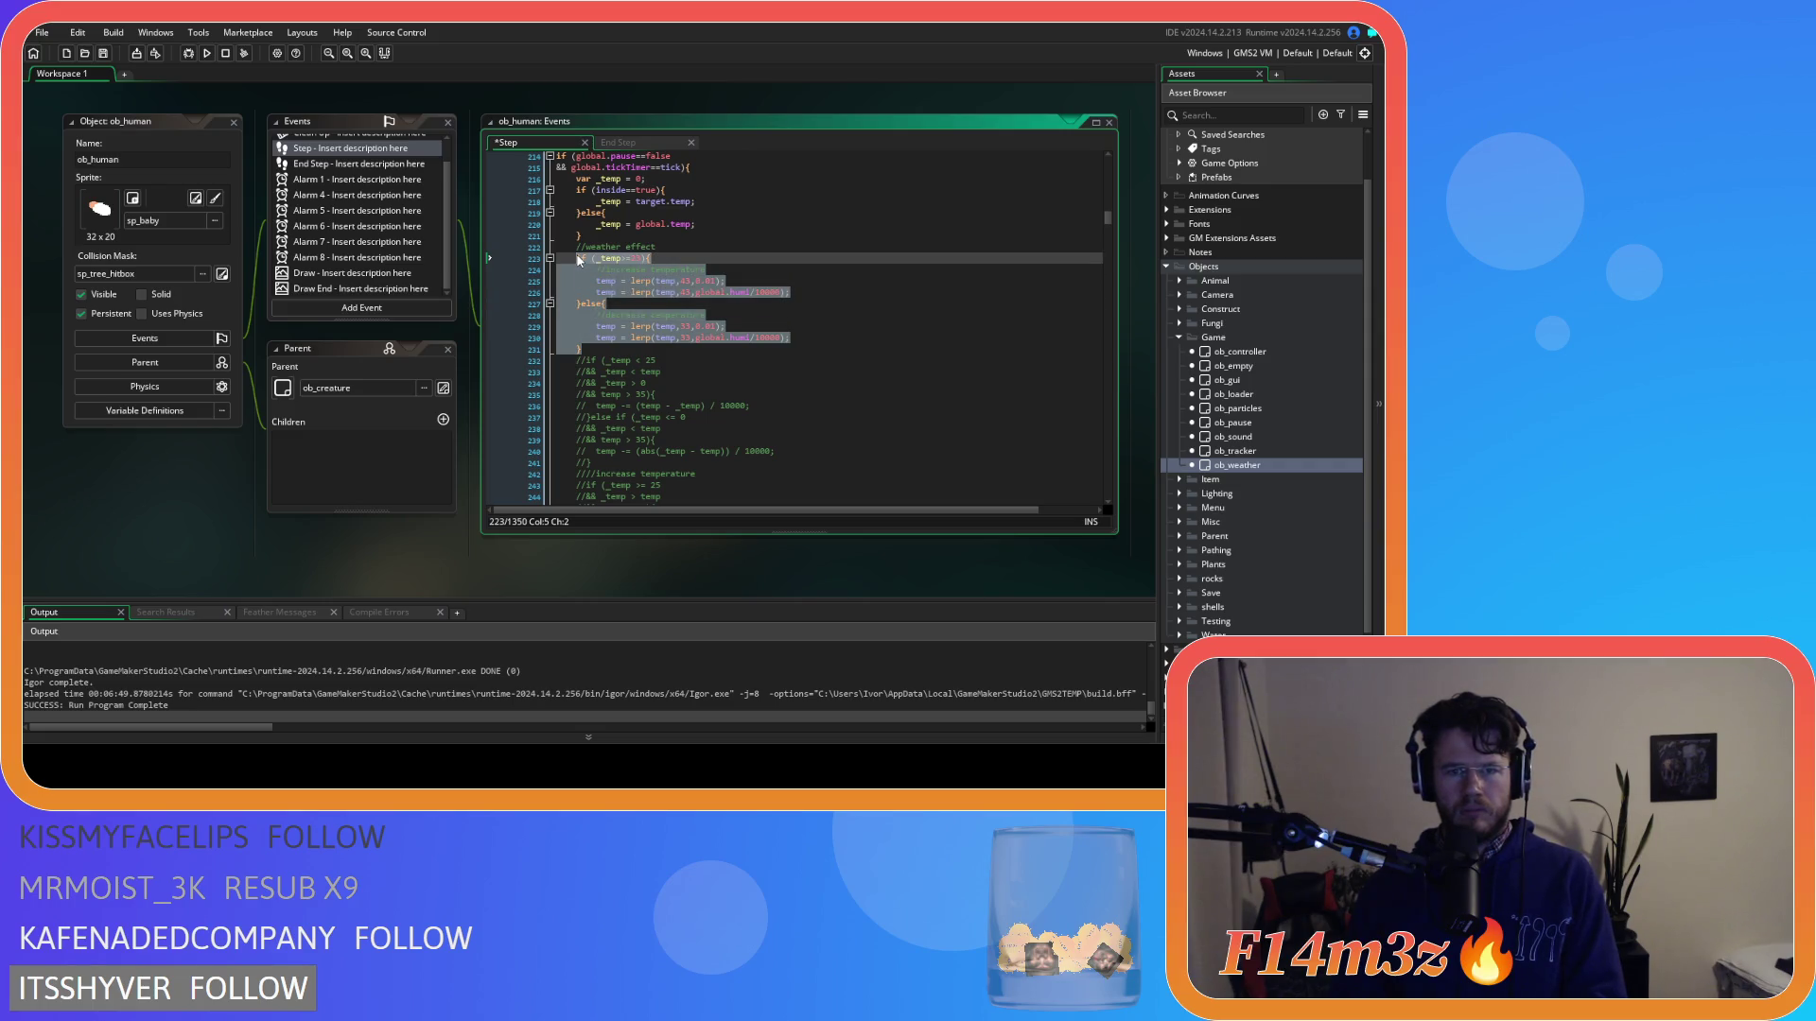
Comment the weather effect block, then uncomment the decrease and increase temperature lines.
key("ctrl+k")
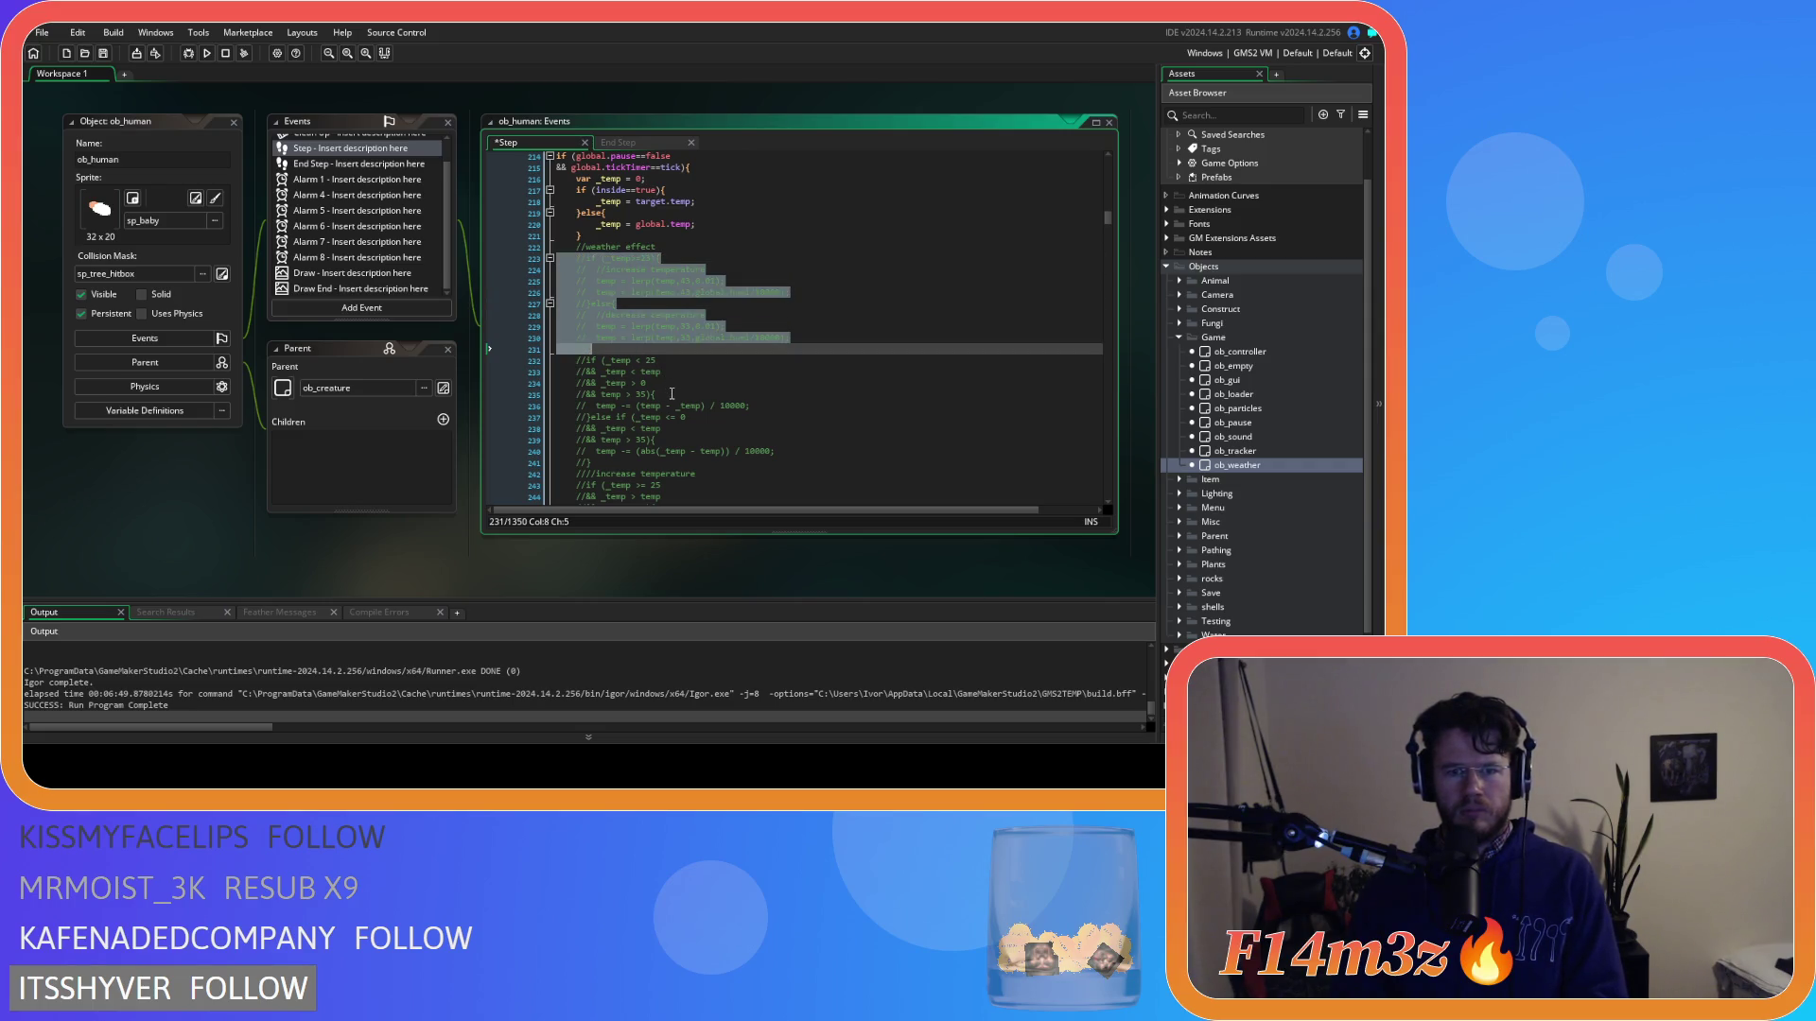
key("Return")
type("/")
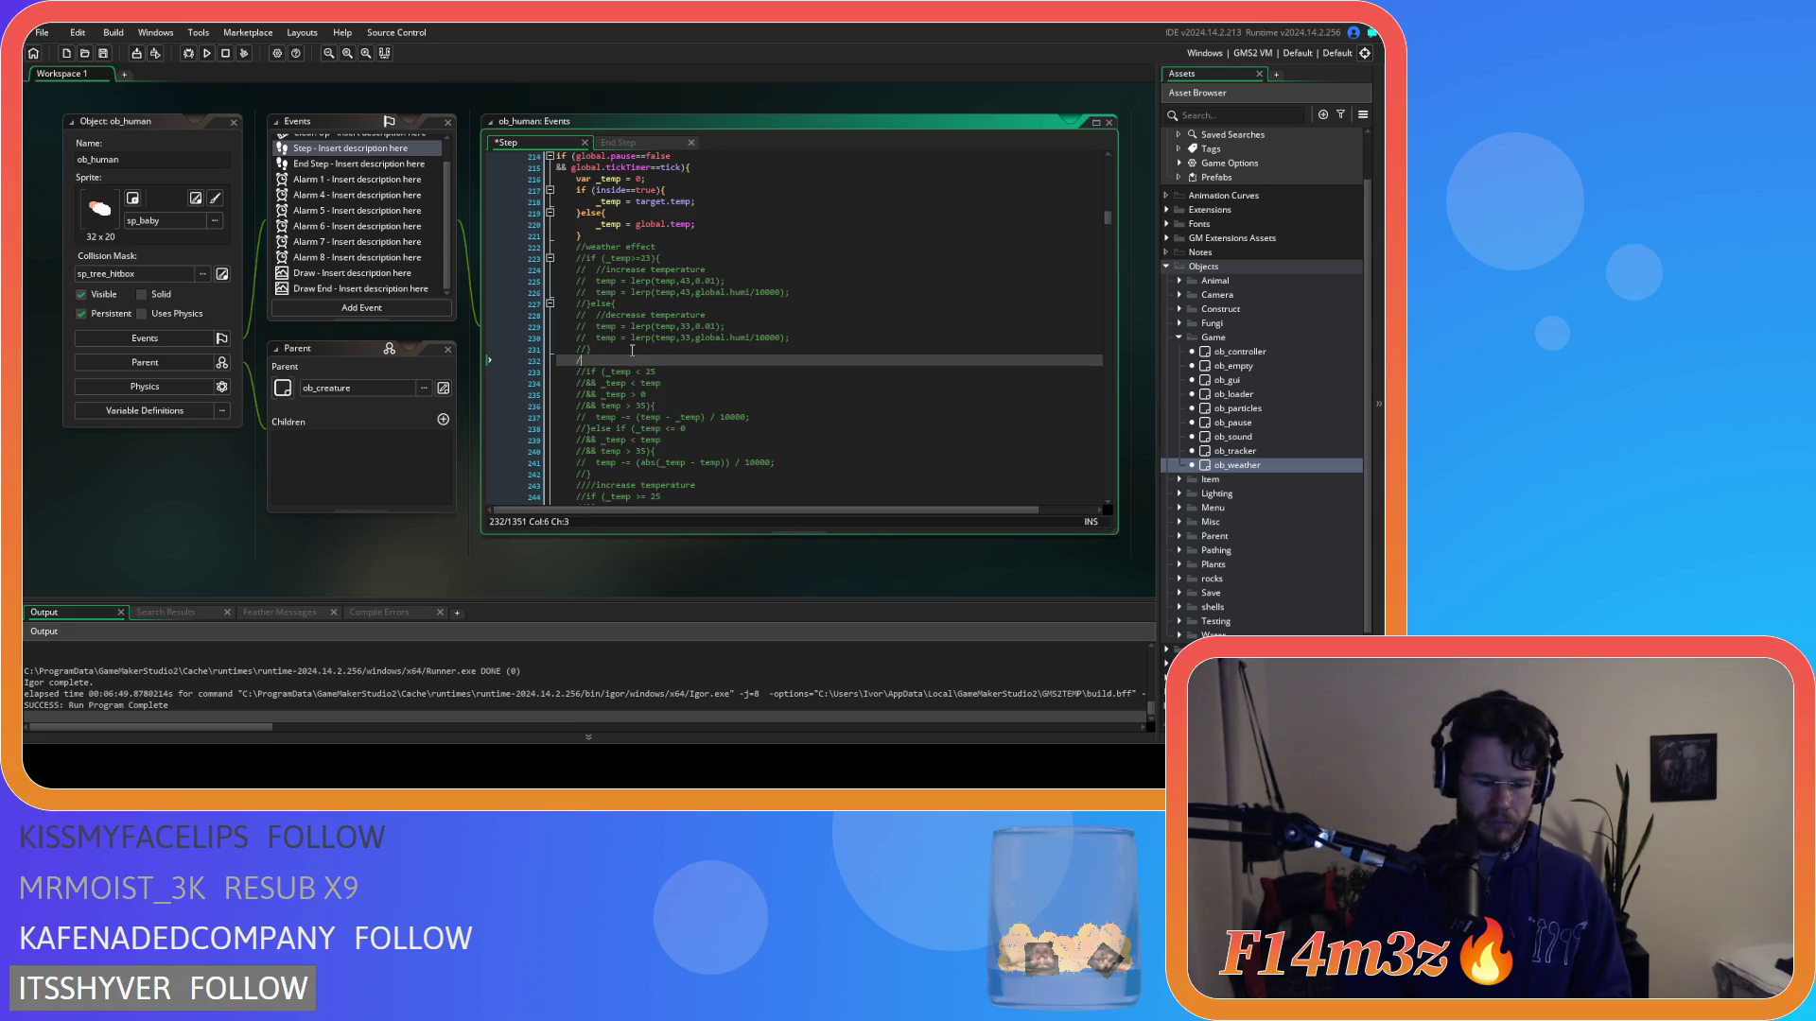
type("decrease temperature")
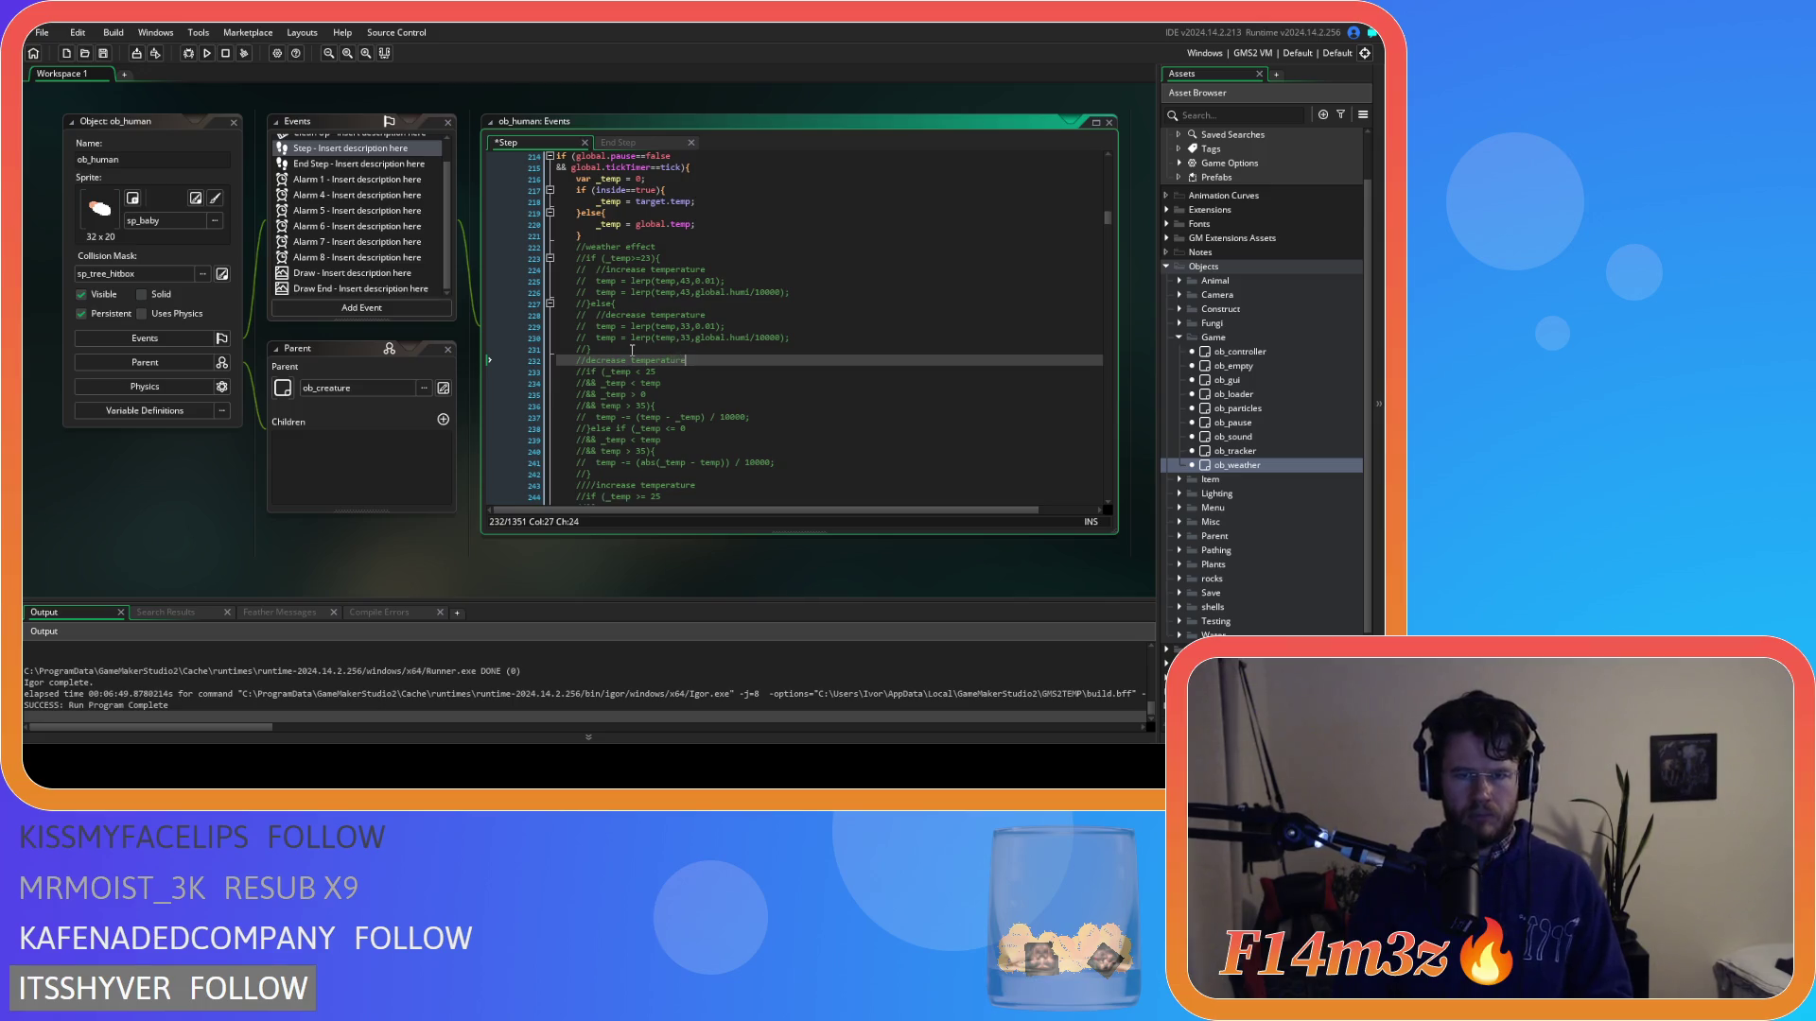
scroll(632, 350, "down", 3)
left_click_drag(591, 363, 568, 261)
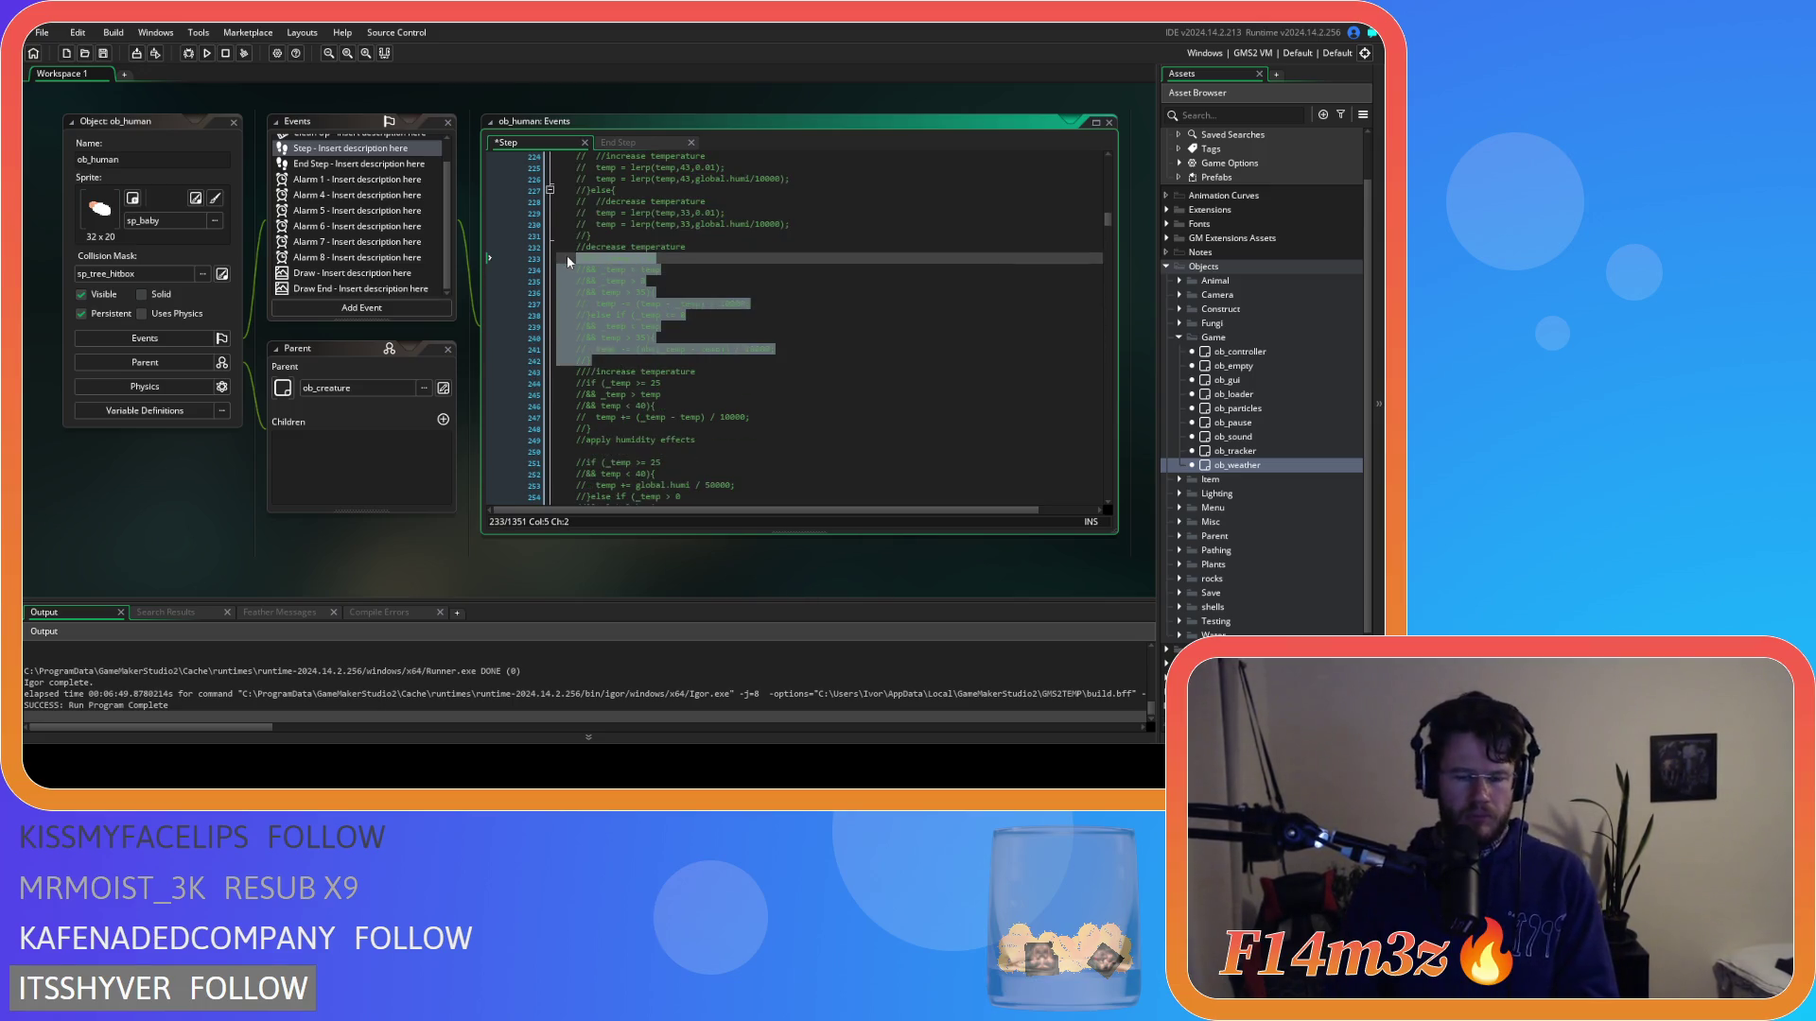
key("ctrl+shift+k")
left_click_drag(591, 430, 545, 389)
key("ctrl+shift+k")
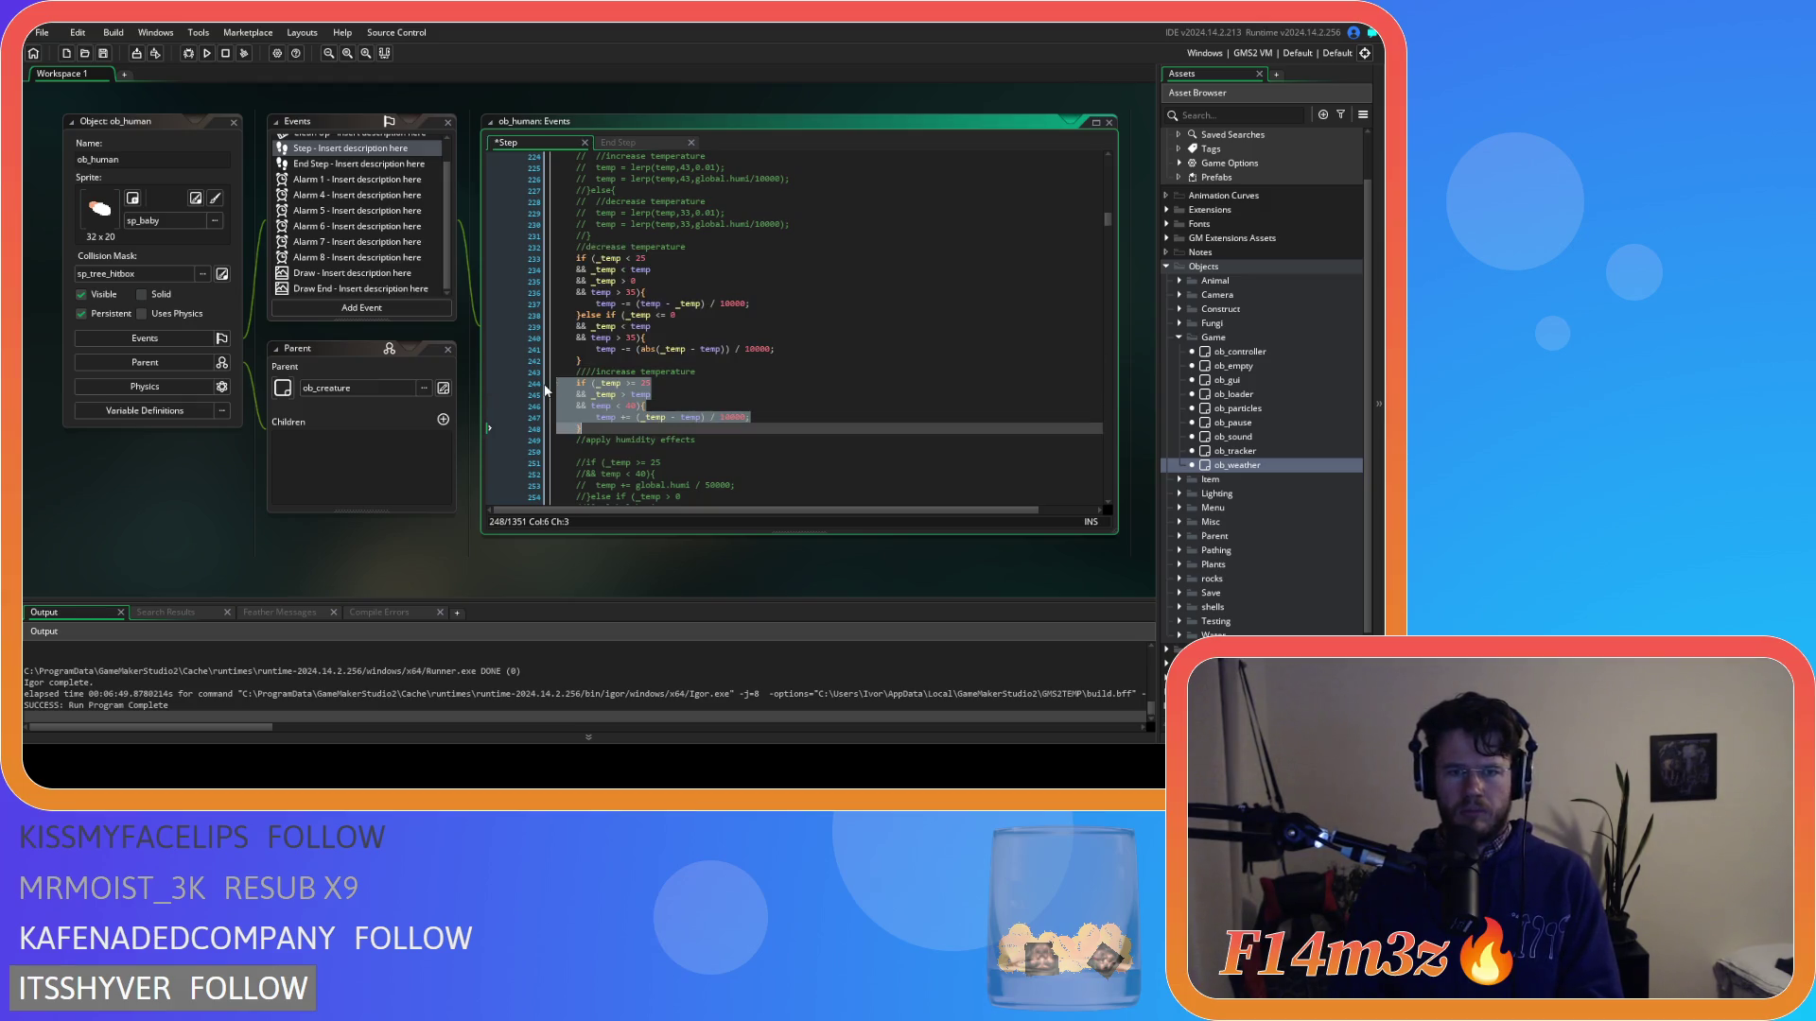
Delete blank line 250, uncomment humidity effect lines 251-257, and save the Step event.
triple_click(631, 372)
scroll(638, 397, "down", 1)
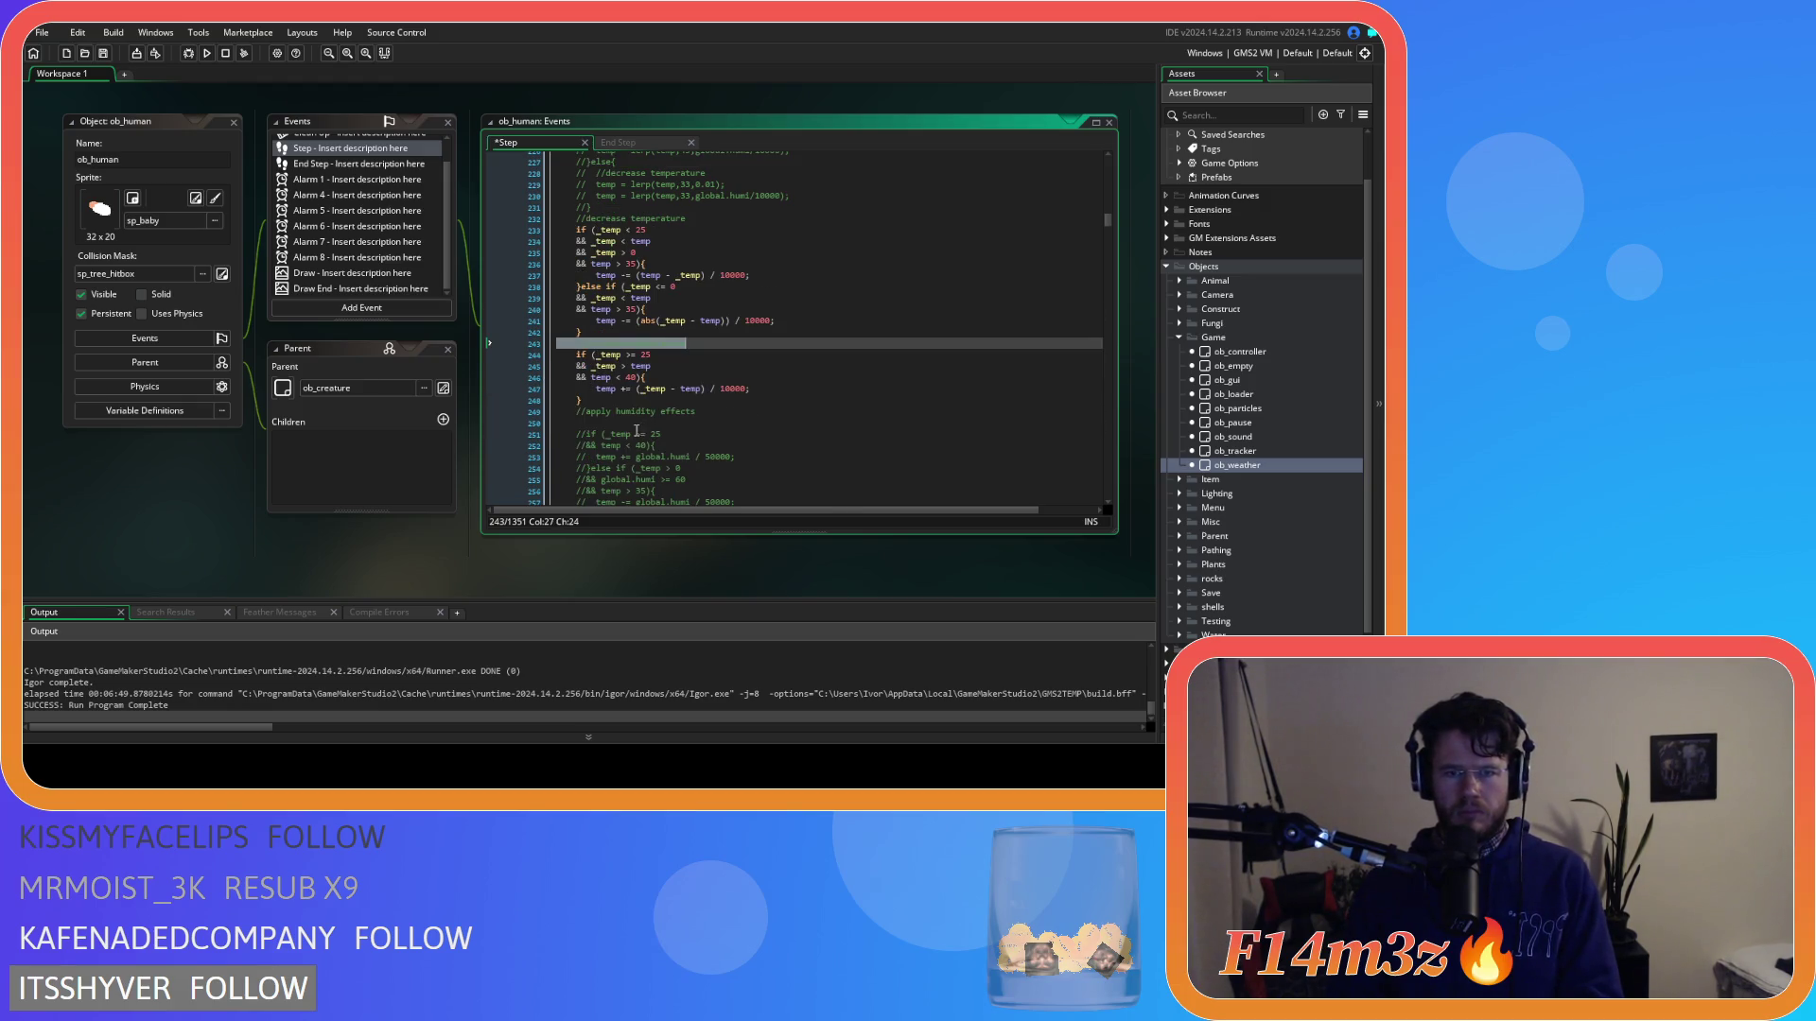
scroll(642, 420, "down", 1)
left_click(616, 349)
key("Up")
key("Delete")
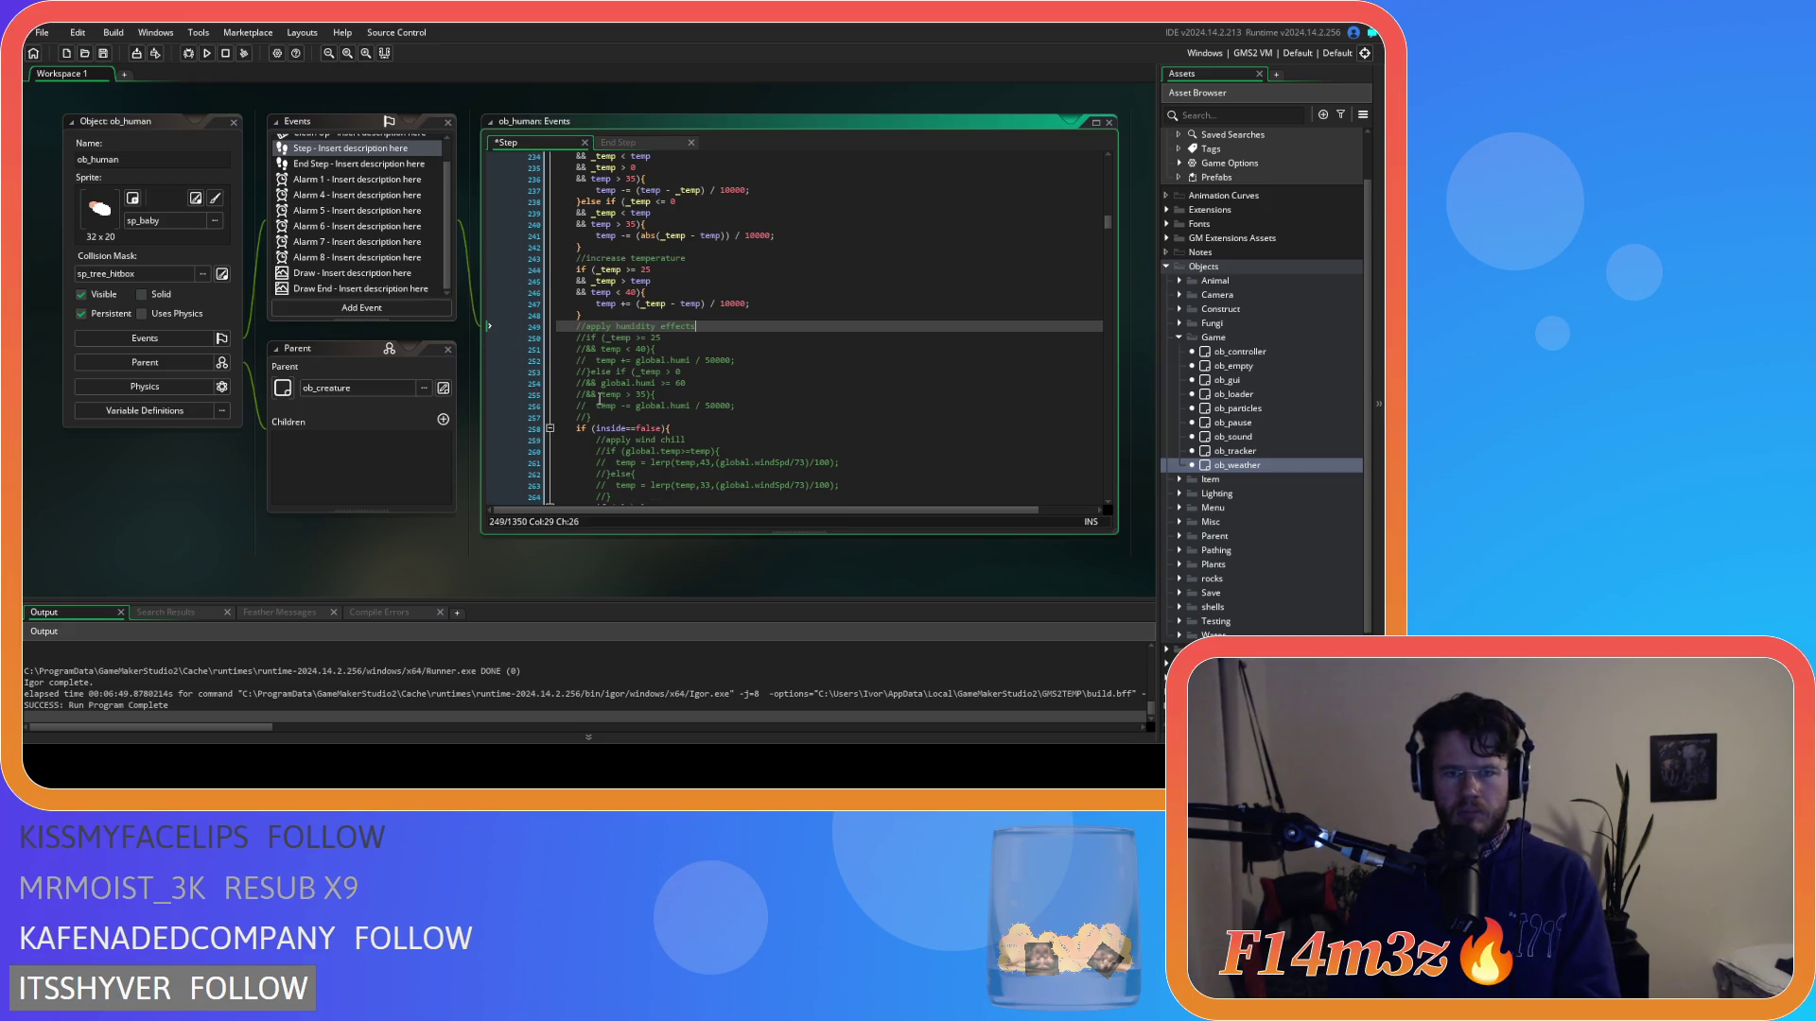
left_click_drag(594, 417, 525, 349)
key("shift+Up")
key("ctrl+shift+k")
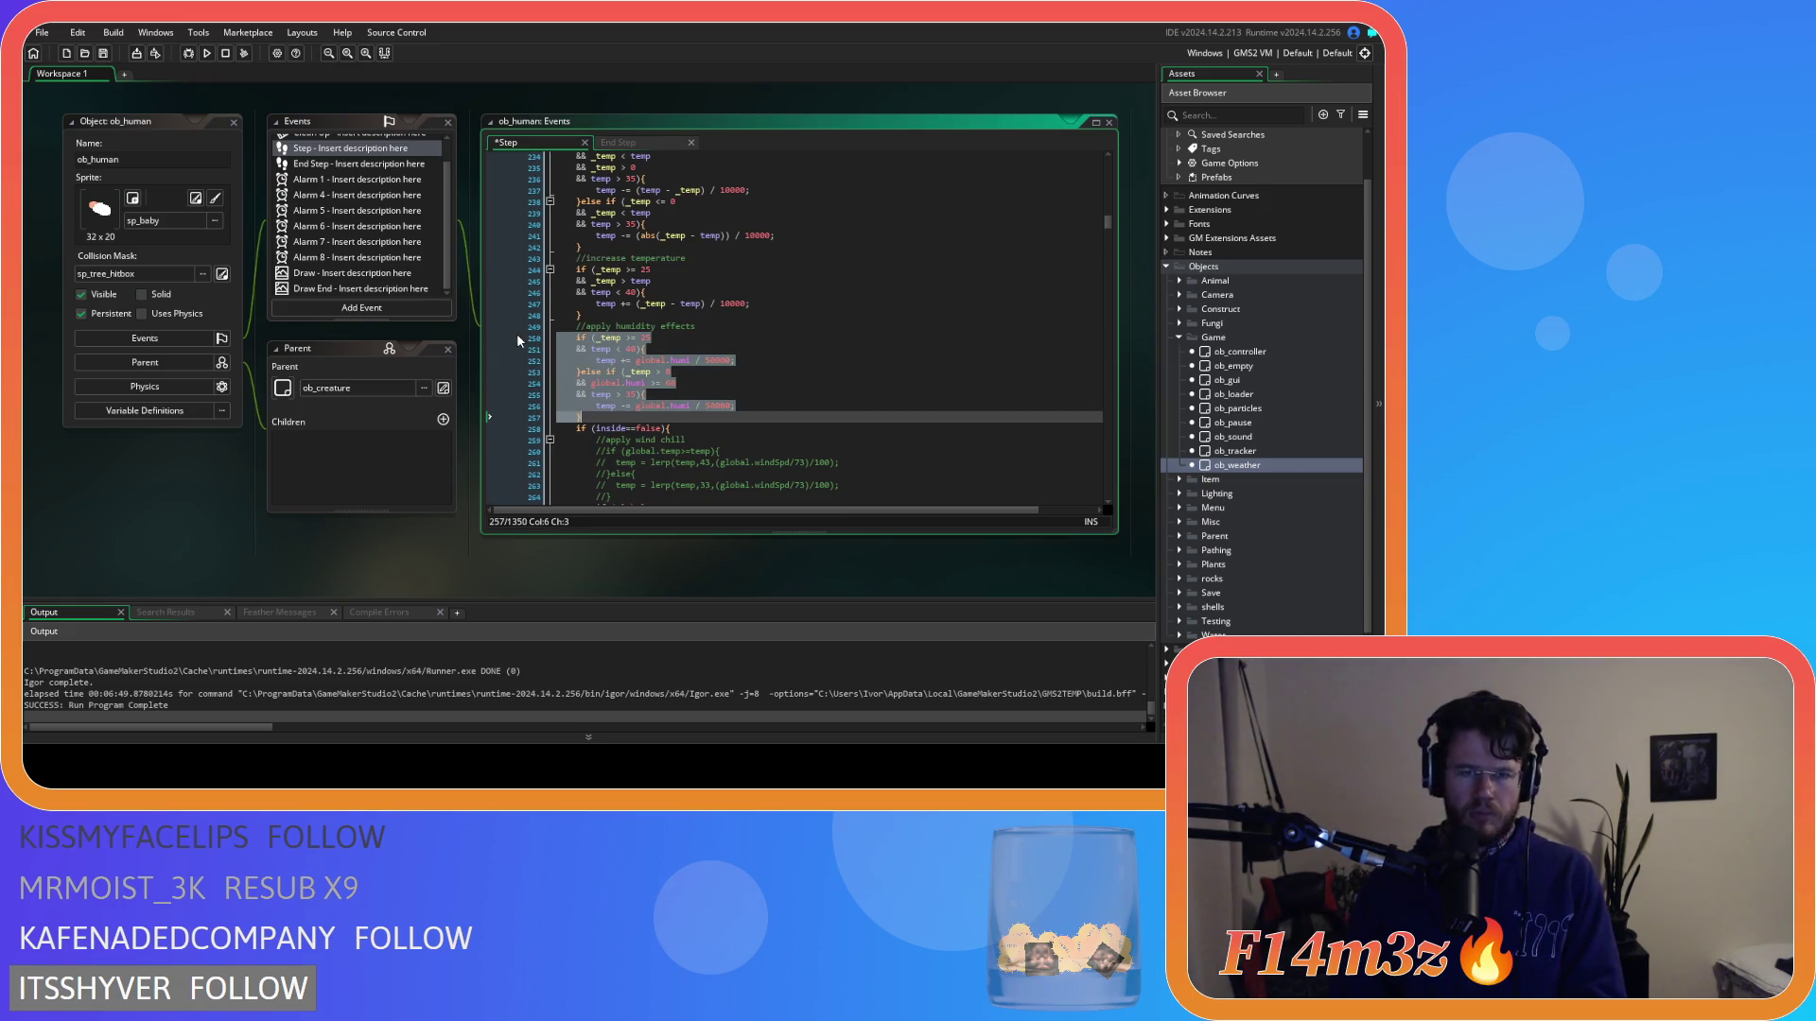
left_click(760, 384)
scroll(761, 384, "down", 1)
key("ctrl+s")
Move the //apply wind chill comment above if (inside==false).
scroll(761, 384, "down", 2)
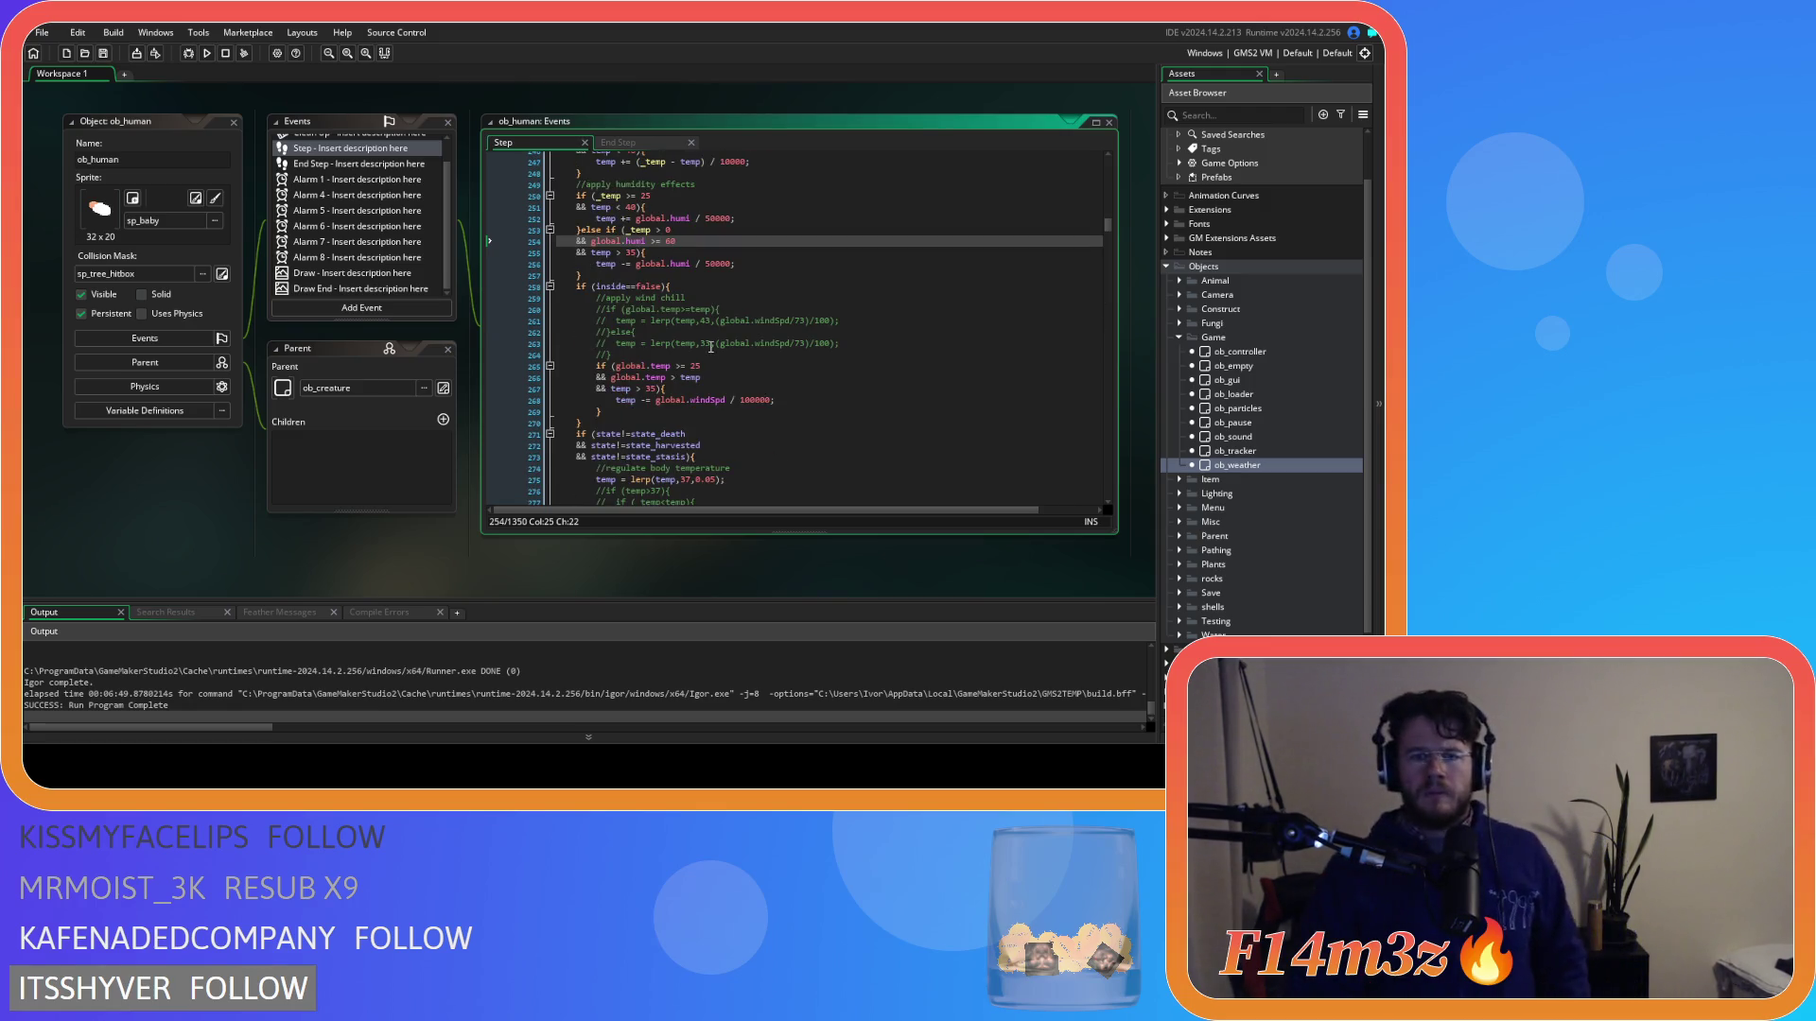
left_click_drag(687, 296, 594, 298)
key("ctrl+c")
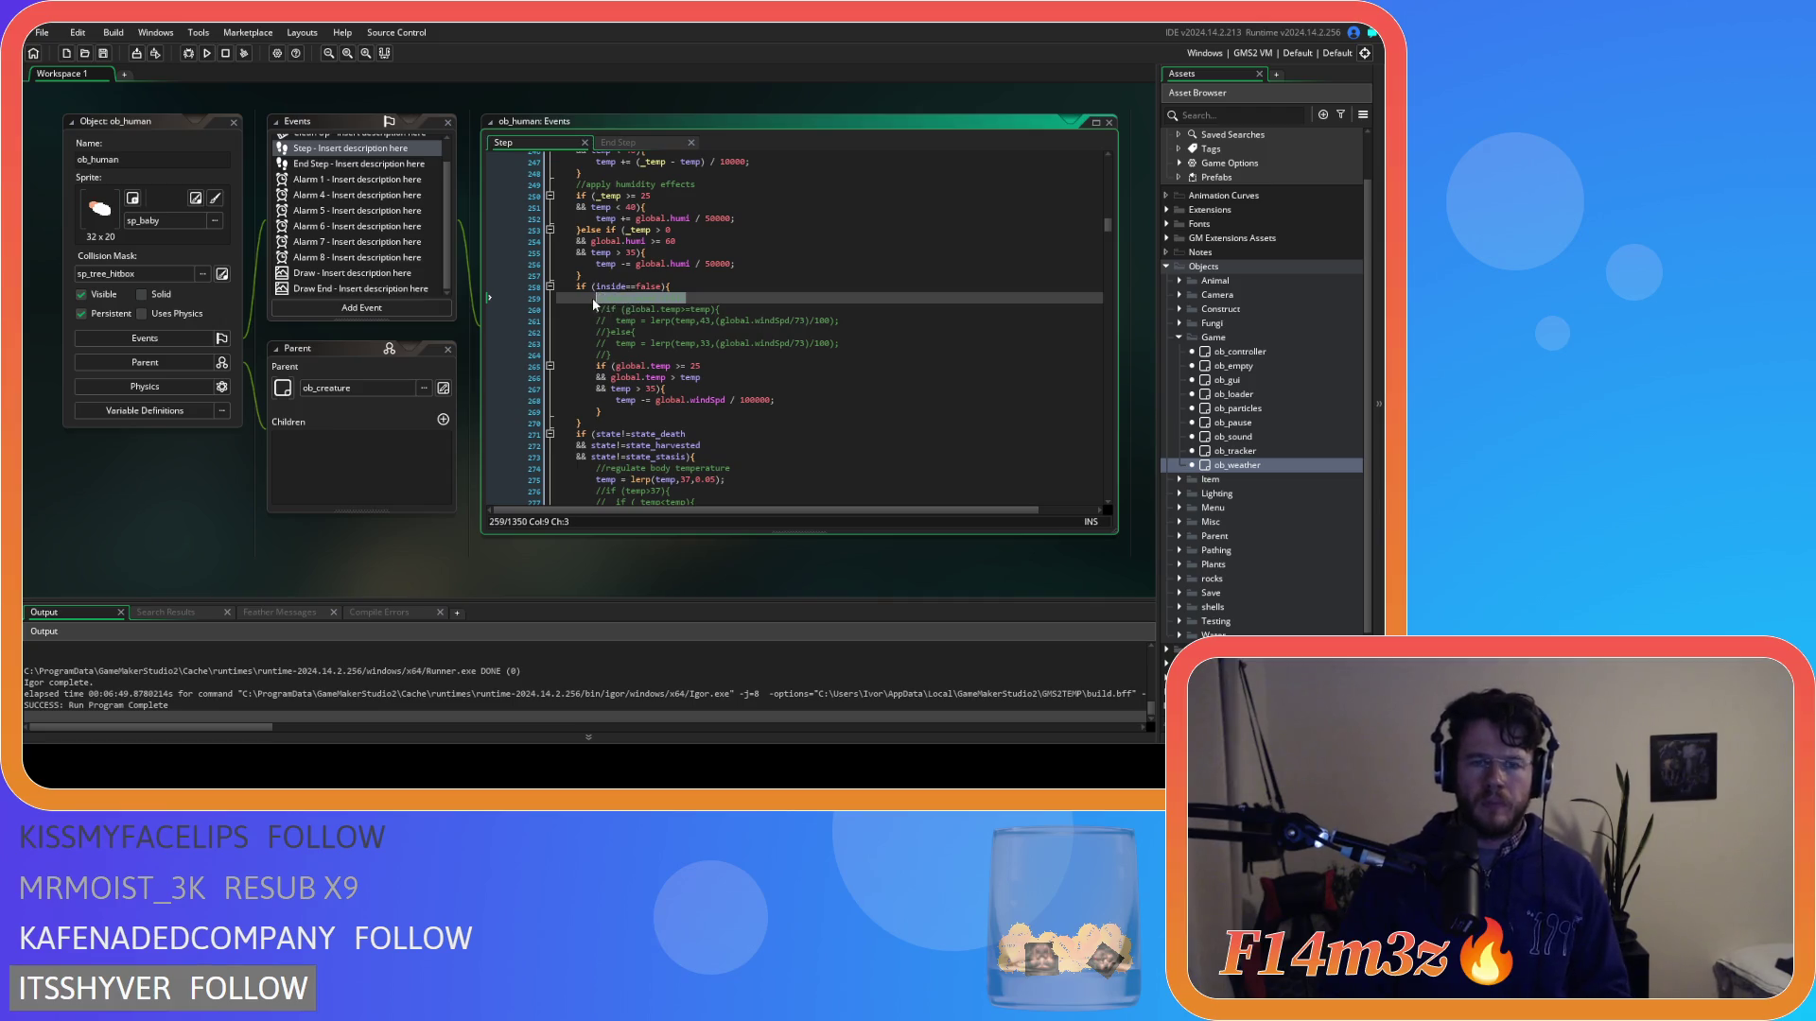
key("BackSpace")
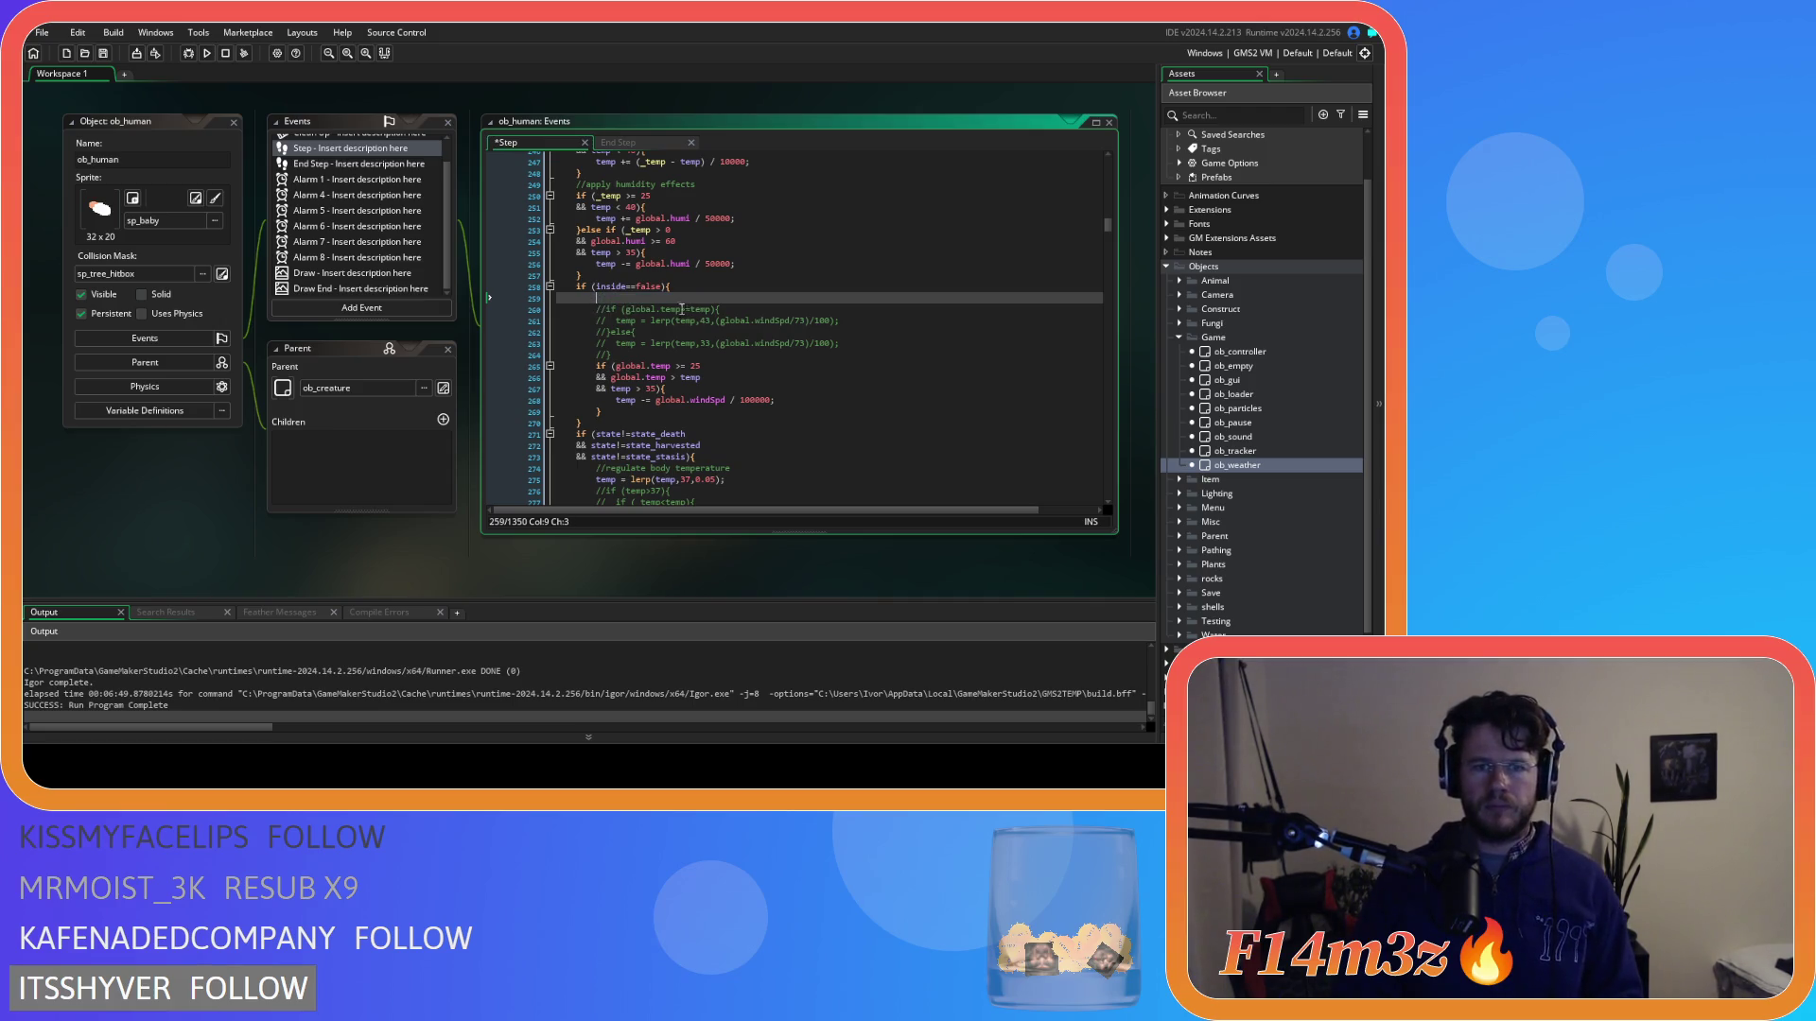
key("BackSpace")
left_click(637, 275)
key("Return")
key("ctrl+v")
scroll(717, 338, "down", 3)
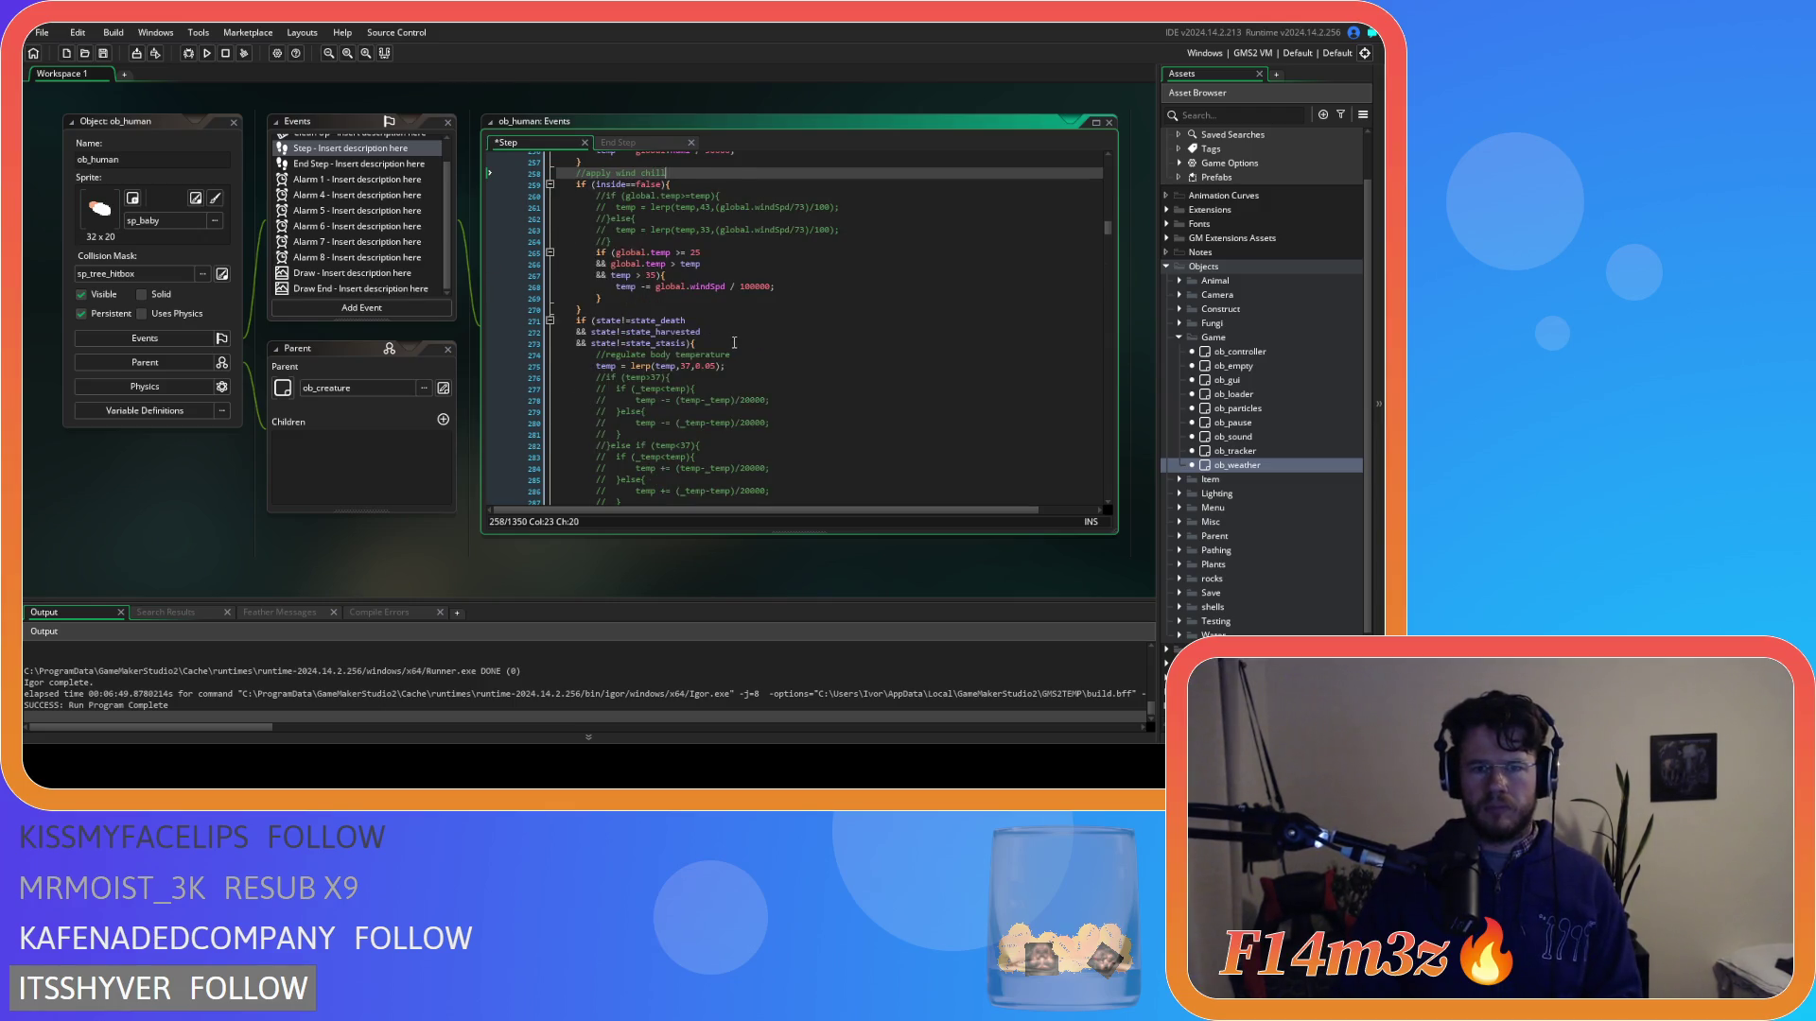
scroll(734, 342, "down", 3)
left_click(728, 281)
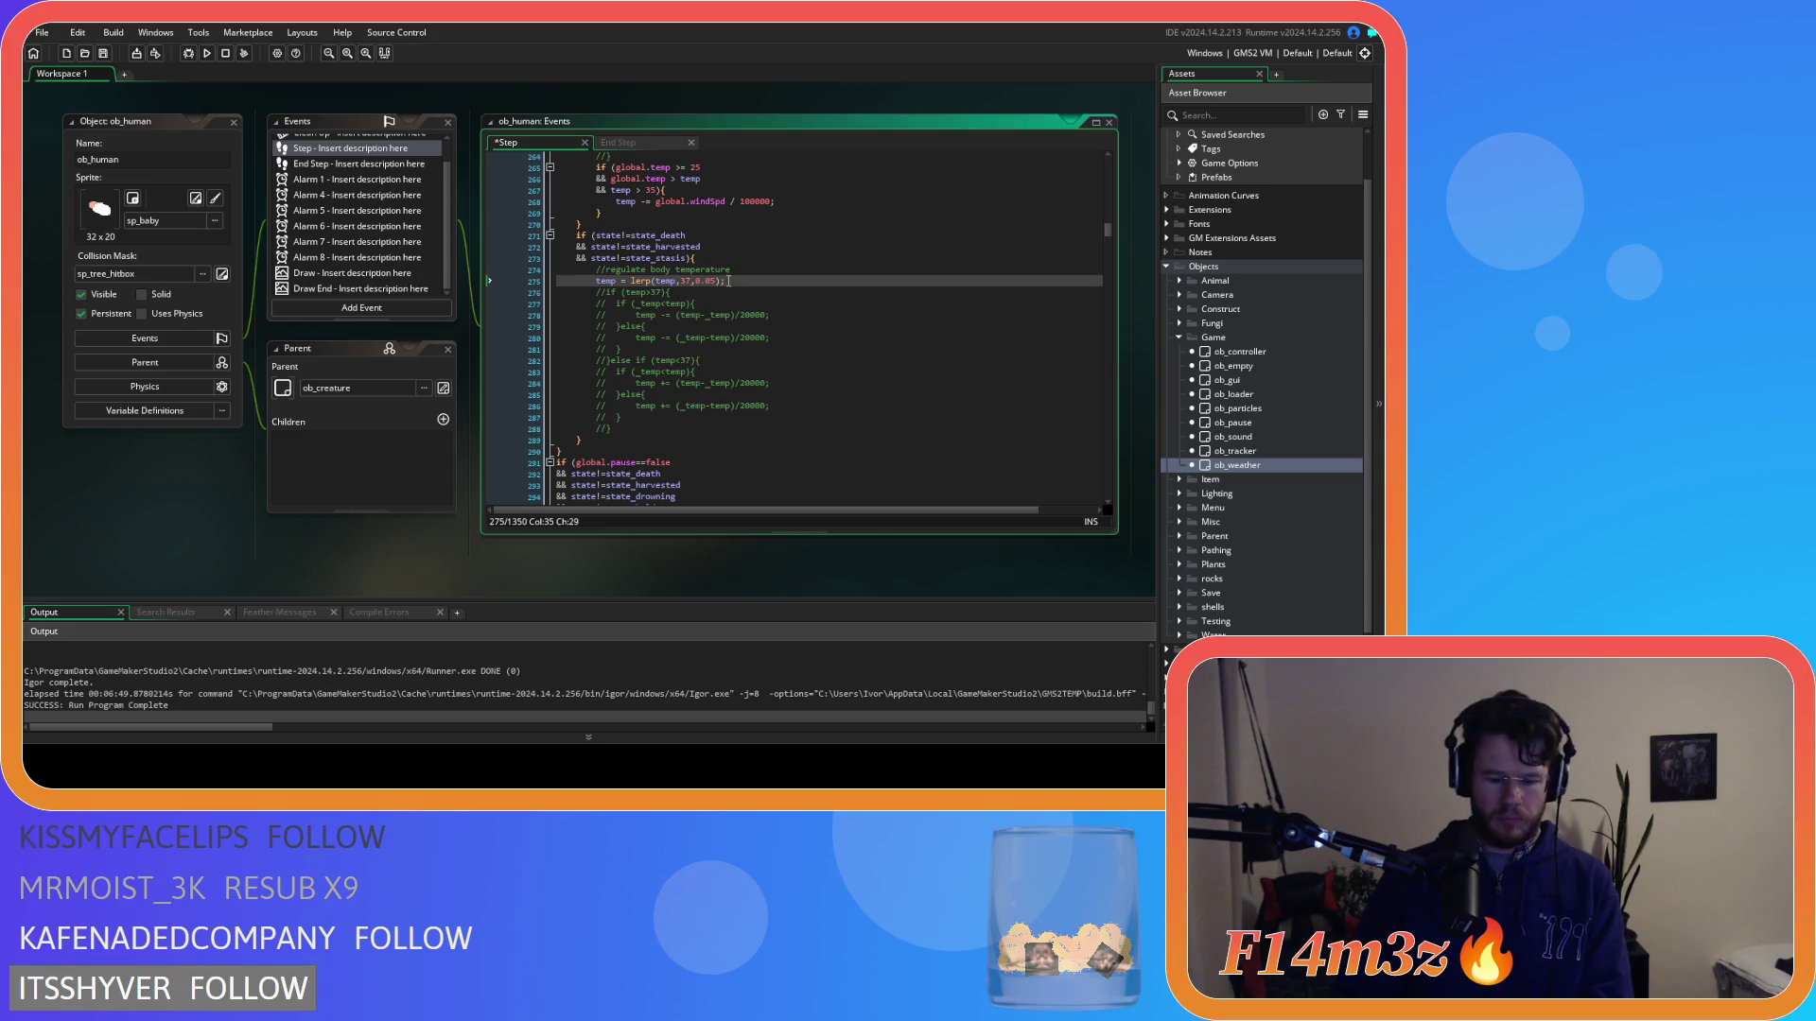
Replace the lerp toward 37 with the uncommented (_temp-temp)/20000 if/else block and save.
triple_click(728, 281)
left_click_drag(621, 423, 598, 293)
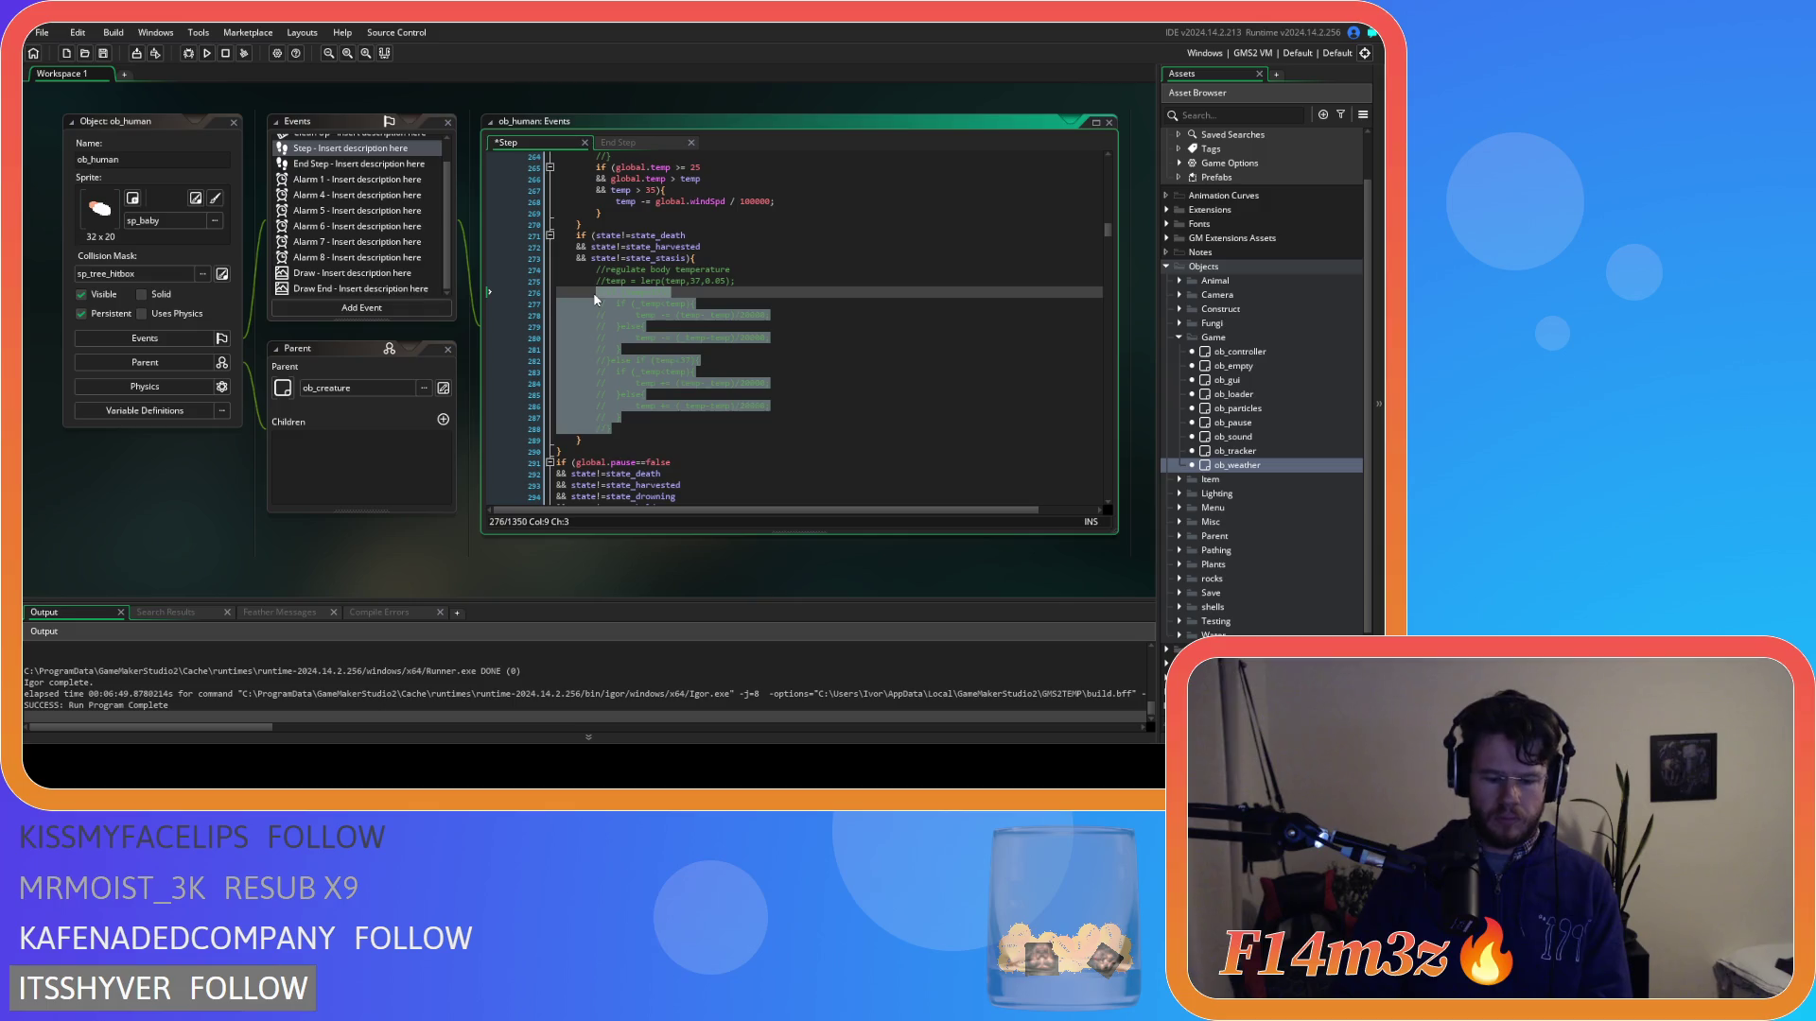
key("ctrl+shift+k")
key("ctrl+s")
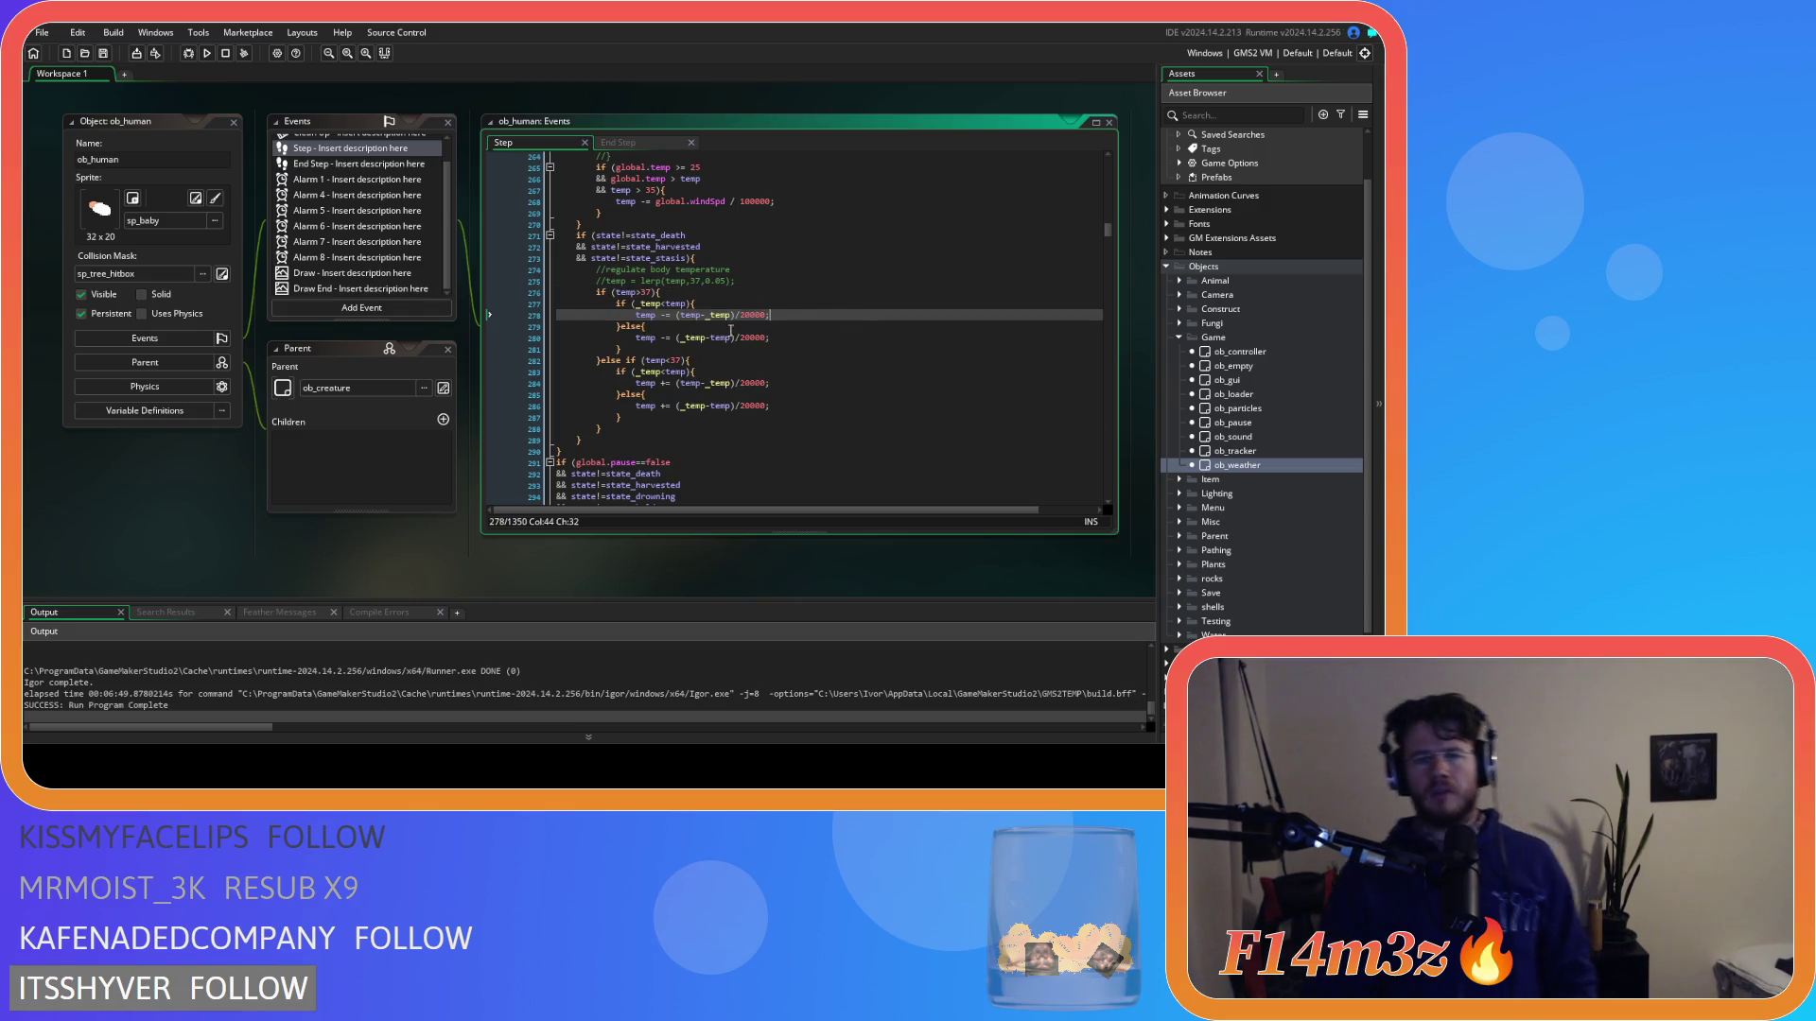
left_click(628, 327)
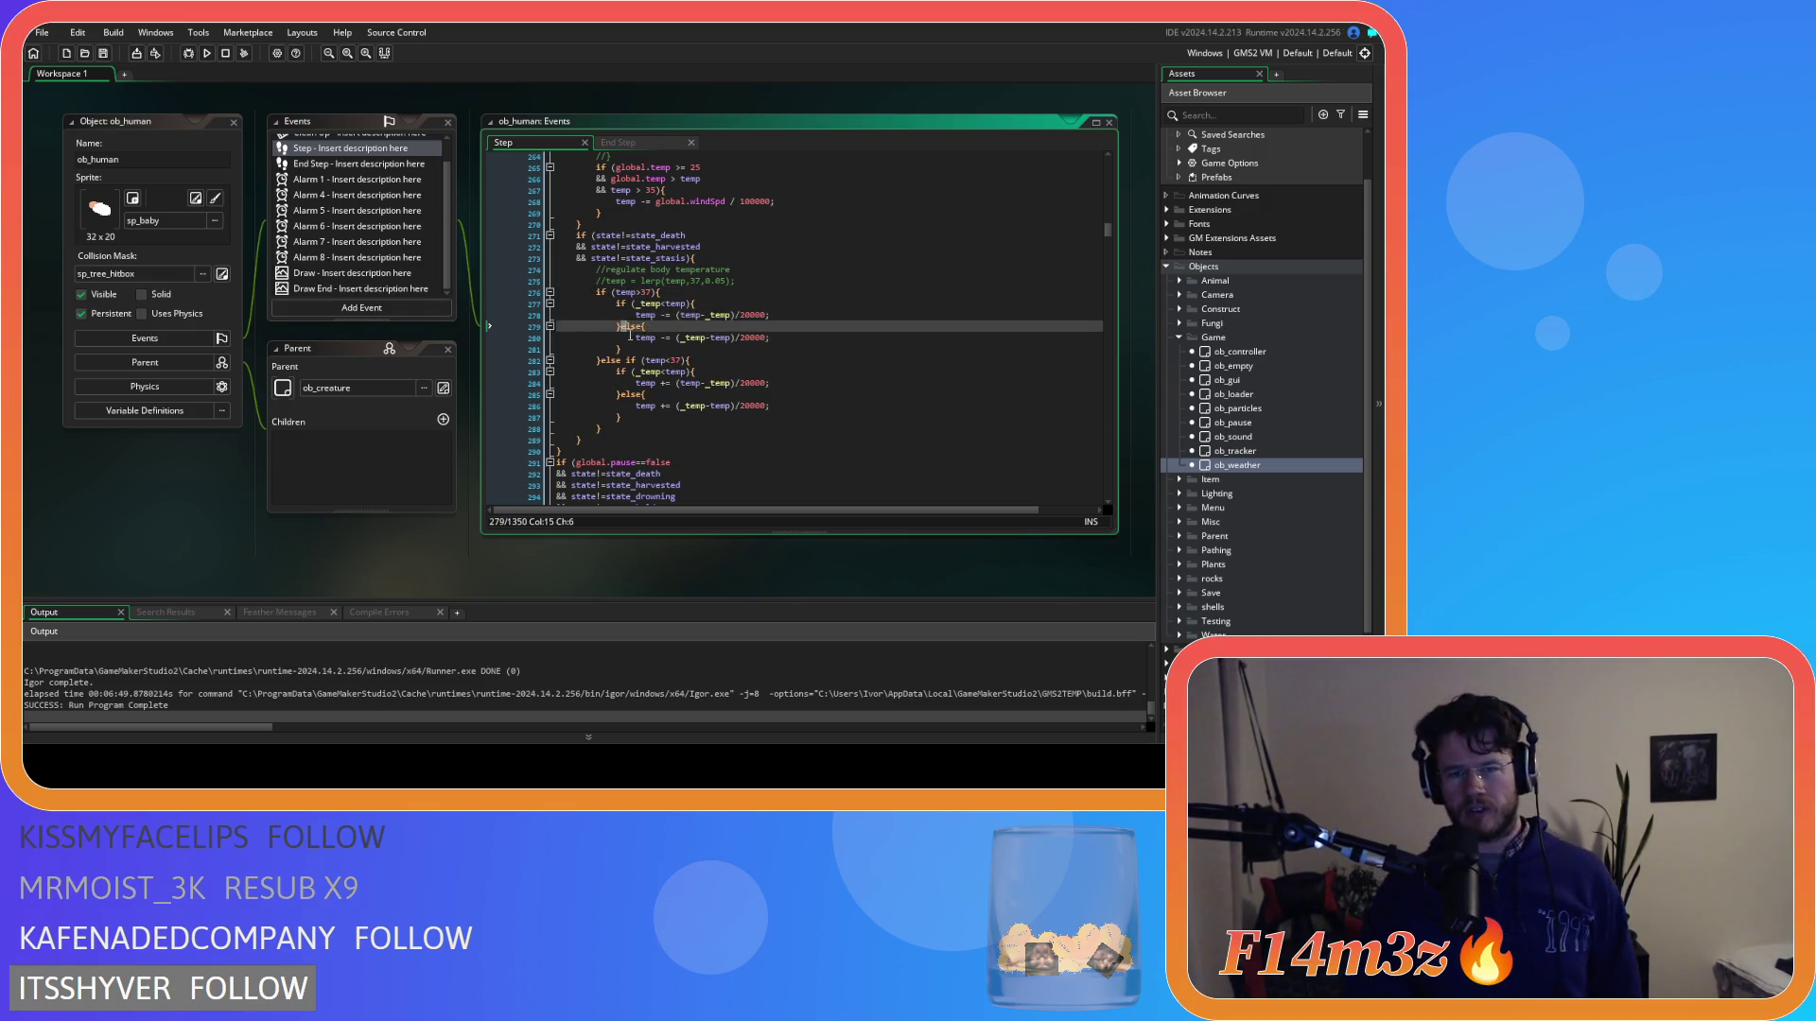
left_click_drag(630, 331, 921, 419)
left_click(881, 394)
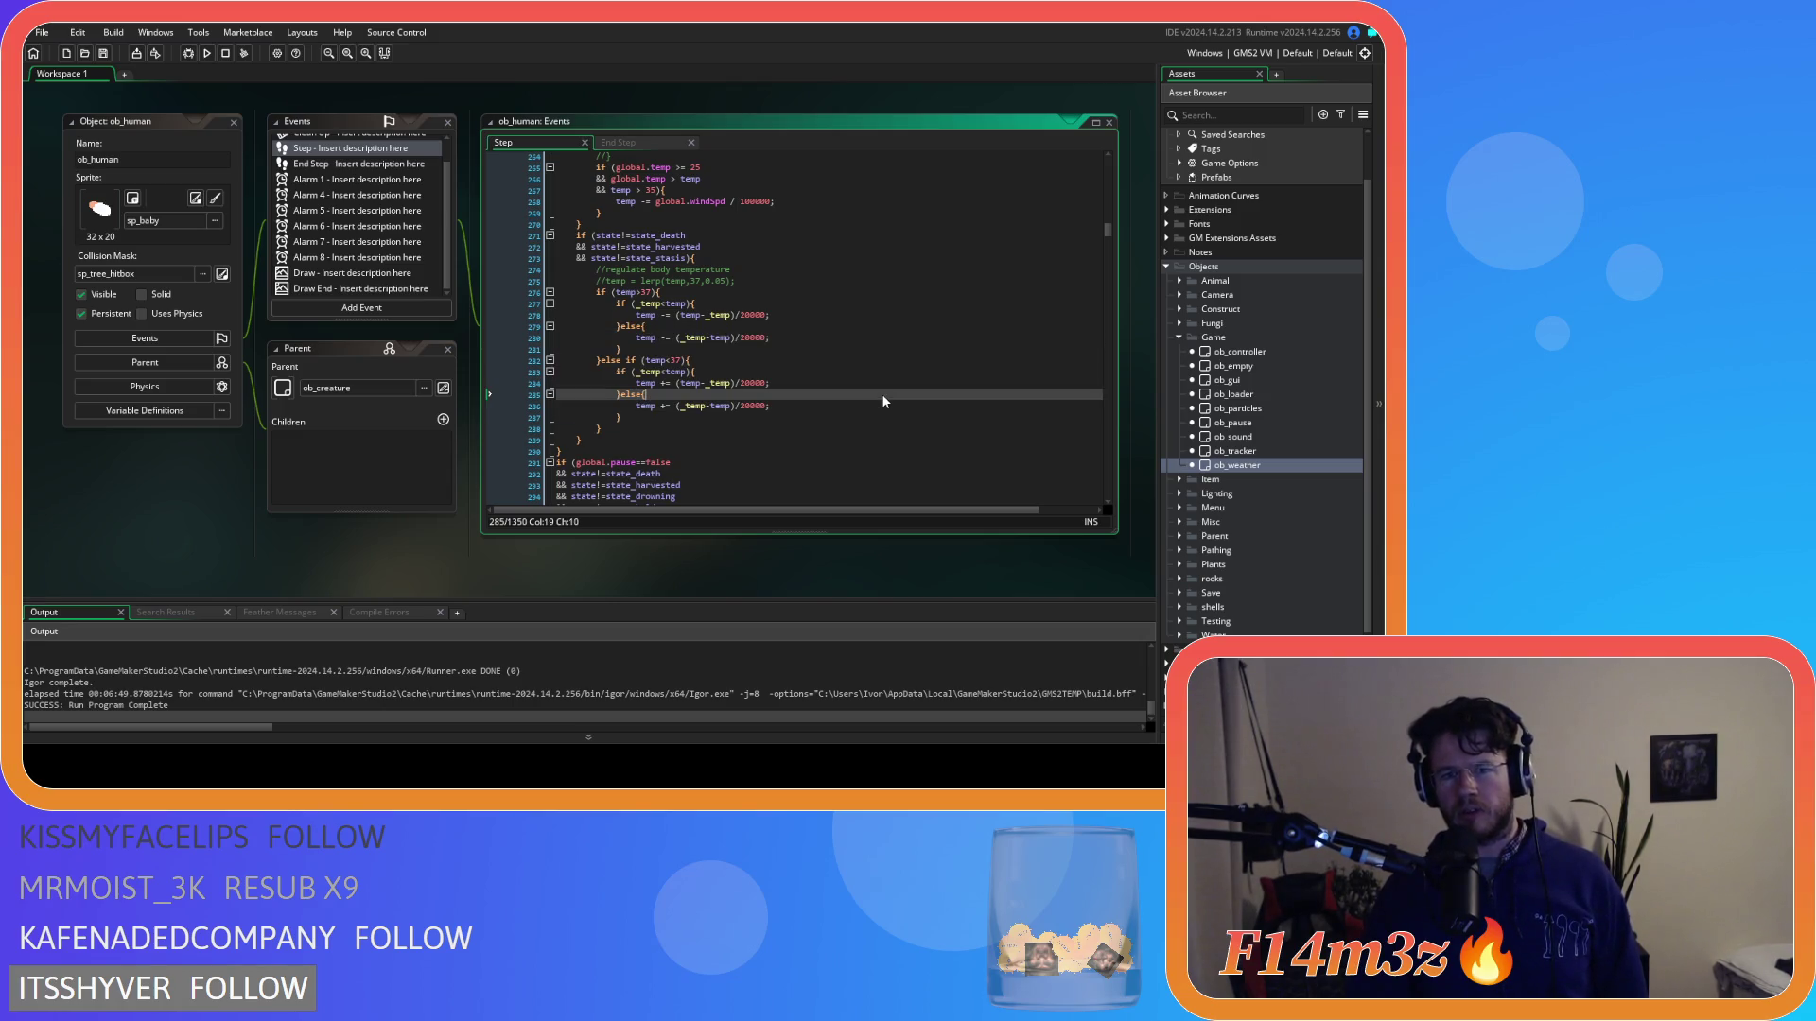
scroll(874, 399, "up", 5)
scroll(871, 403, "up", 5)
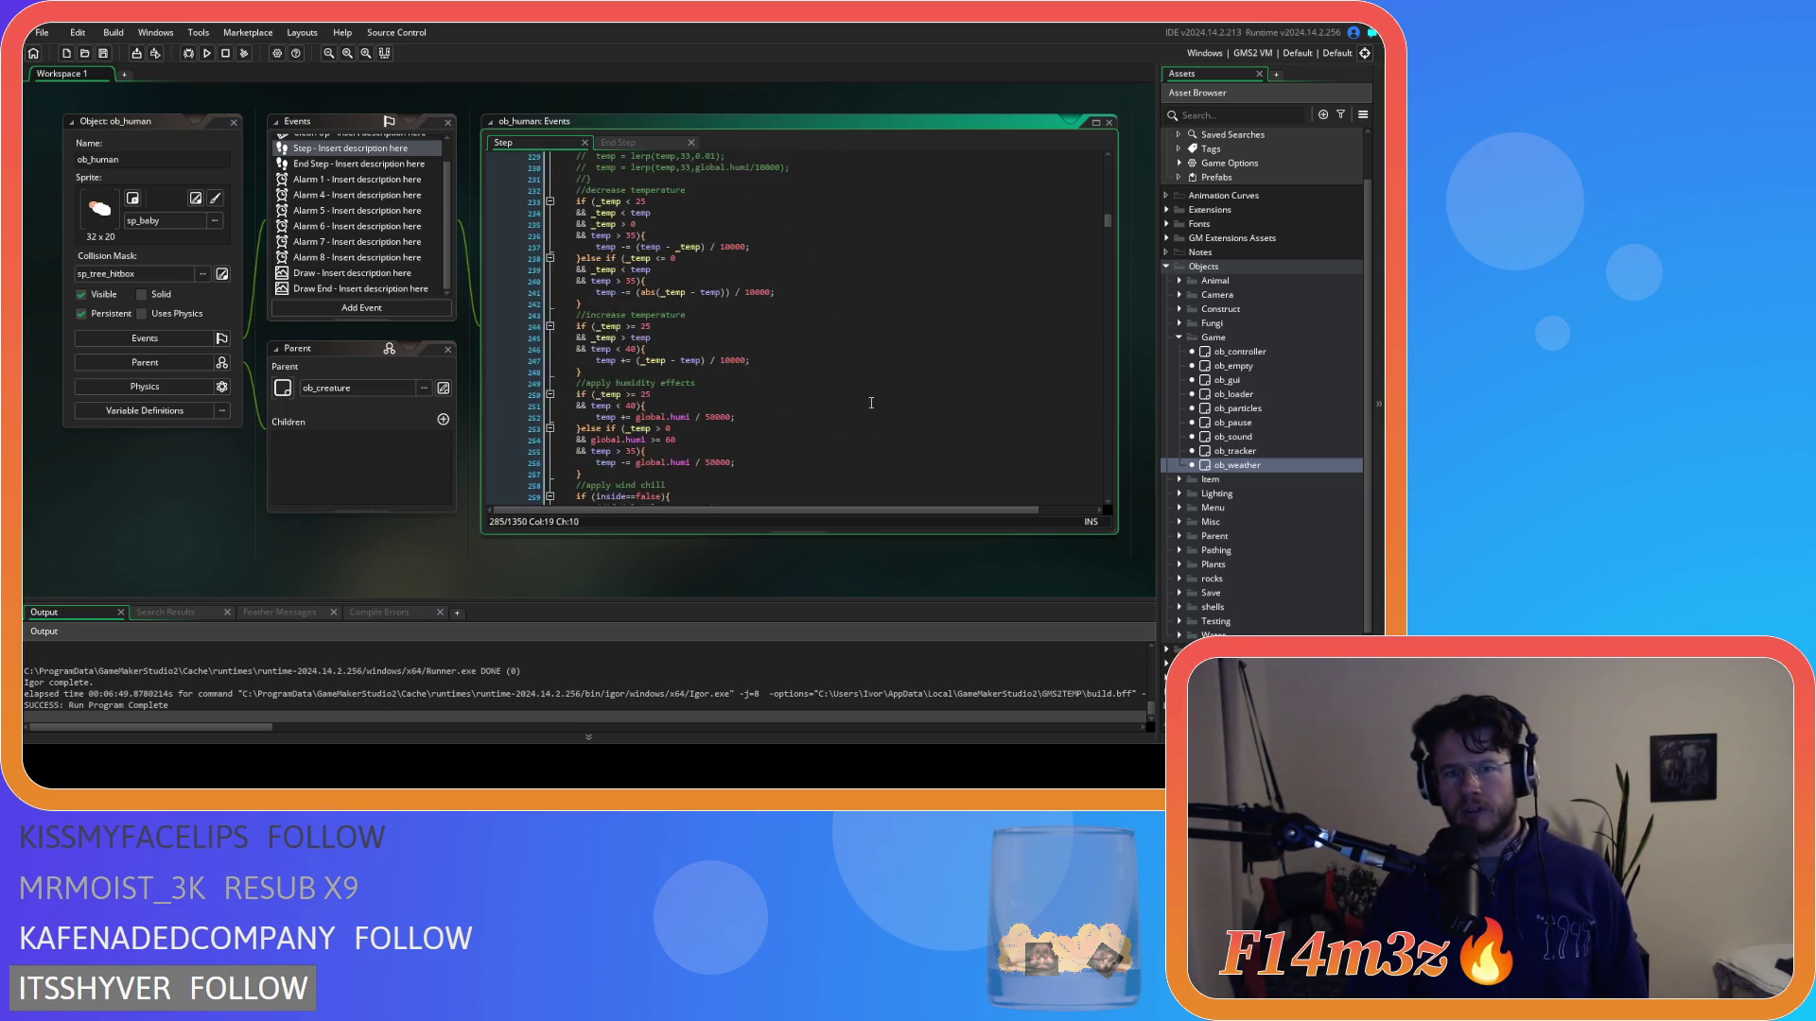
scroll(417, 360, "up", 5)
scroll(417, 360, "up", 5)
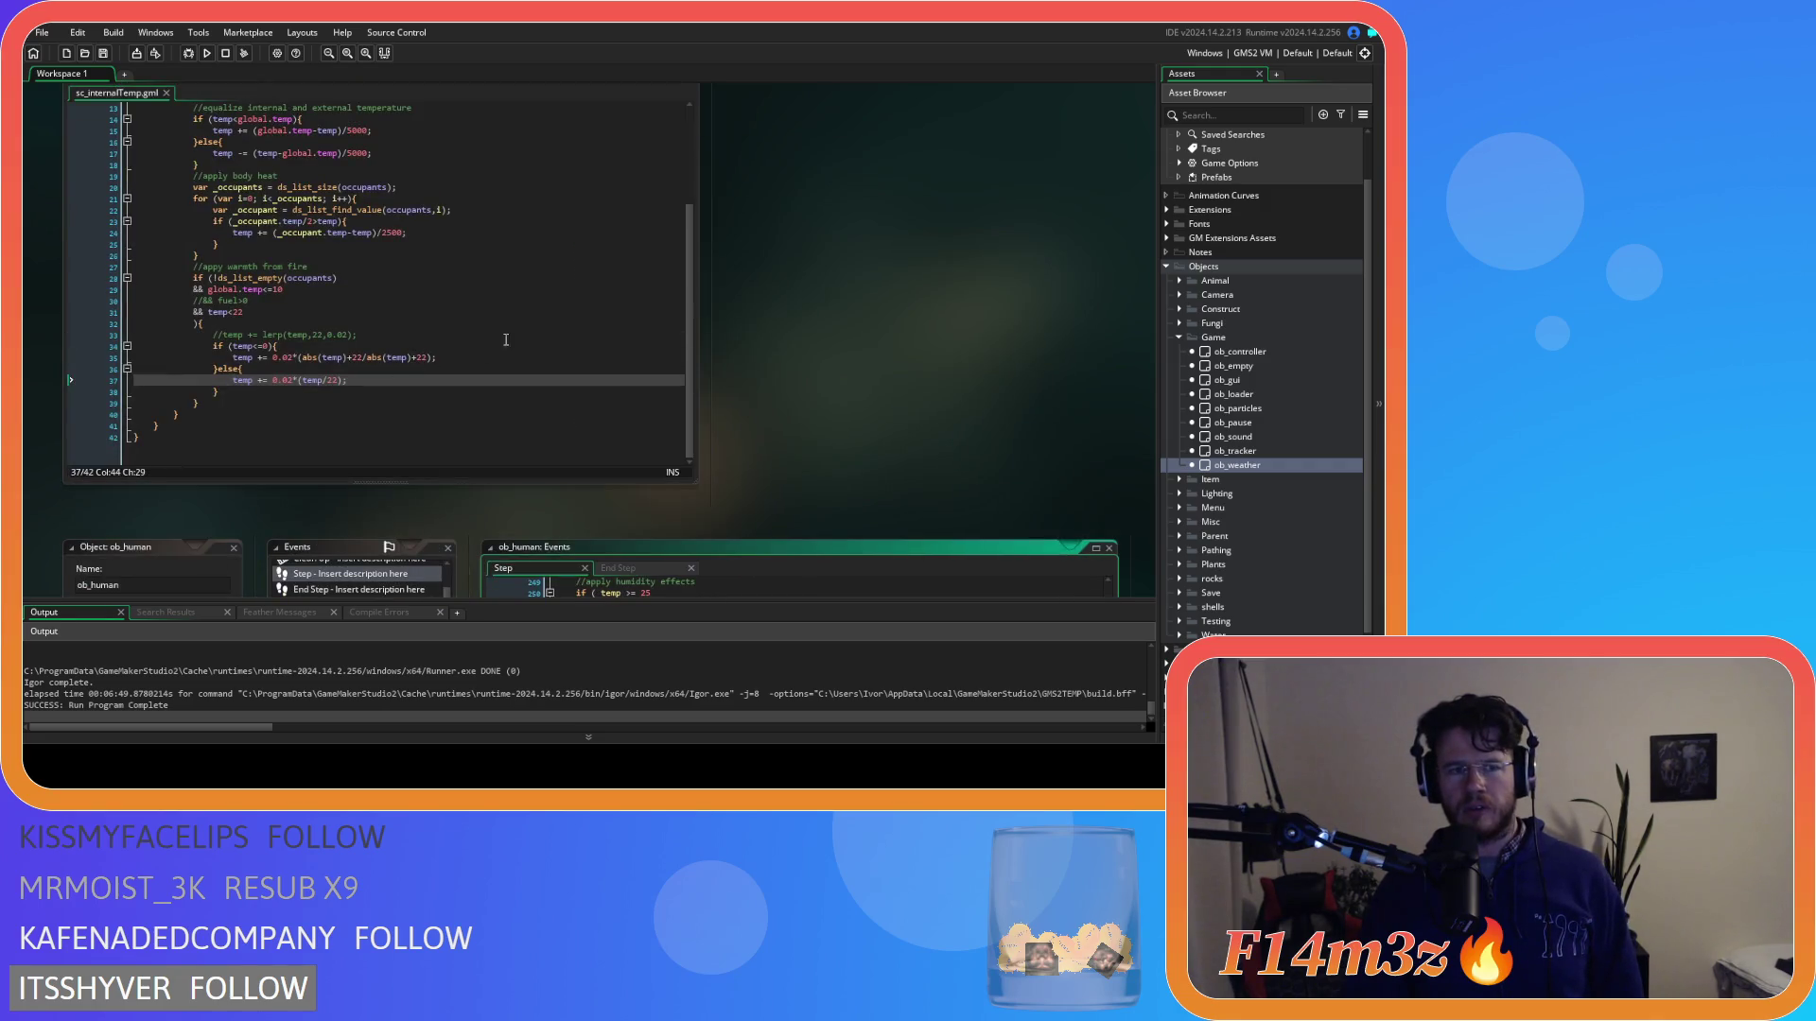
Inspect the temp<=0 check and the sub-zero and above-zero warming lines in sc_internalTemp.
scroll(496, 324, "down", 3)
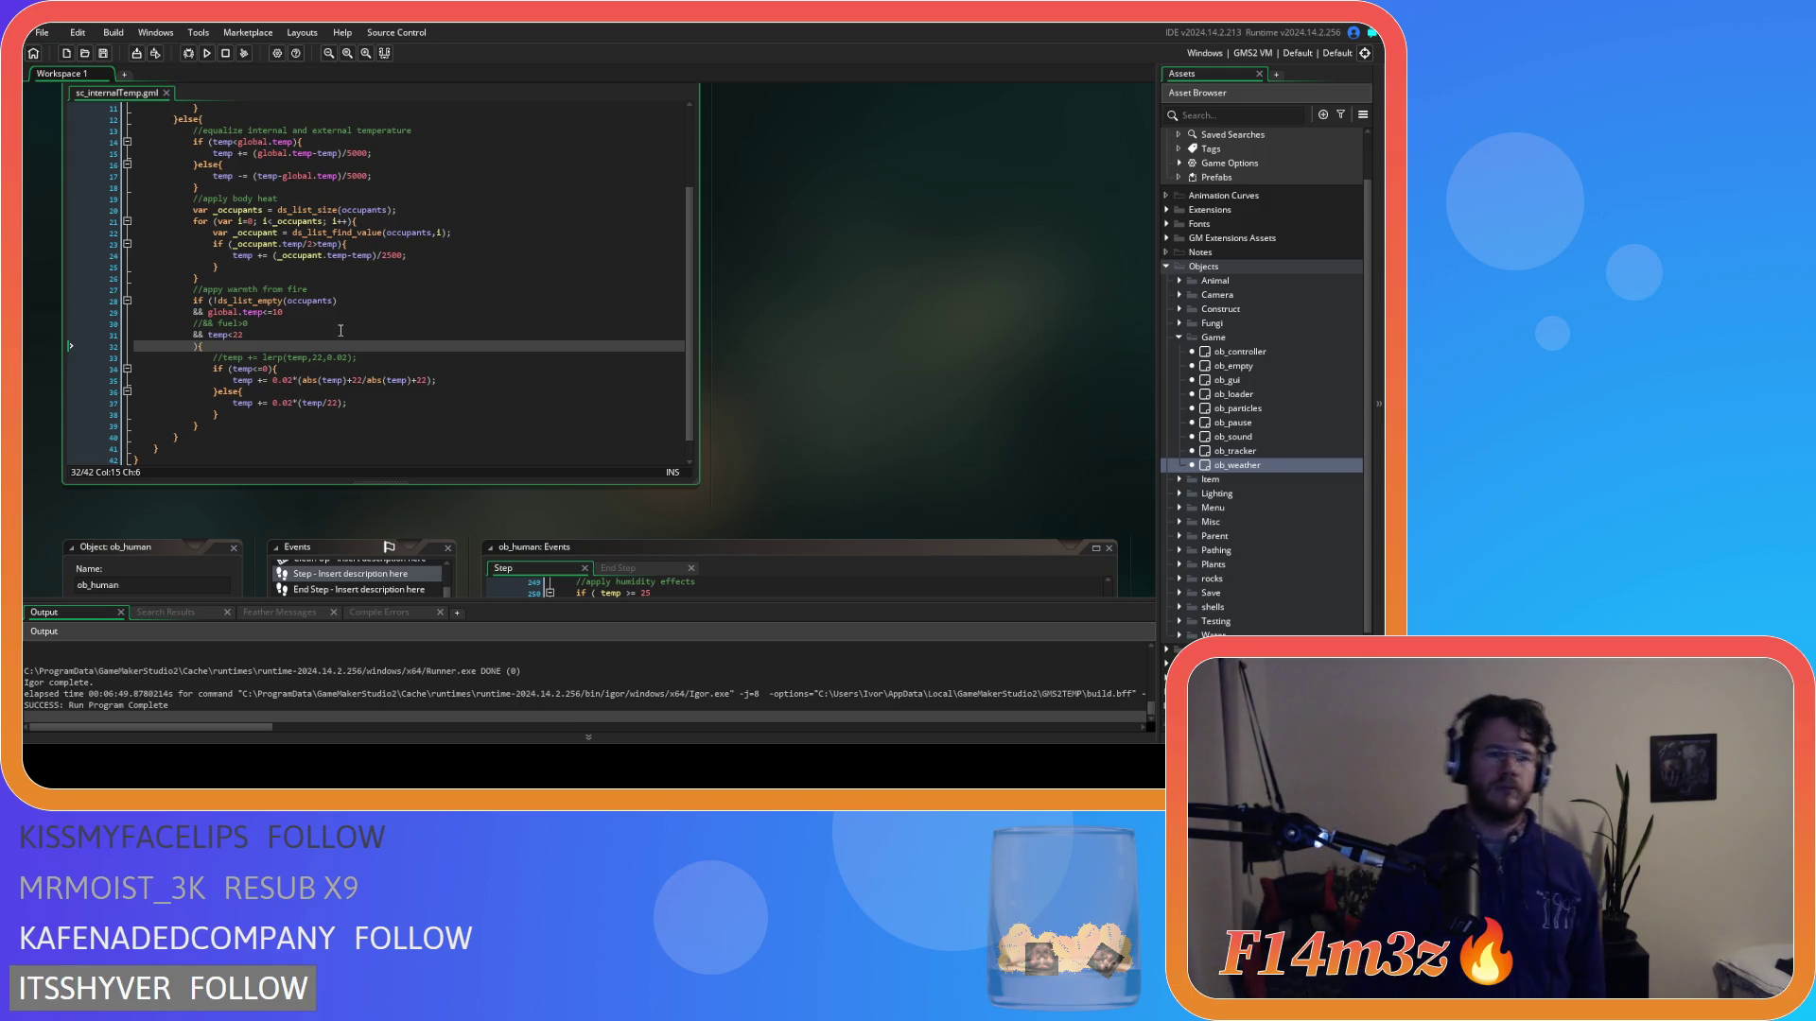
key("Up")
key("Up")
key("Up")
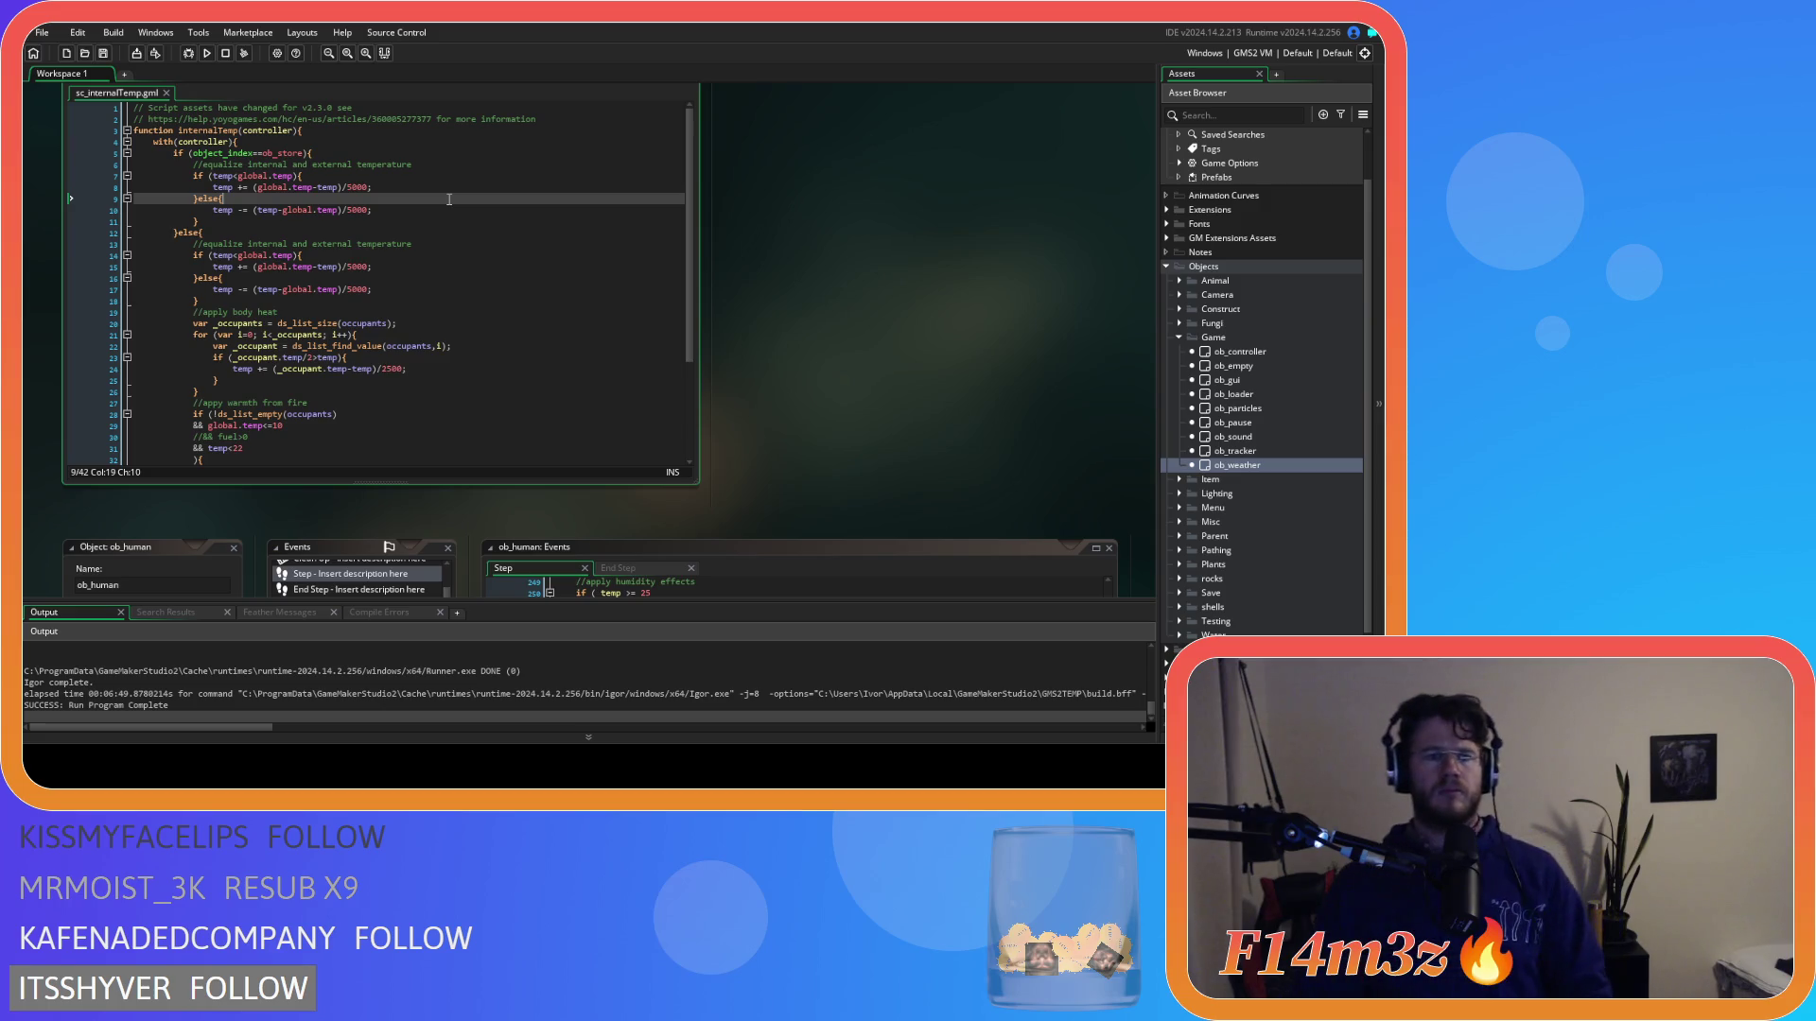
scroll(504, 165, "down", 4)
left_click(484, 357)
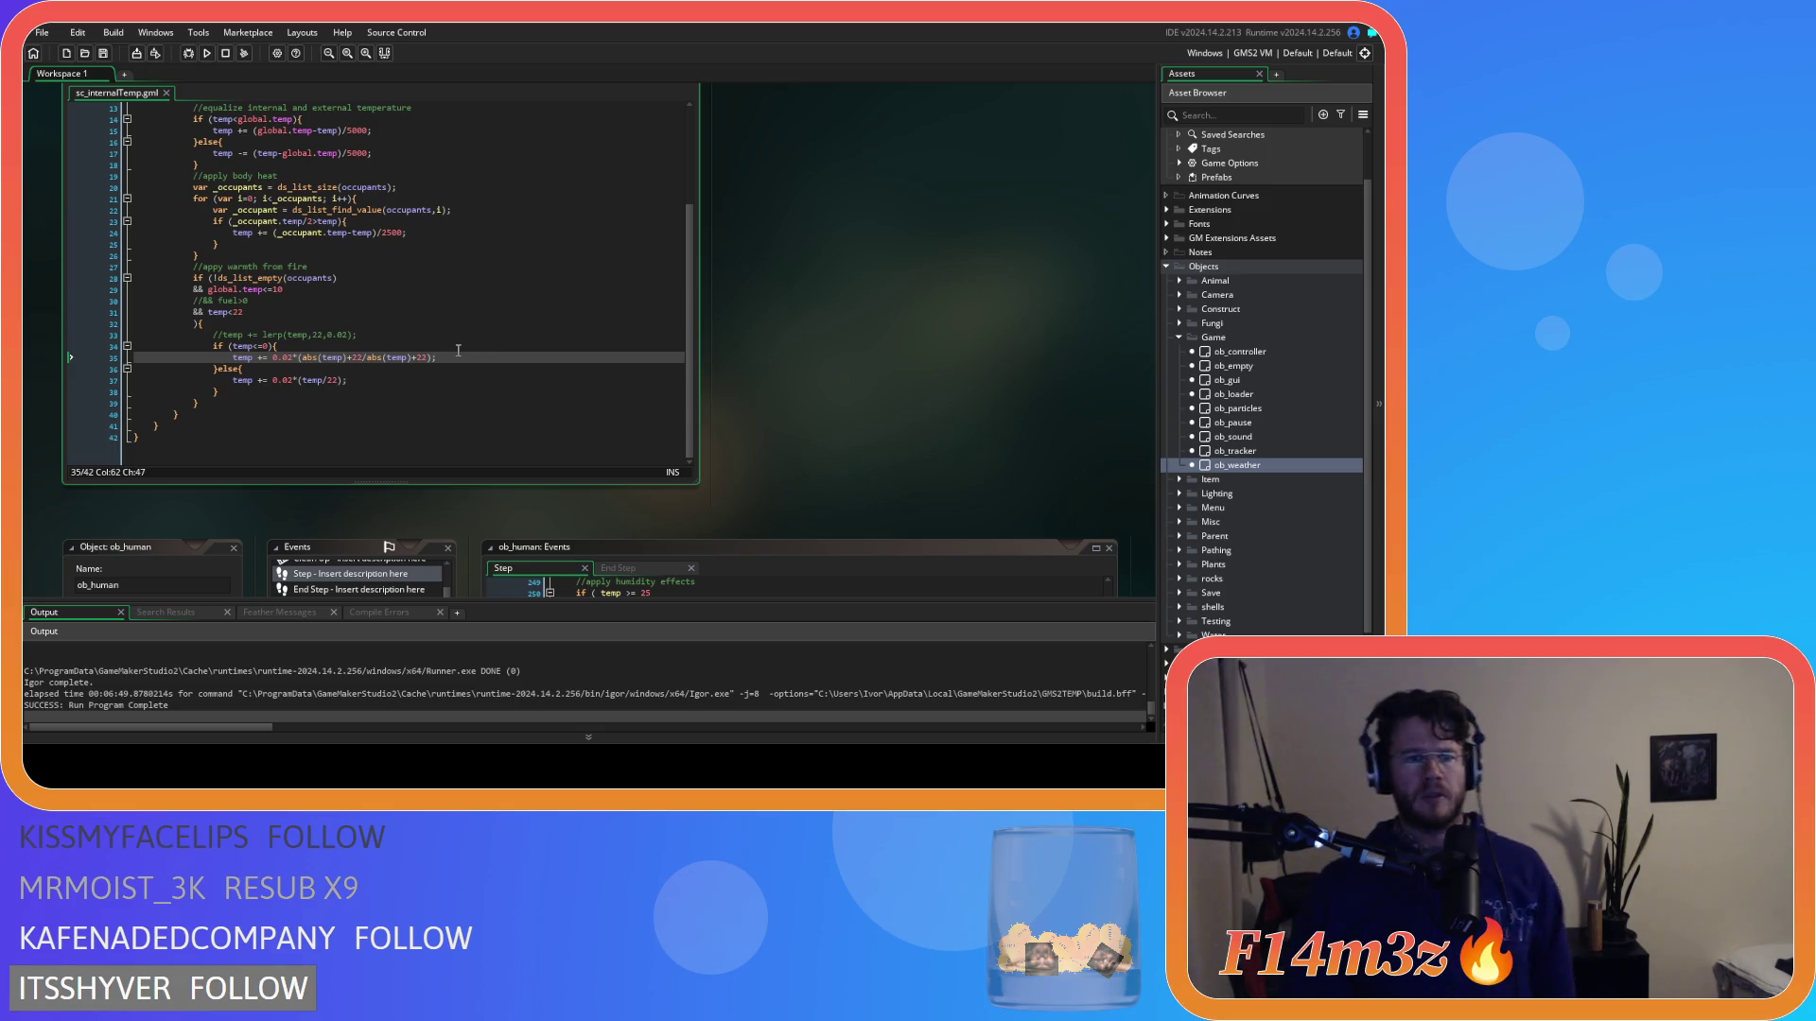
left_click(438, 382)
left_click(441, 361)
left_click(394, 381)
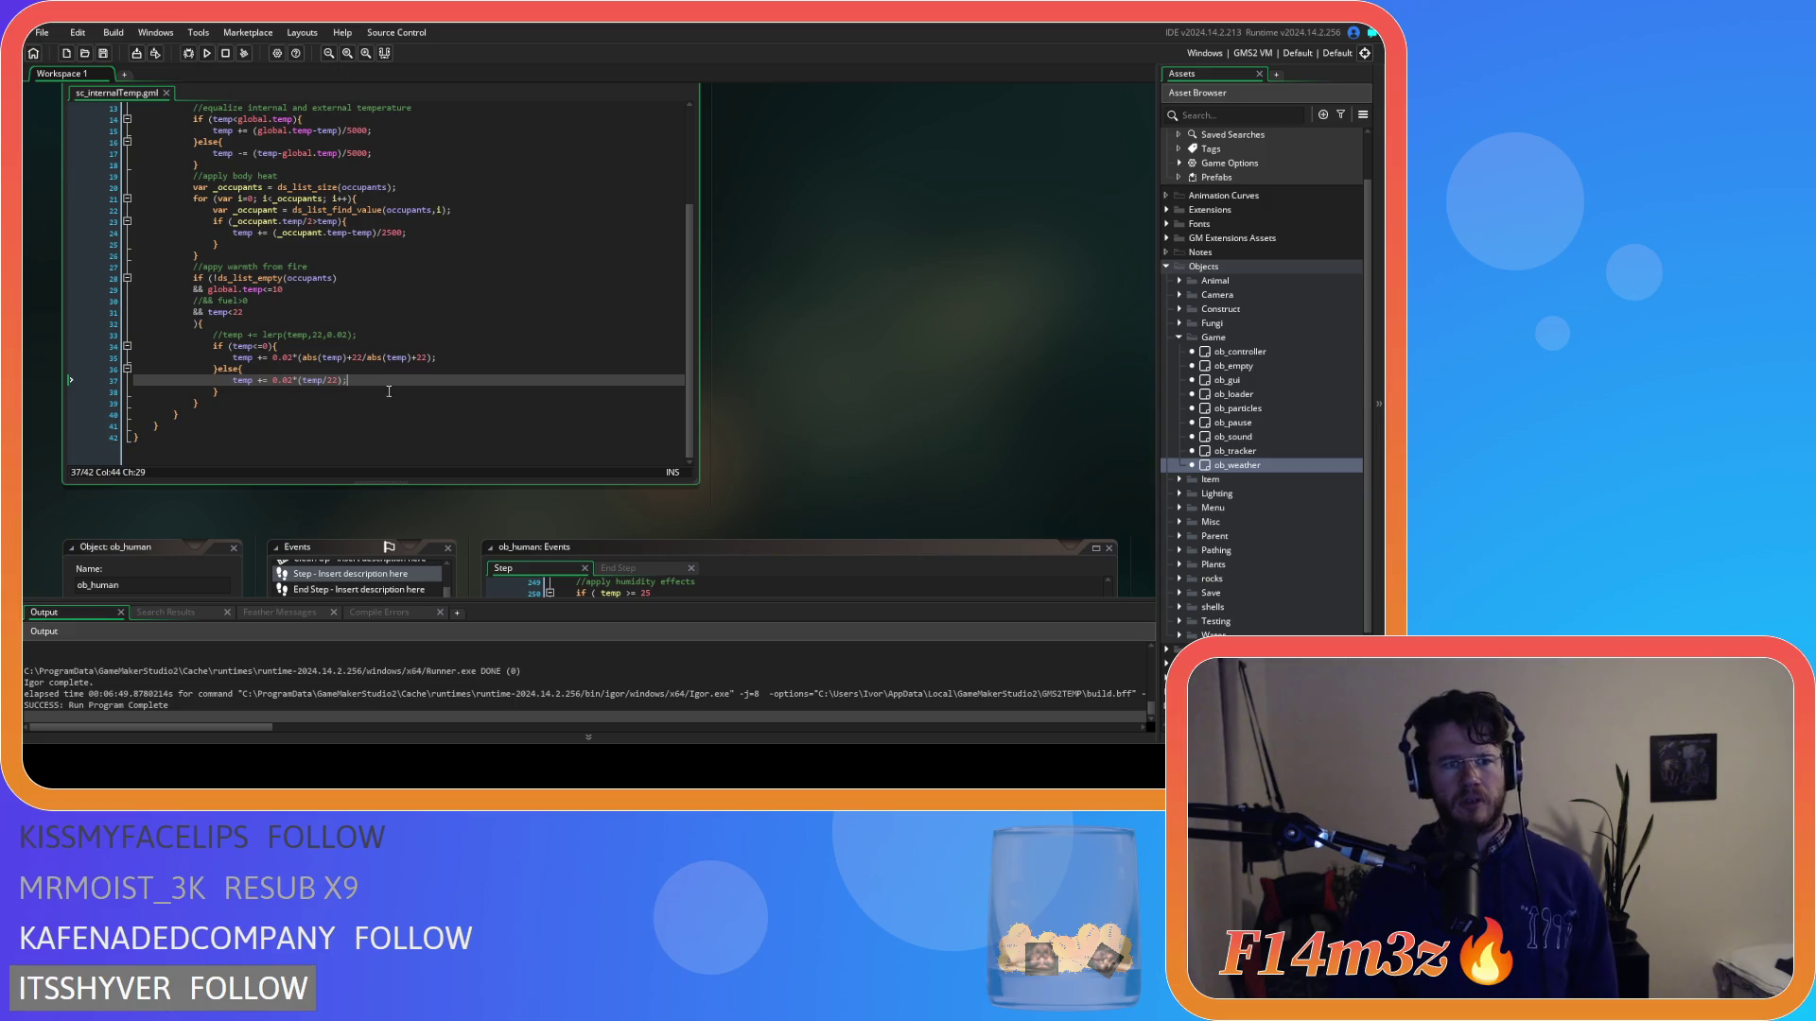
double_click(236, 347)
left_click(302, 348)
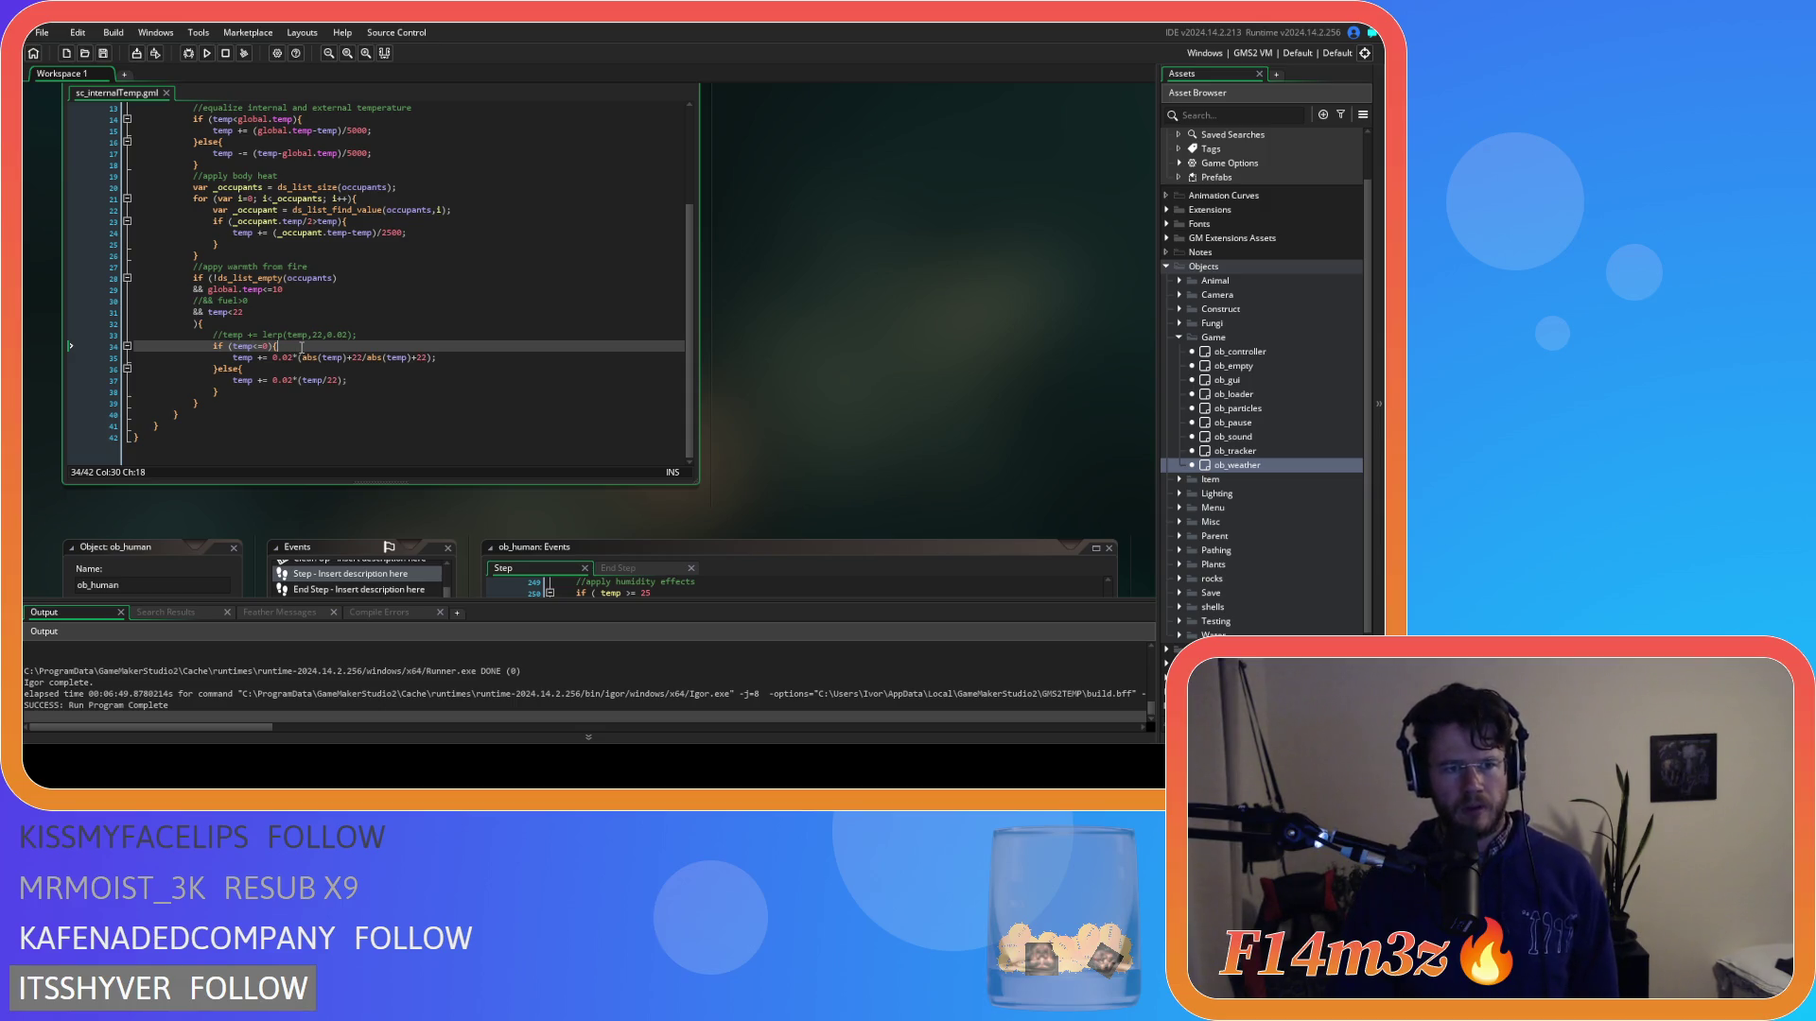
left_click(243, 348)
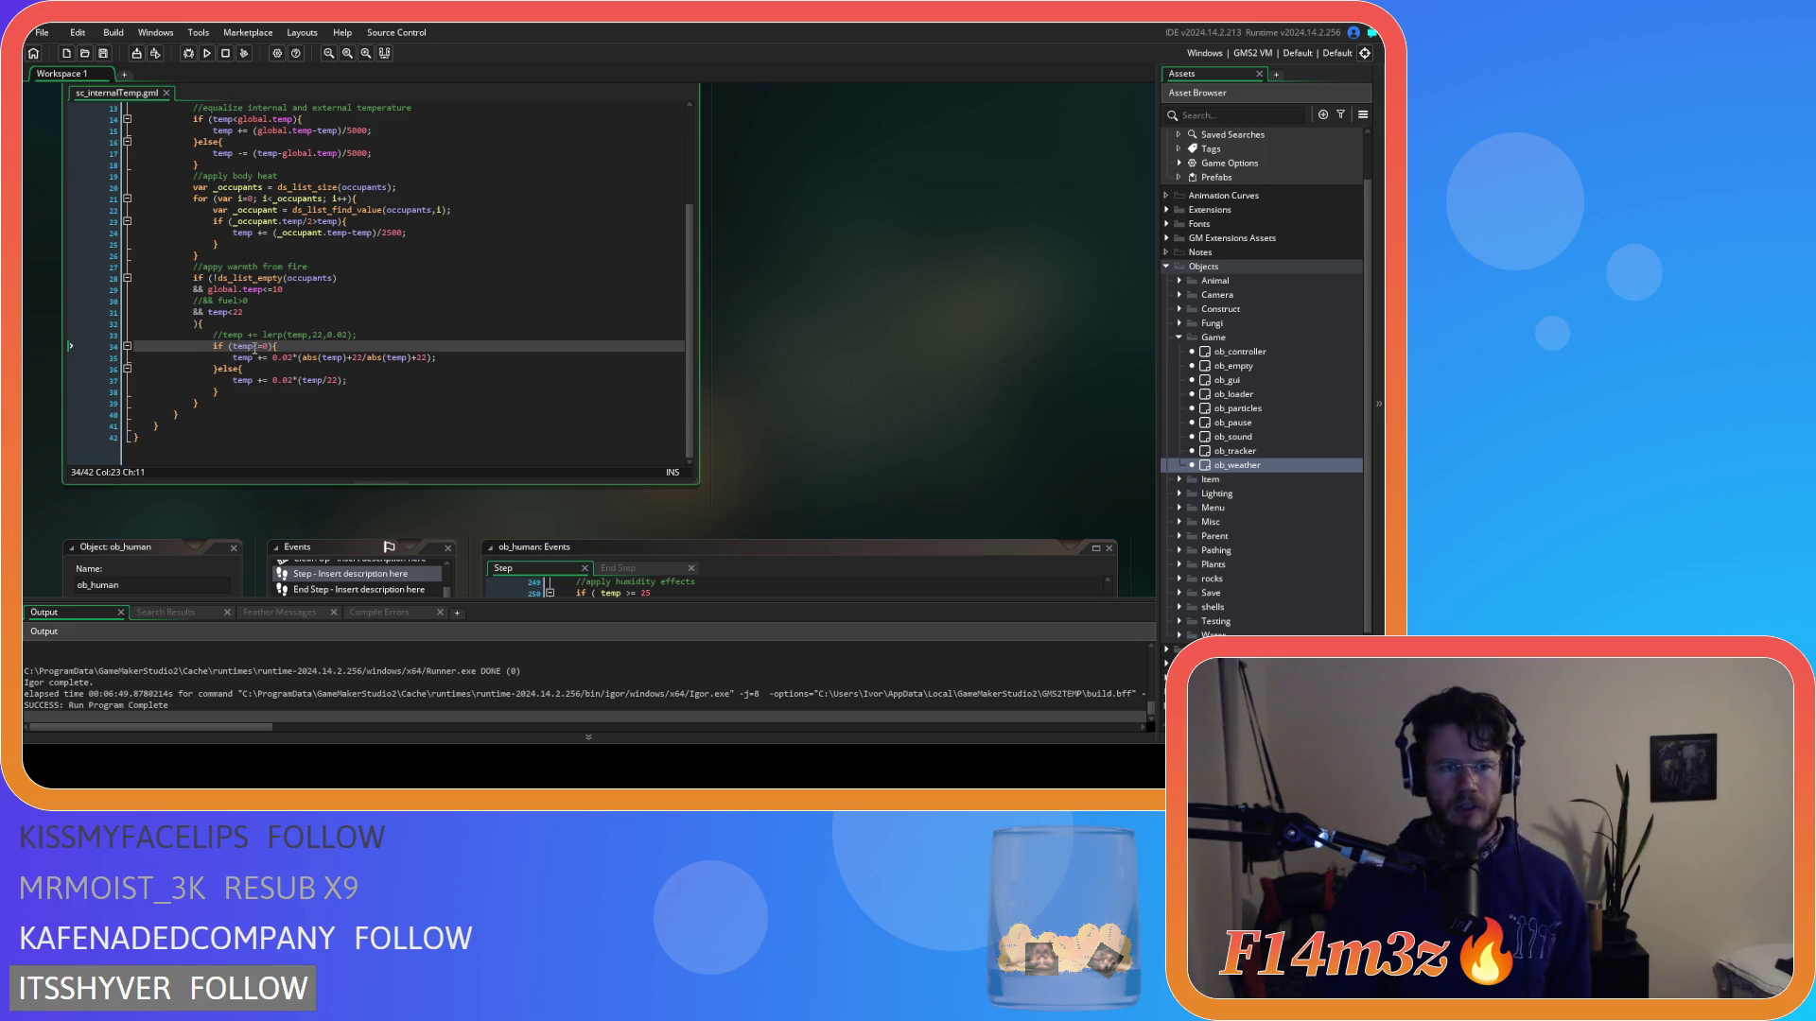
left_click_drag(243, 348, 268, 354)
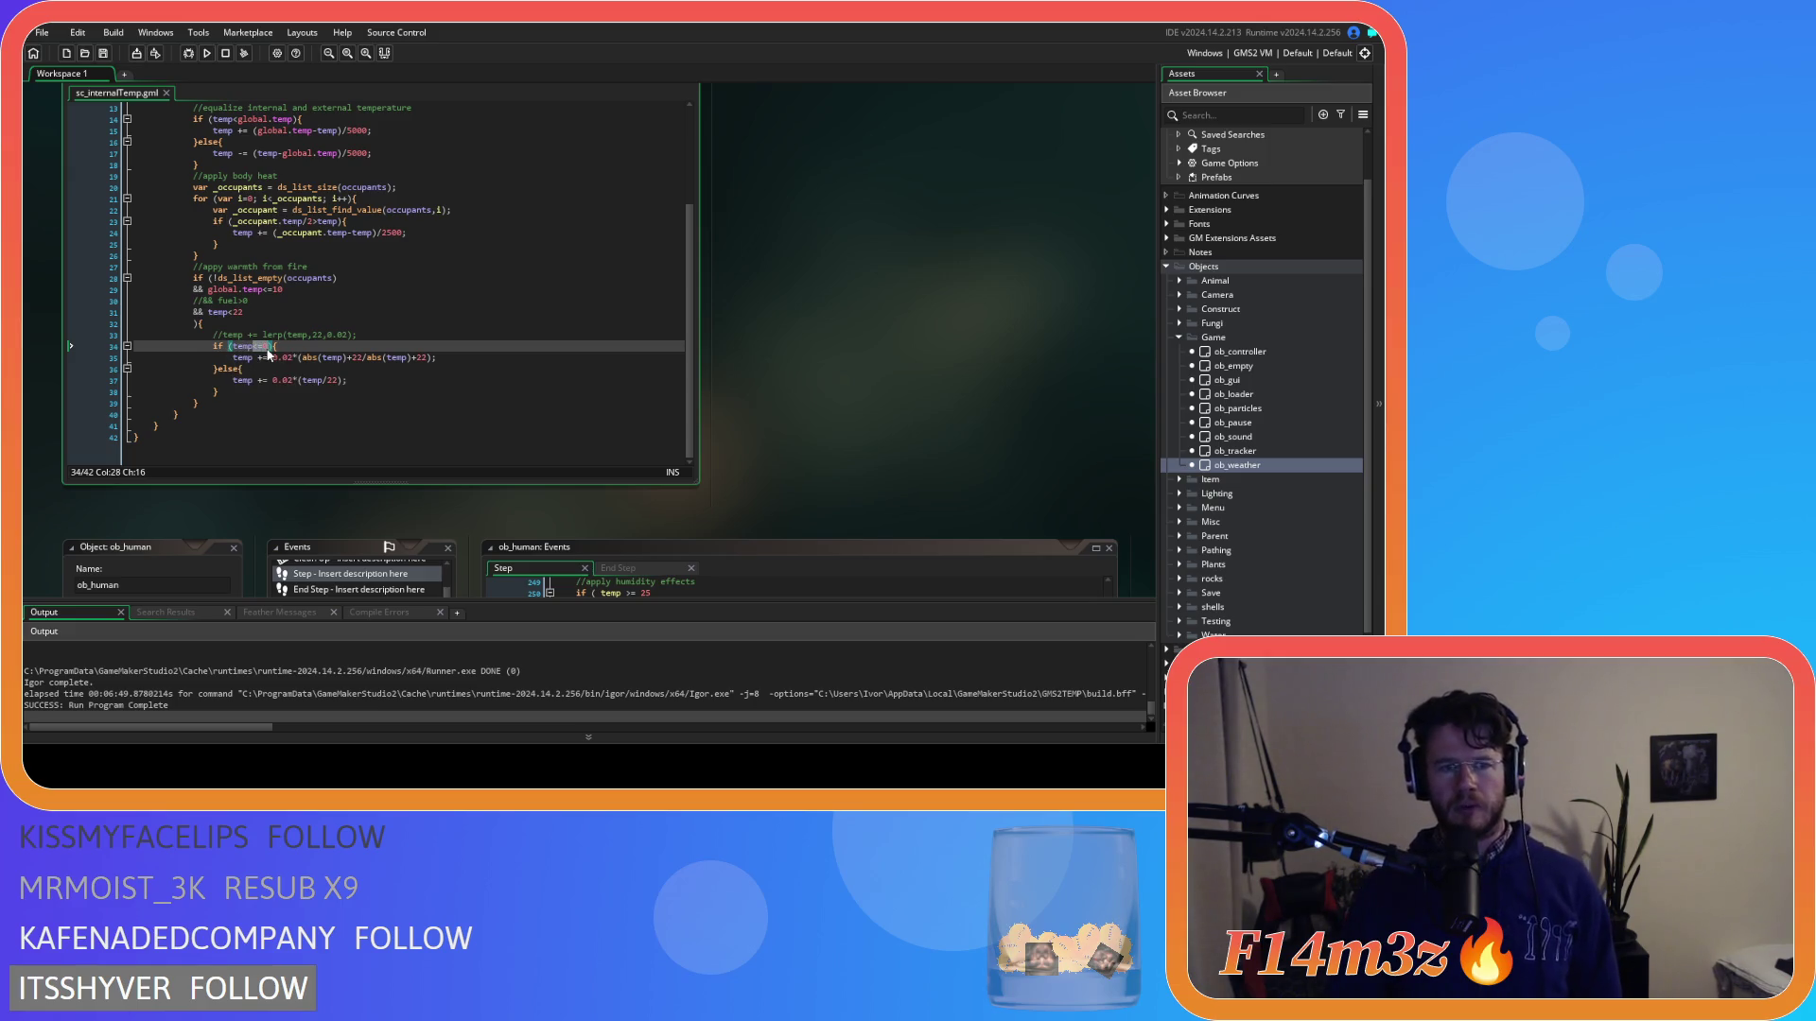
Try a minus operator on line 35, then revert it to +=.
left_click(260, 380)
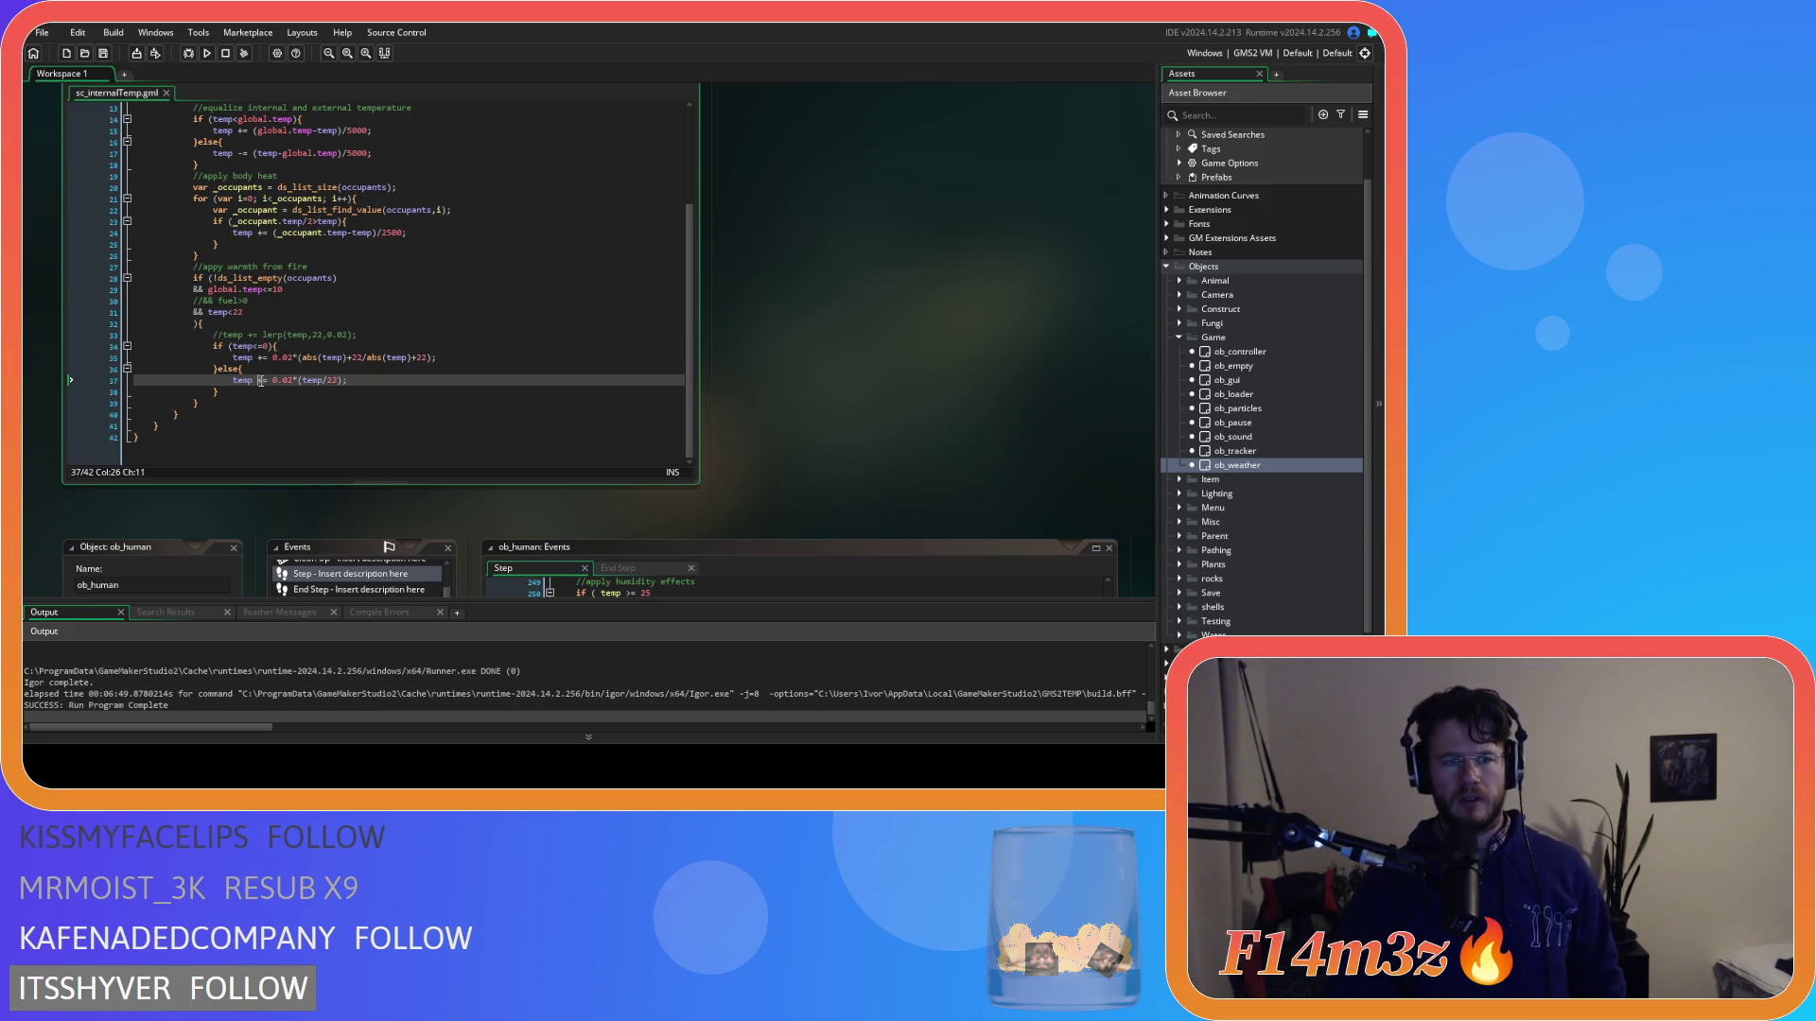
left_click(263, 357)
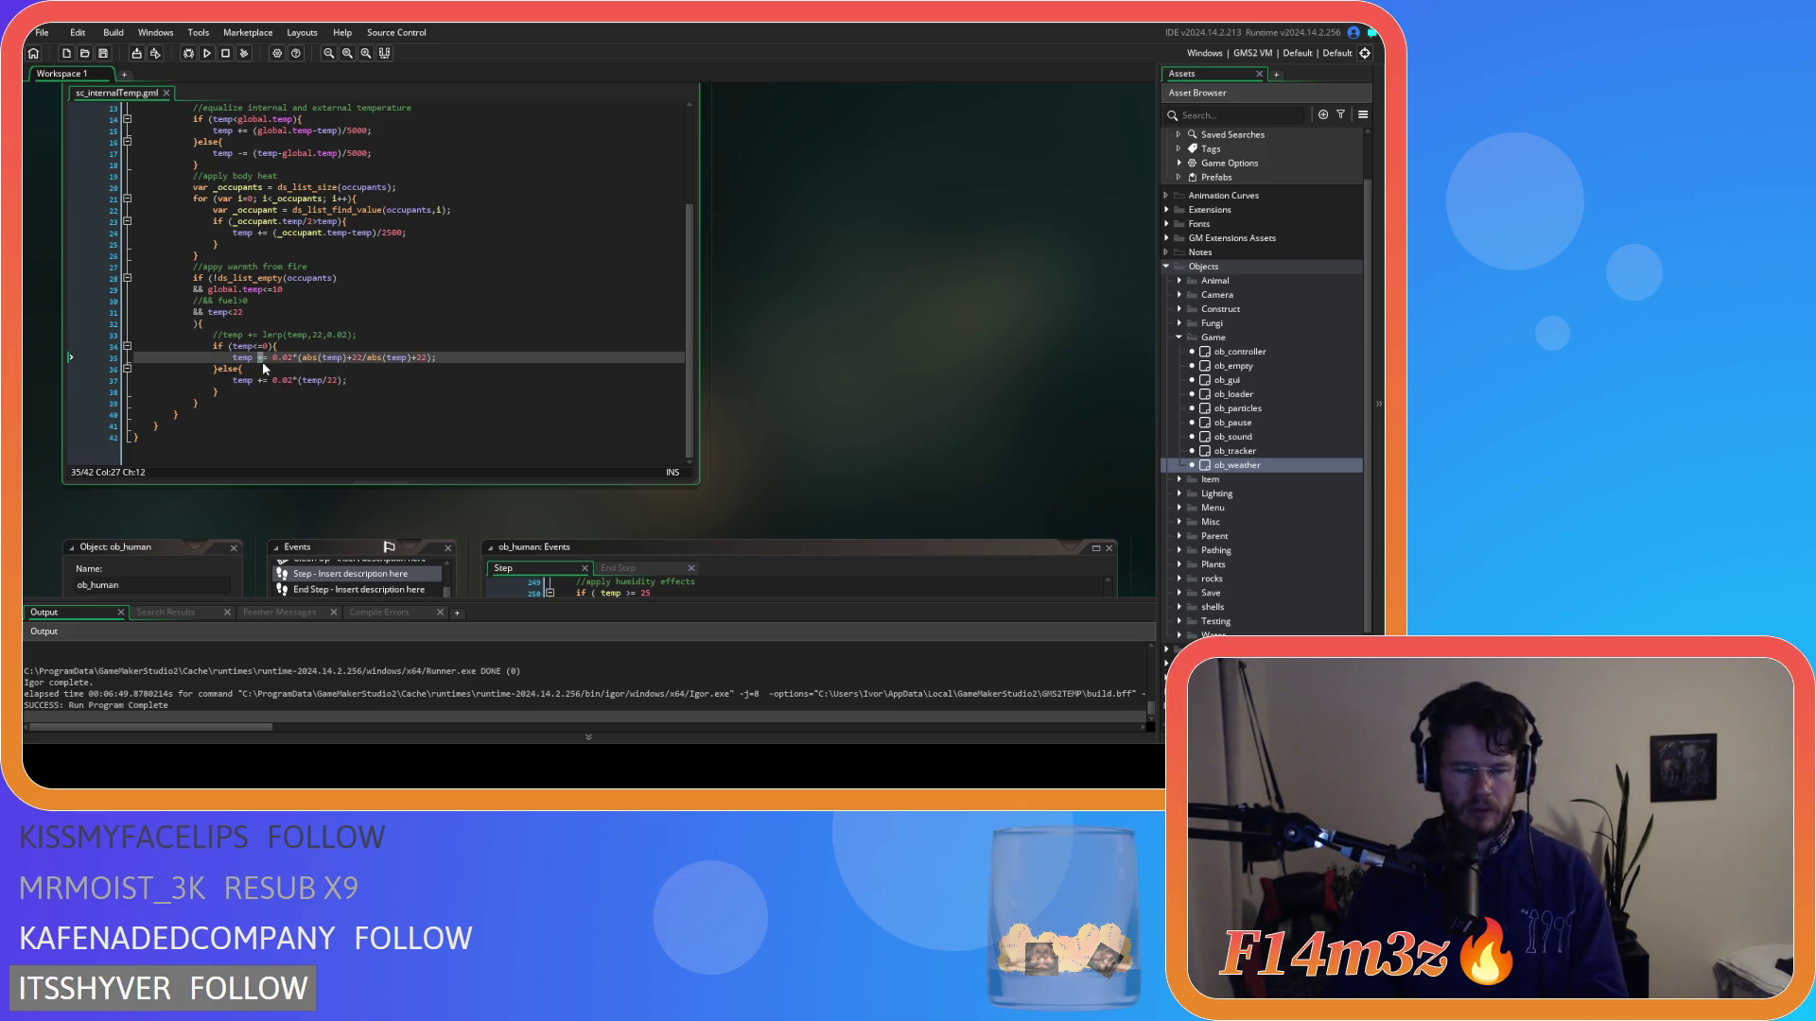
type("-")
left_click(404, 357)
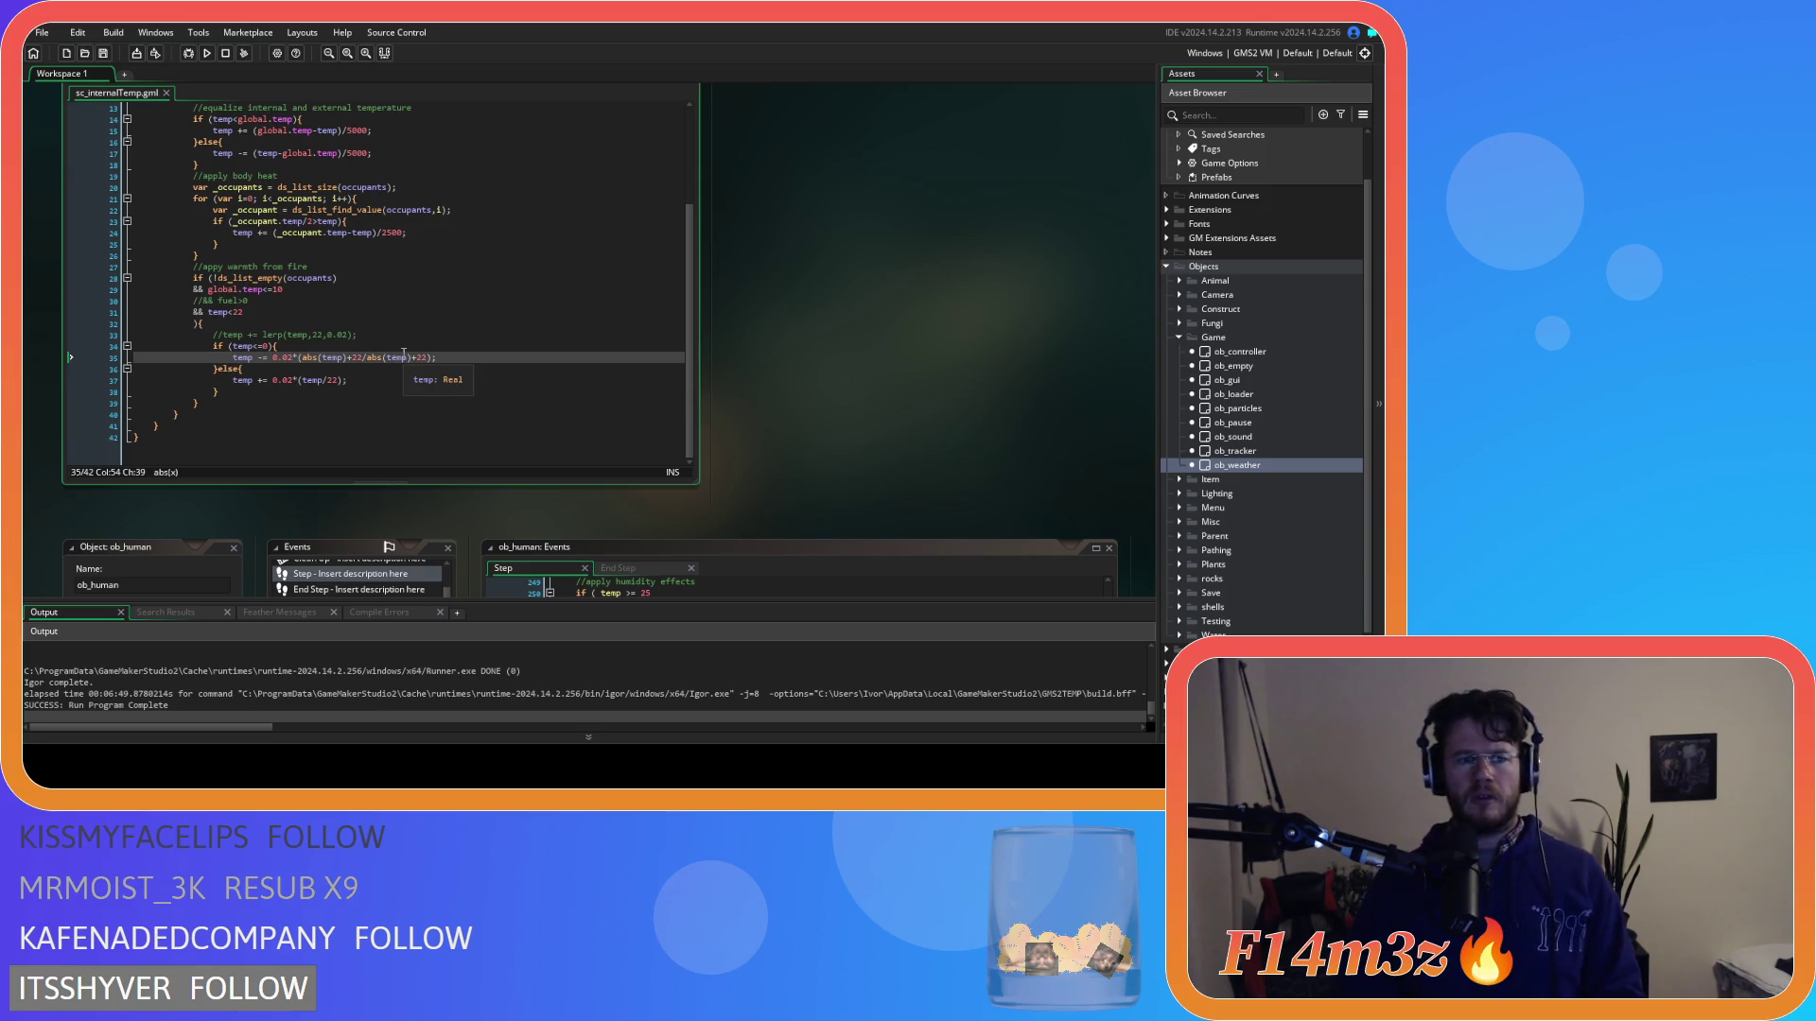
left_click(316, 369)
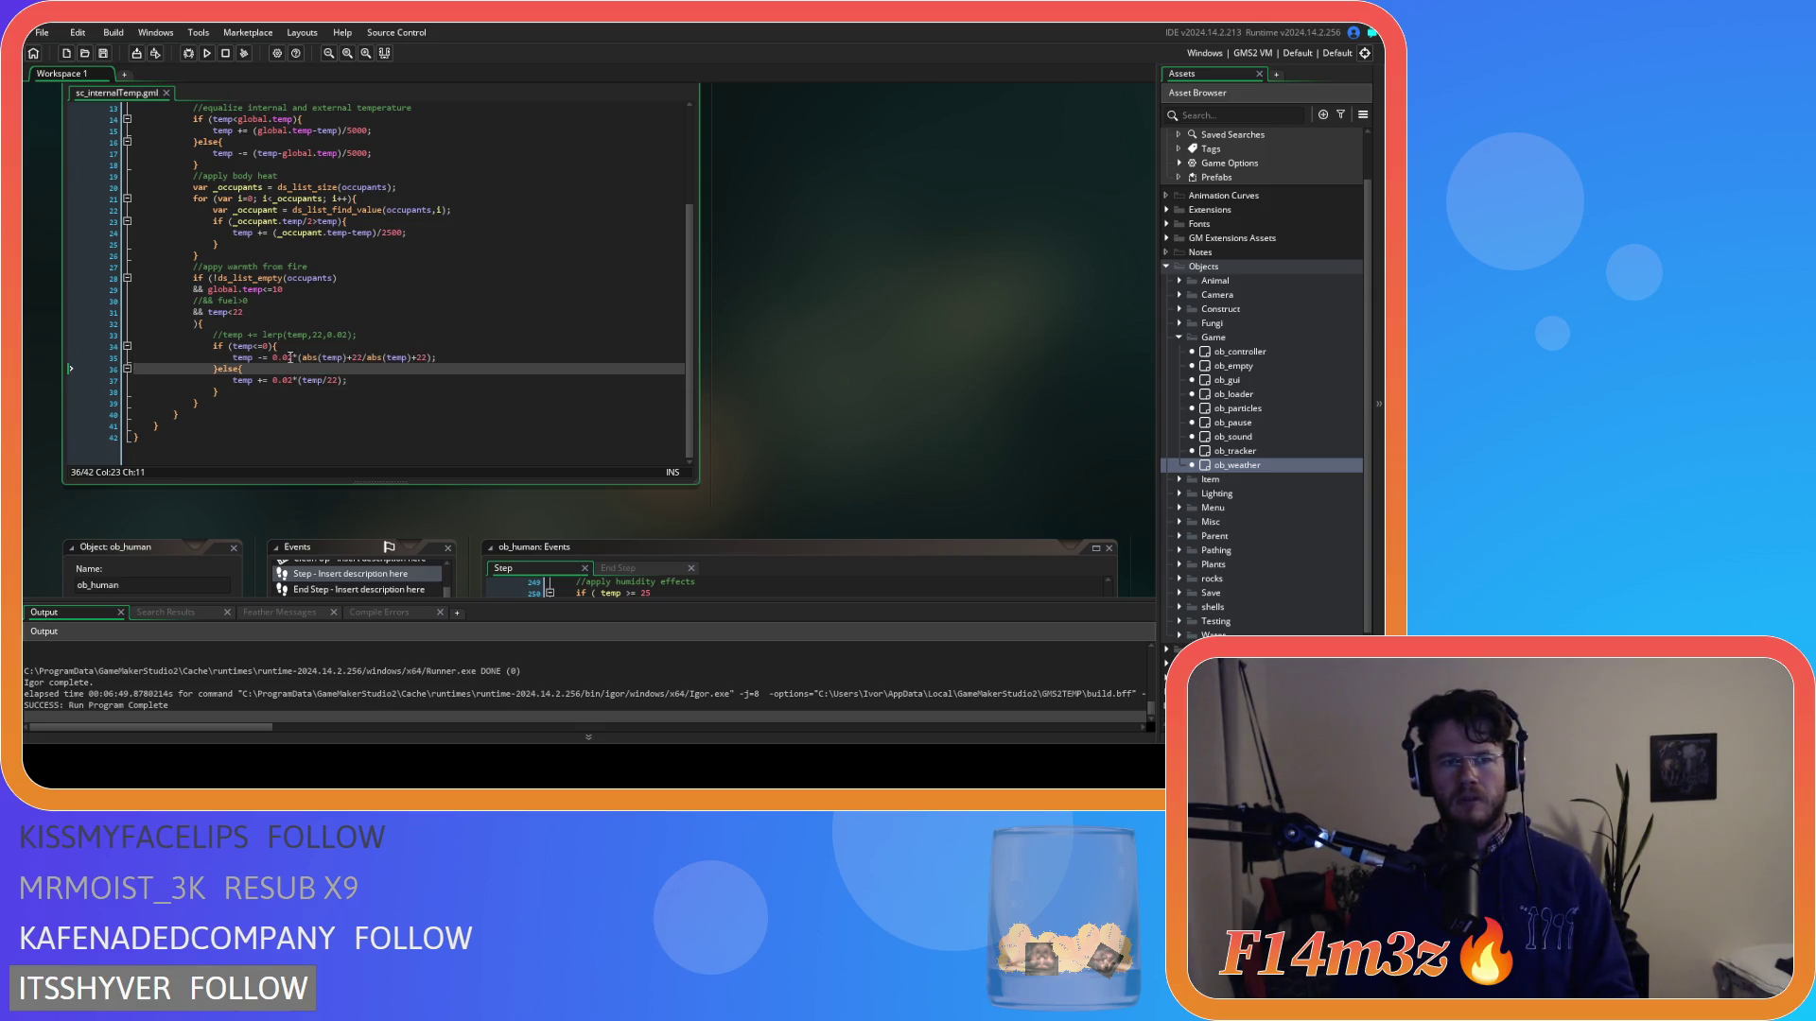
left_click(290, 357)
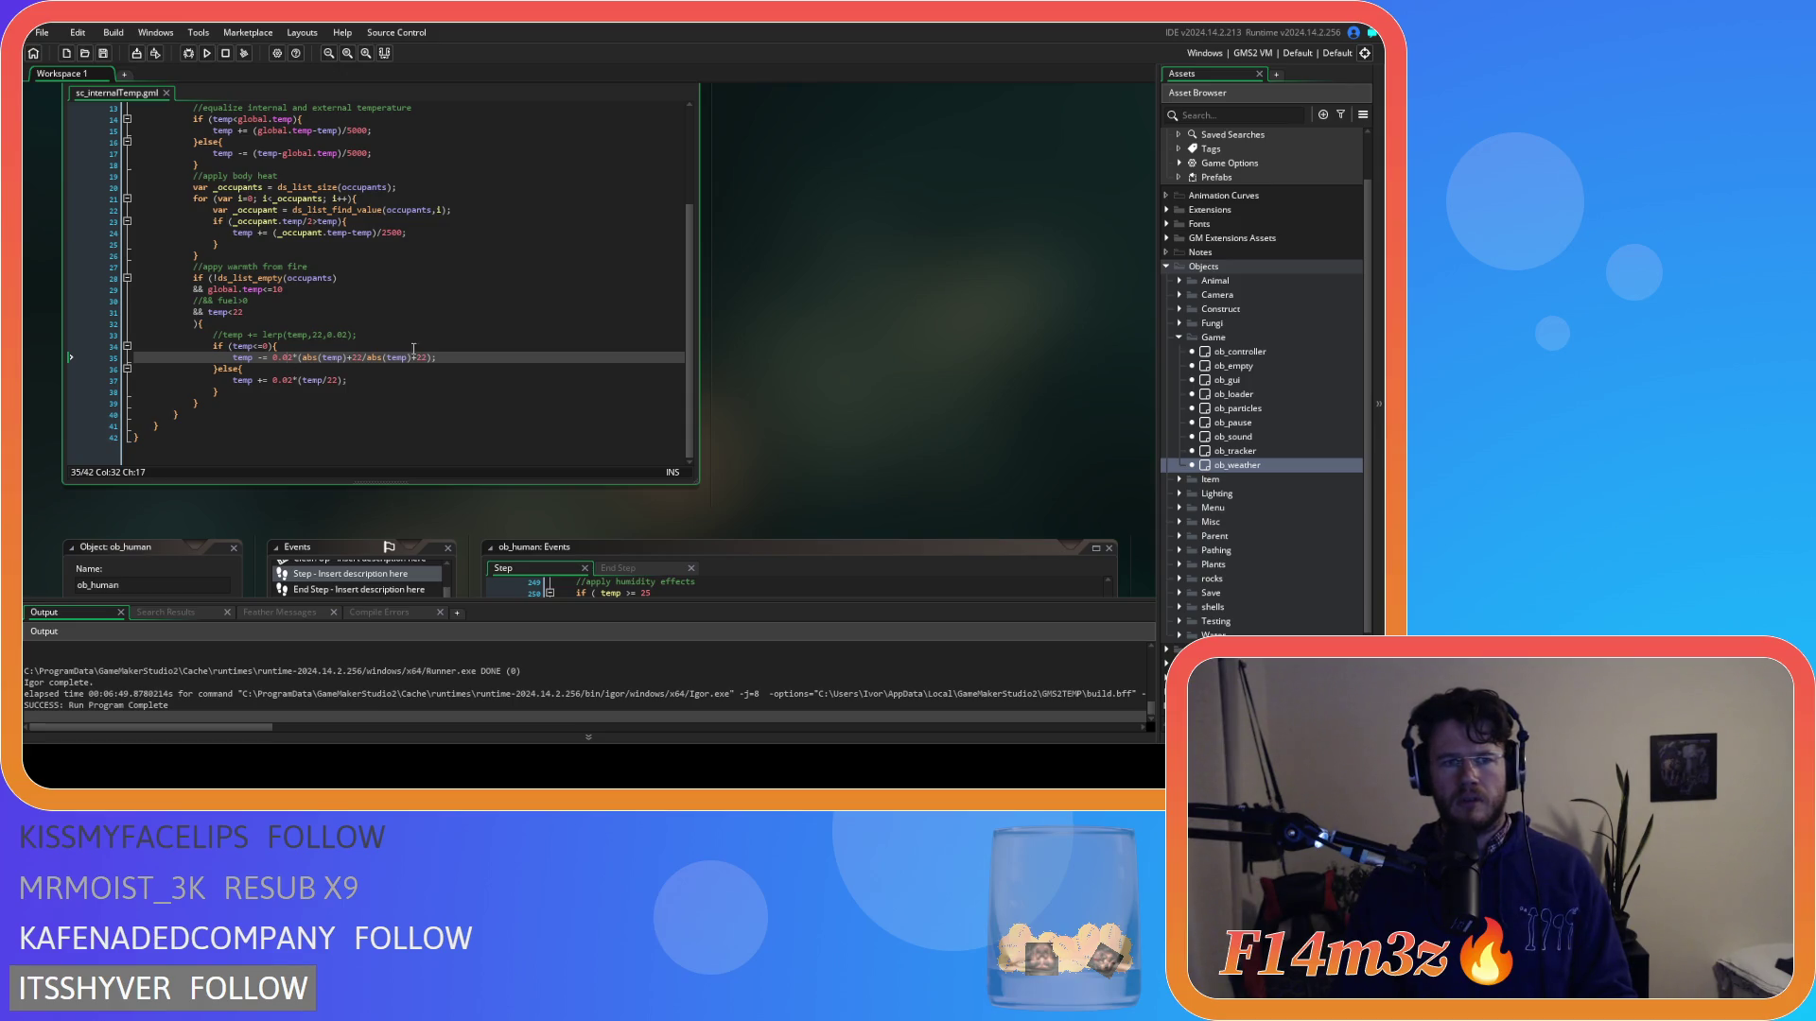
left_click(469, 363)
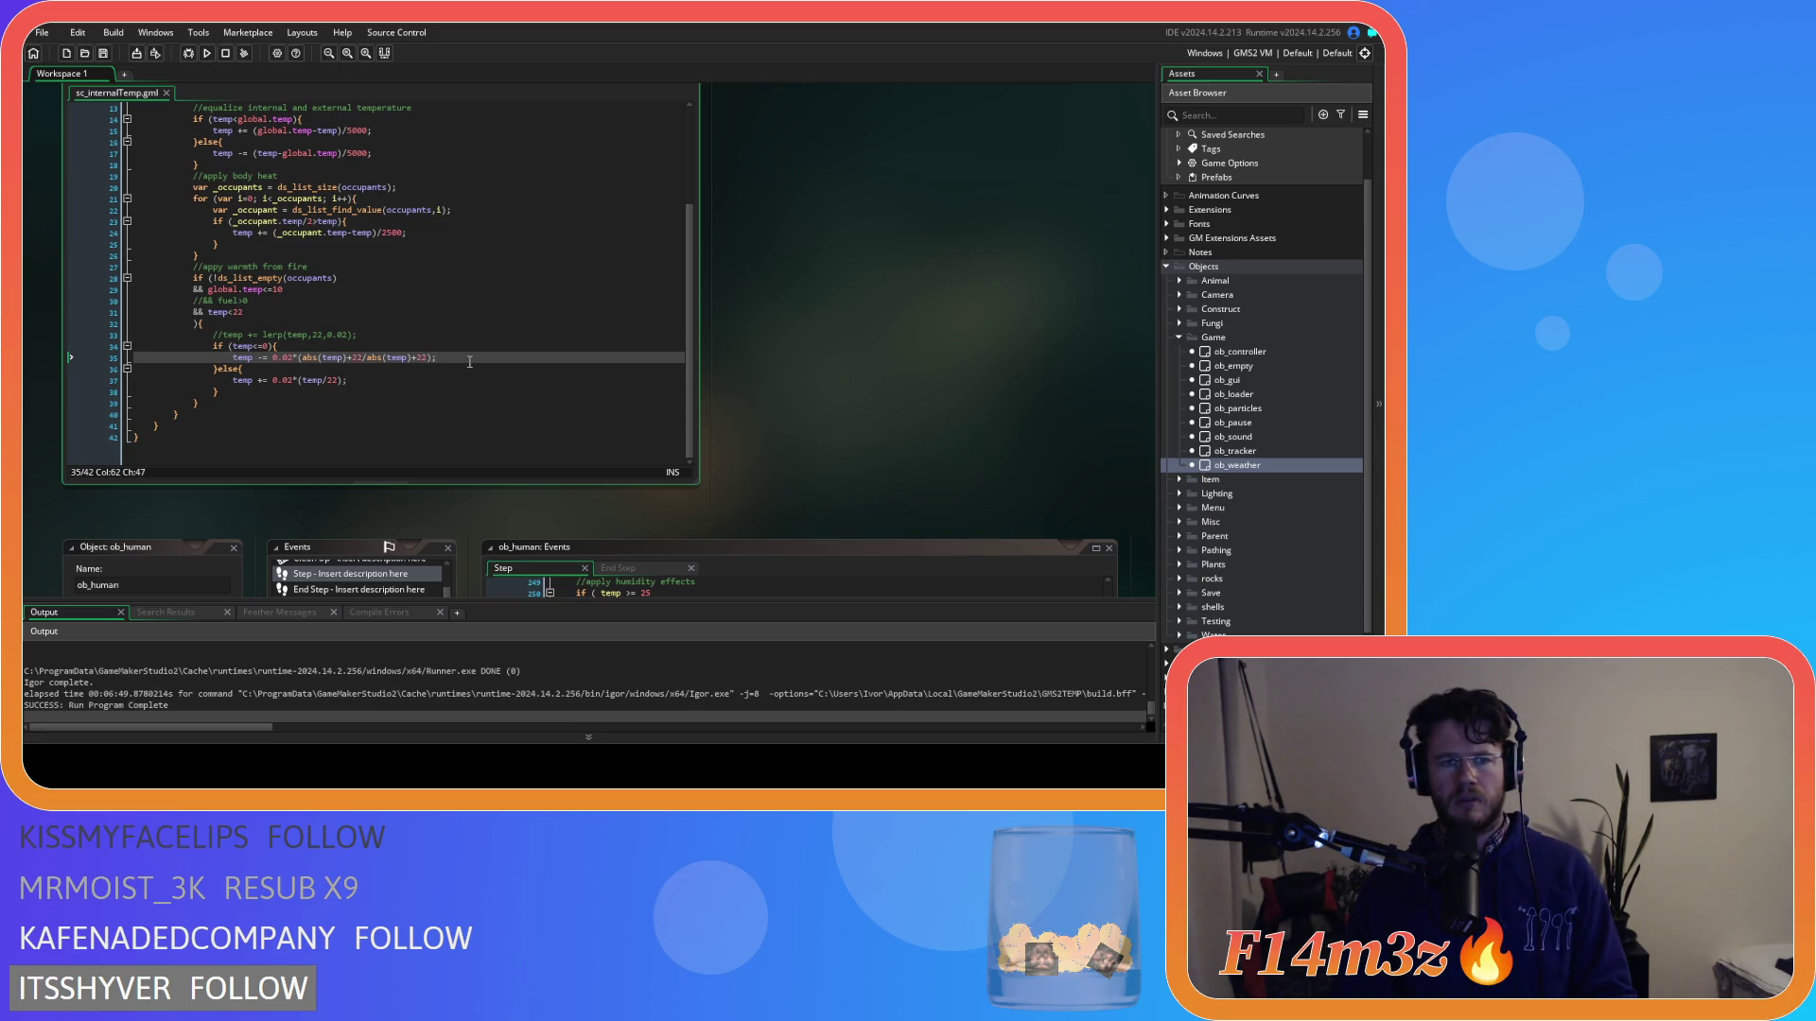
key("ctrl+z")
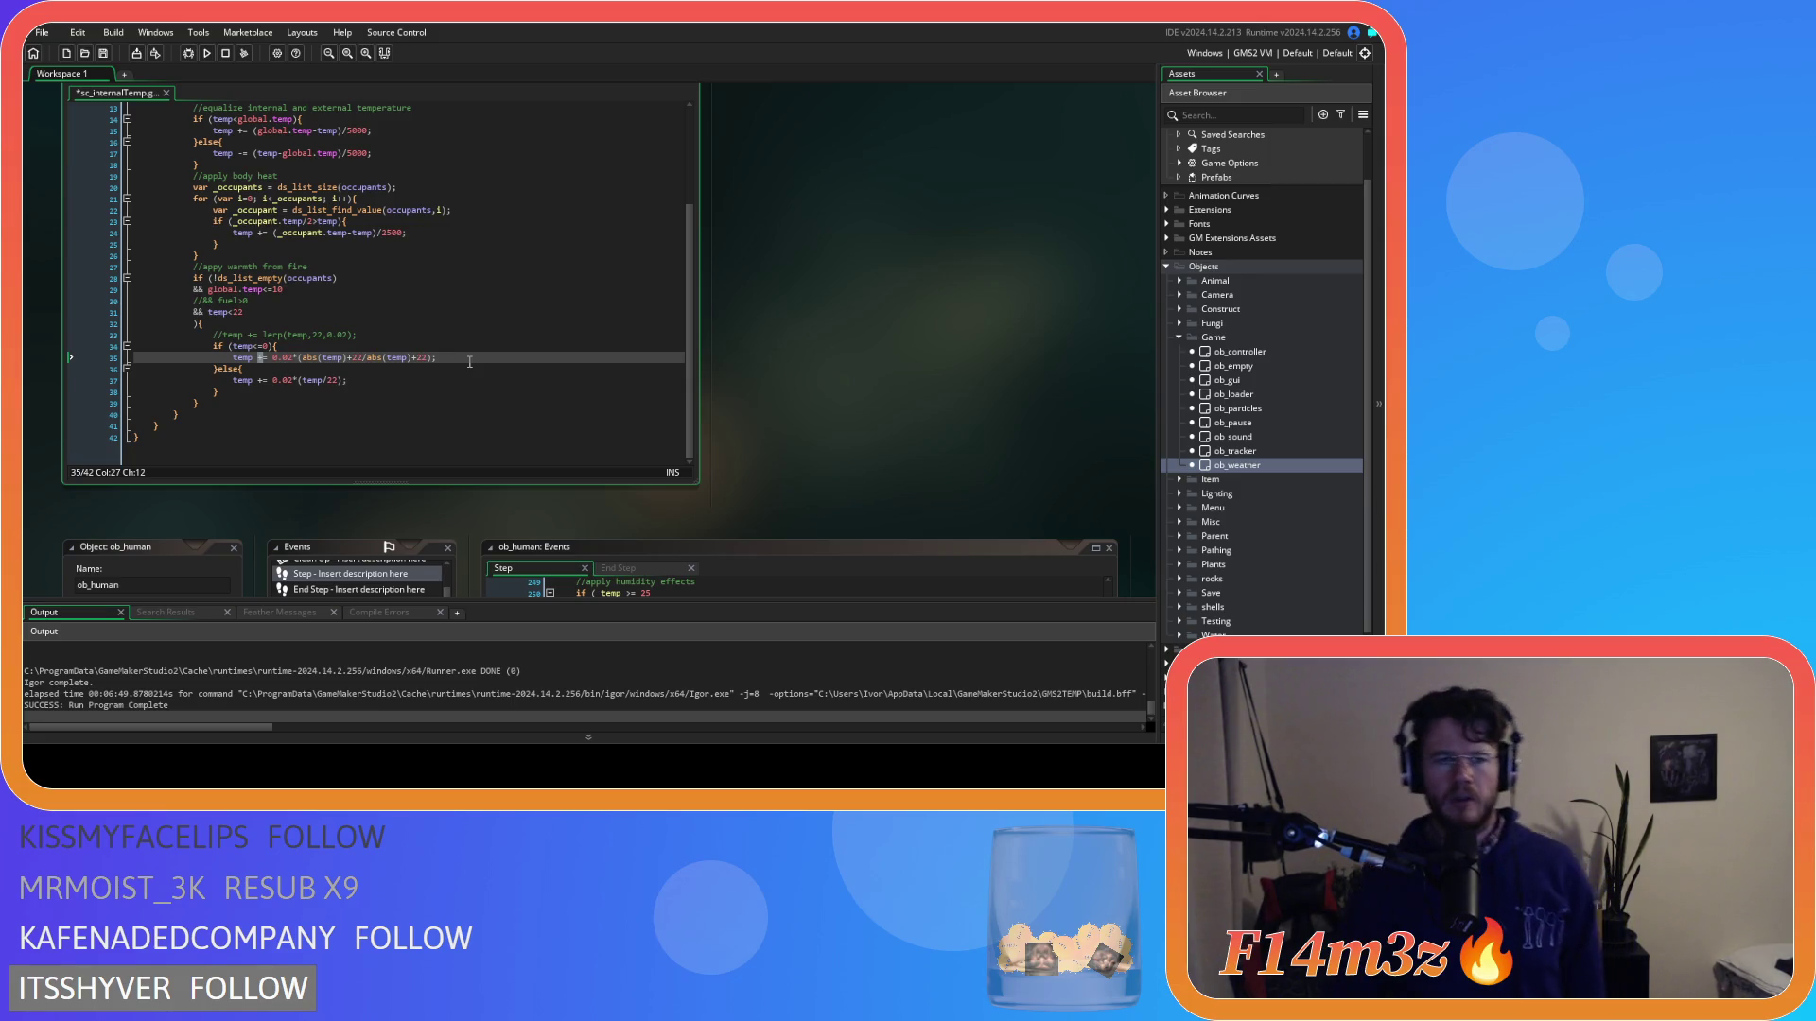
Save sc_internalTemp and select the second abs on line 35.
left_click(351, 403)
left_click(349, 380)
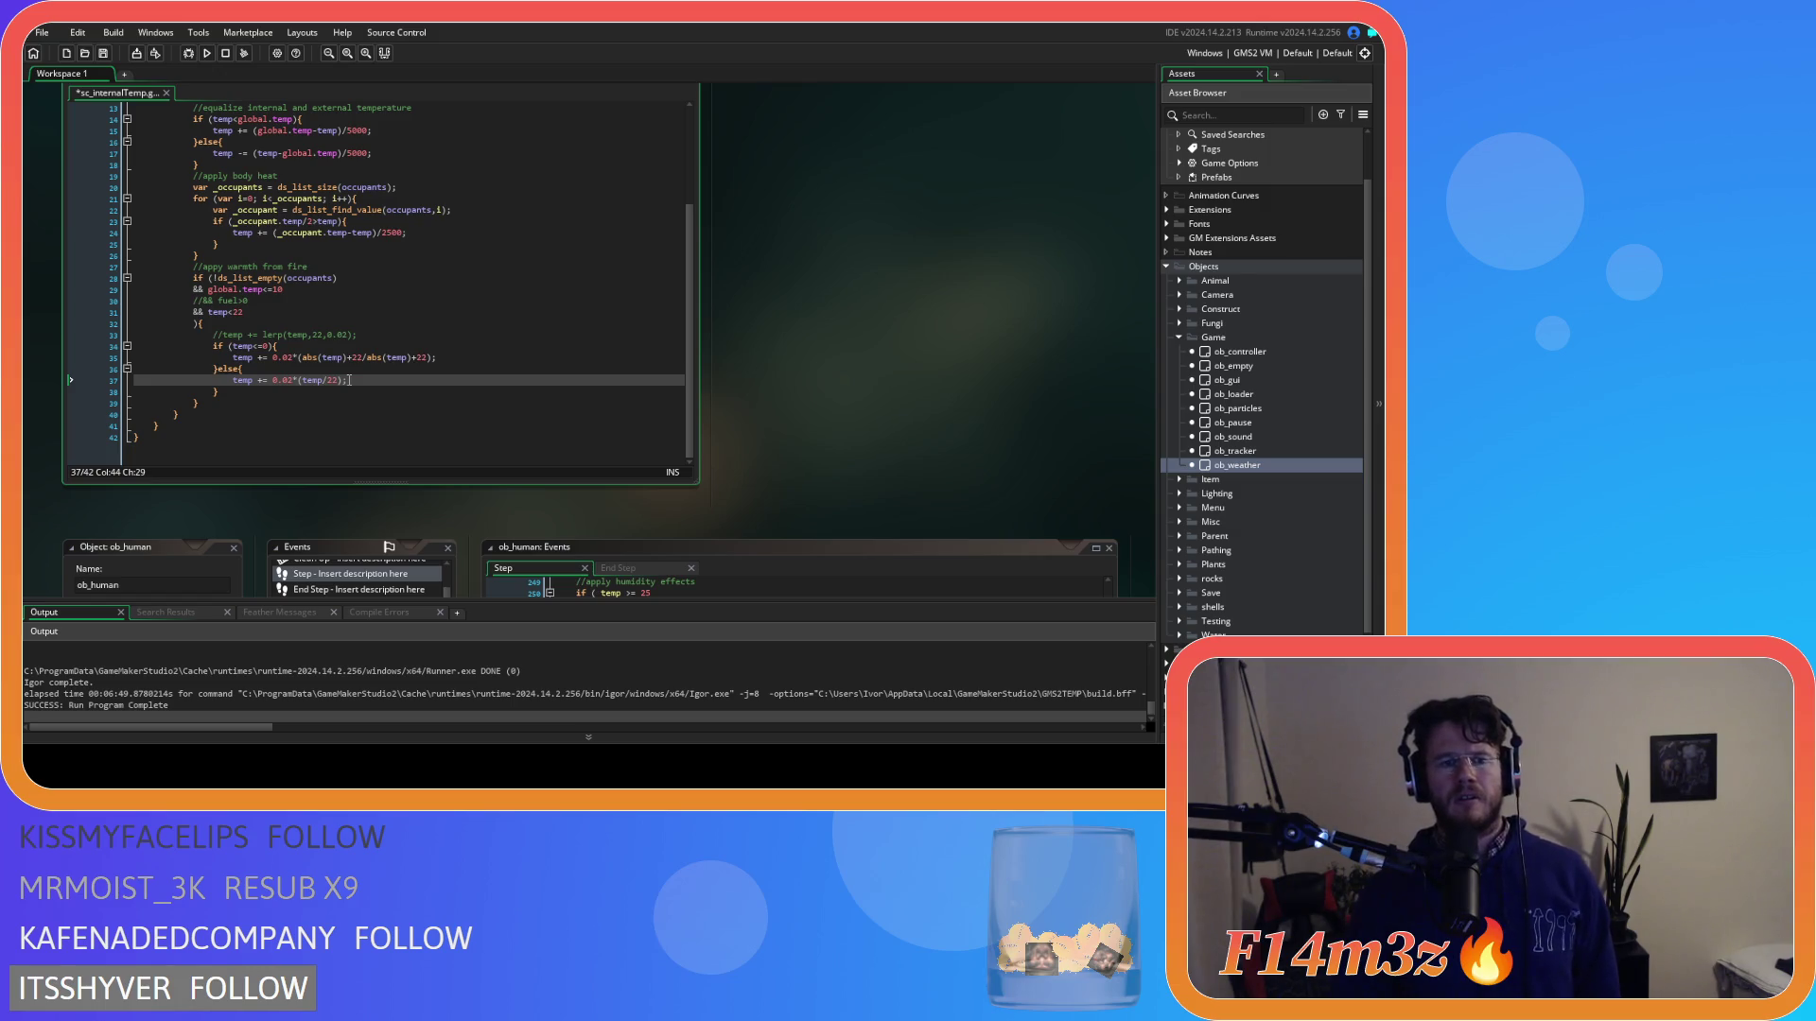
left_click(374, 357)
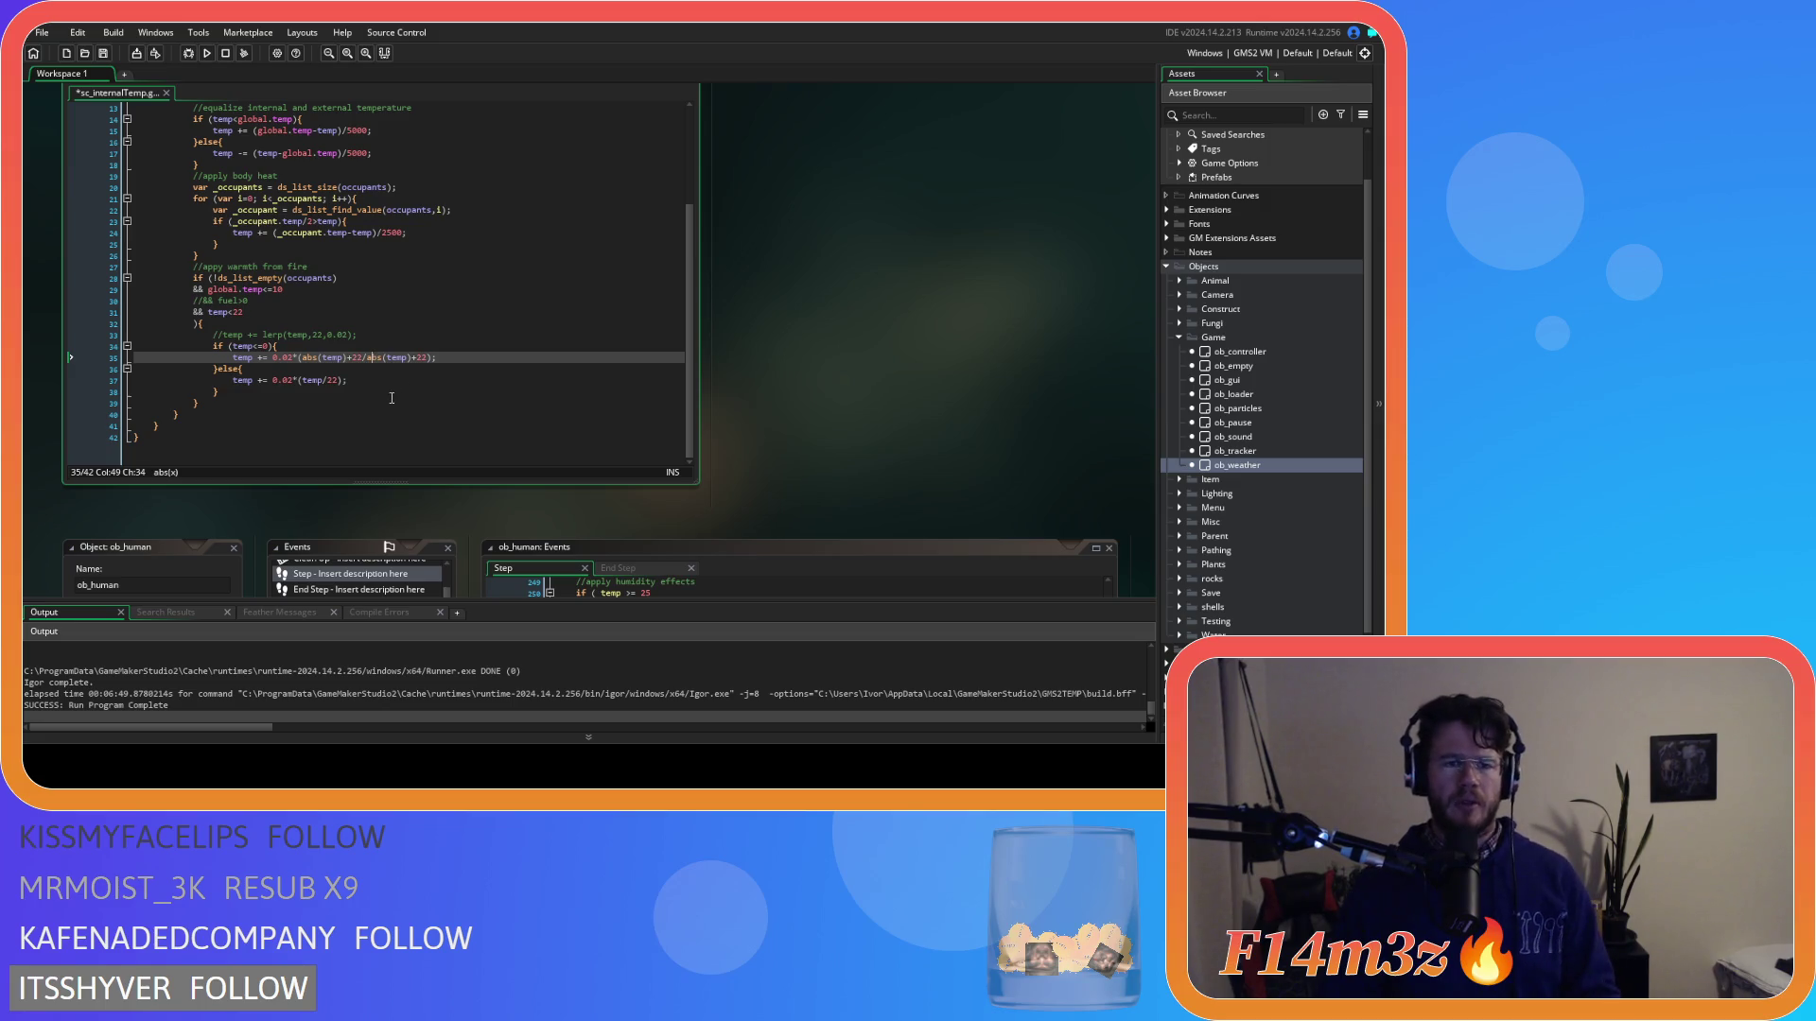
key("ctrl+s")
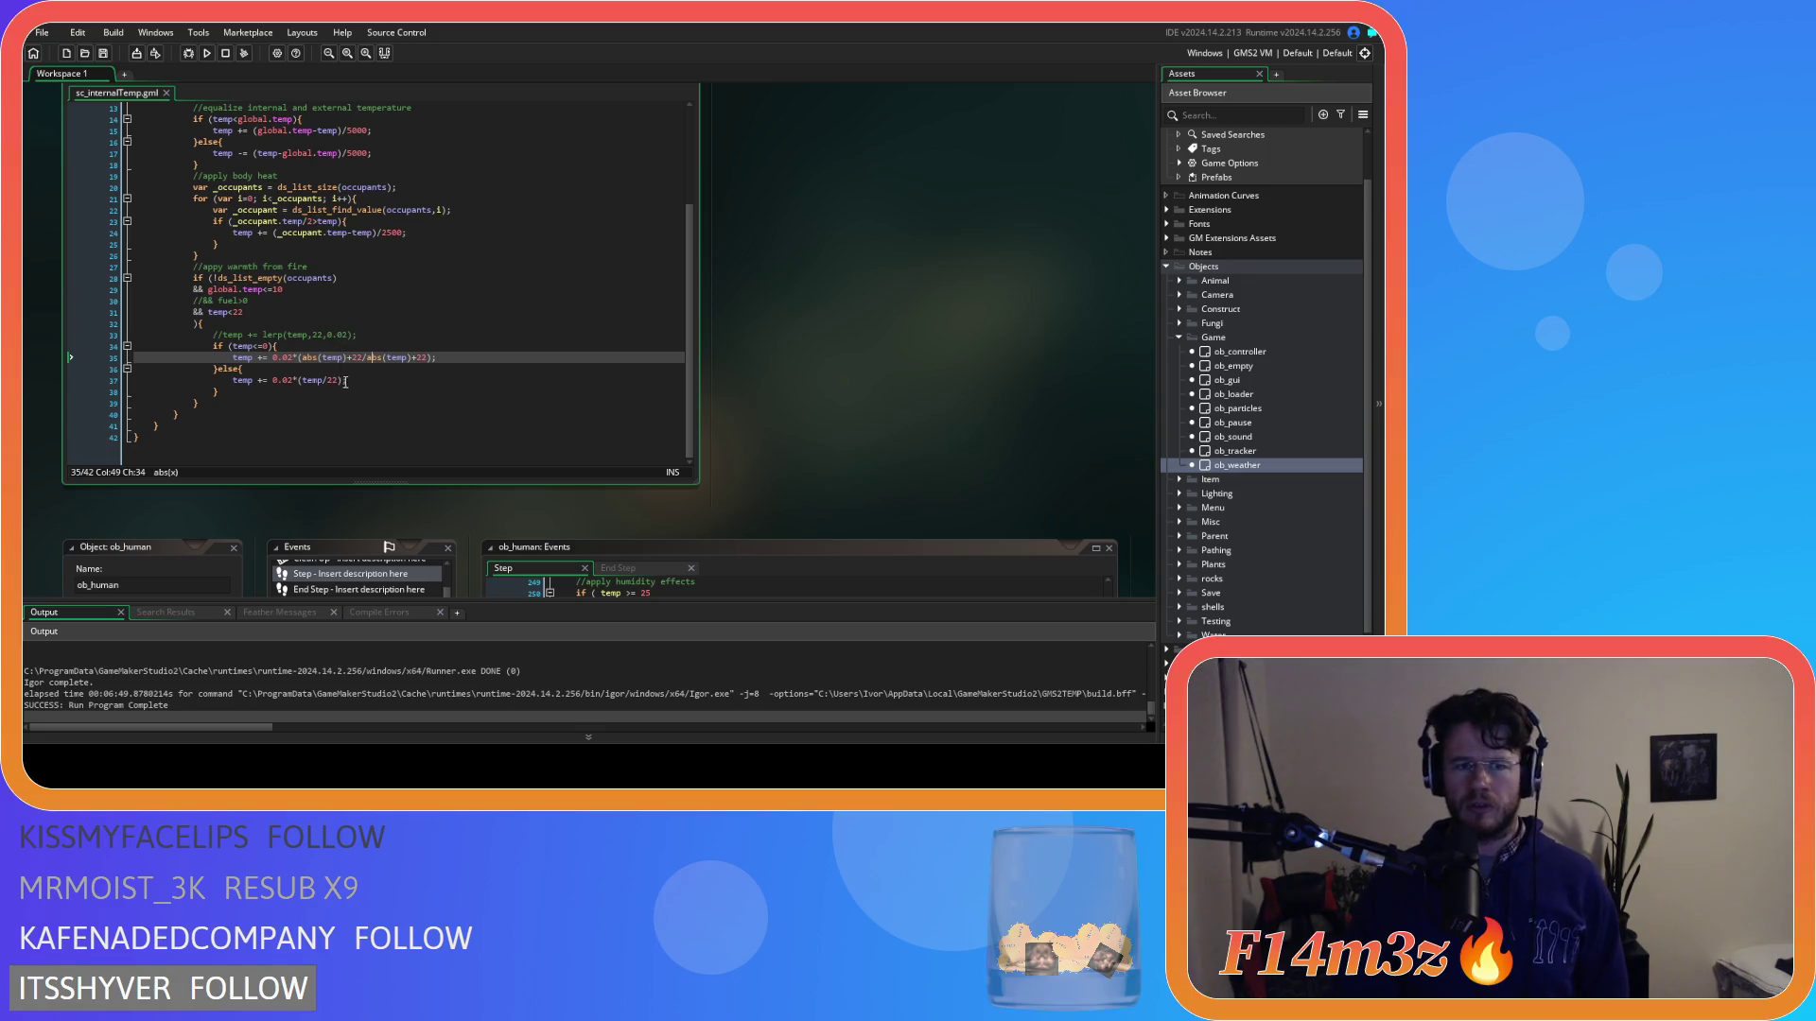
key("Left")
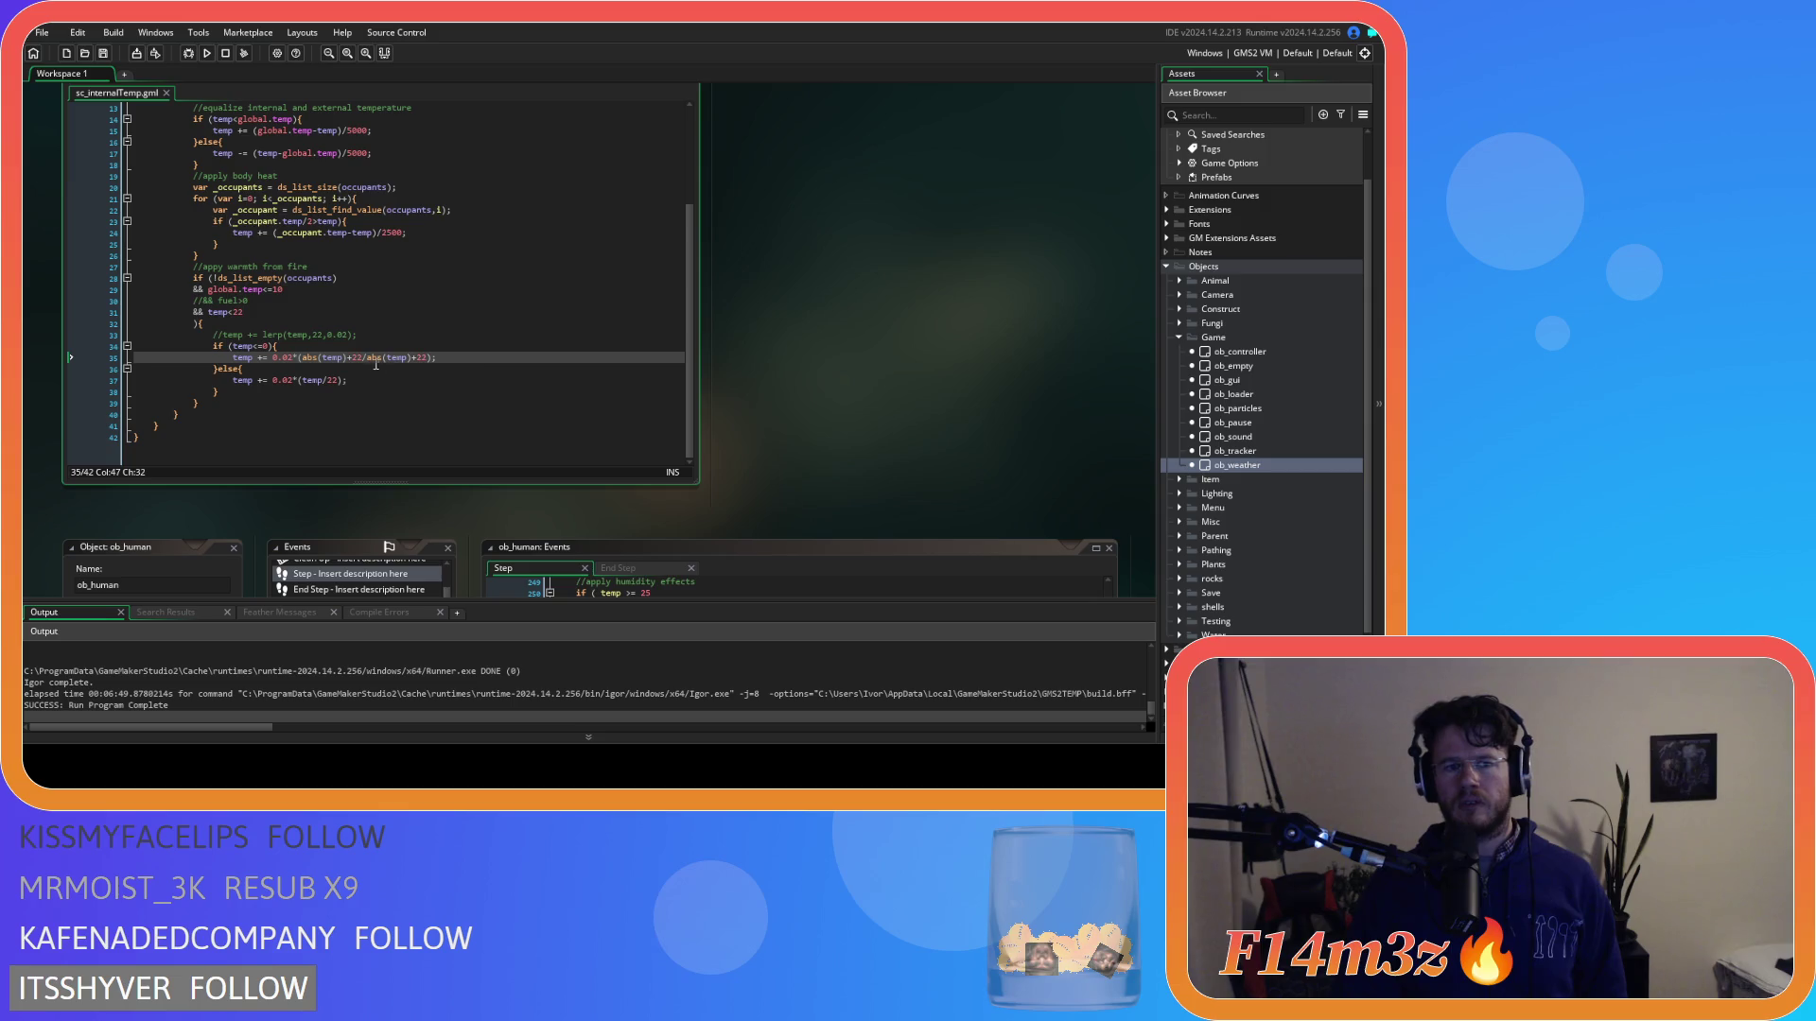
double_click(372, 359)
Delete 'abs(temp)+' from line 35 so it reads abs(temp)+22/22.
left_click_drag(413, 364, 416, 366)
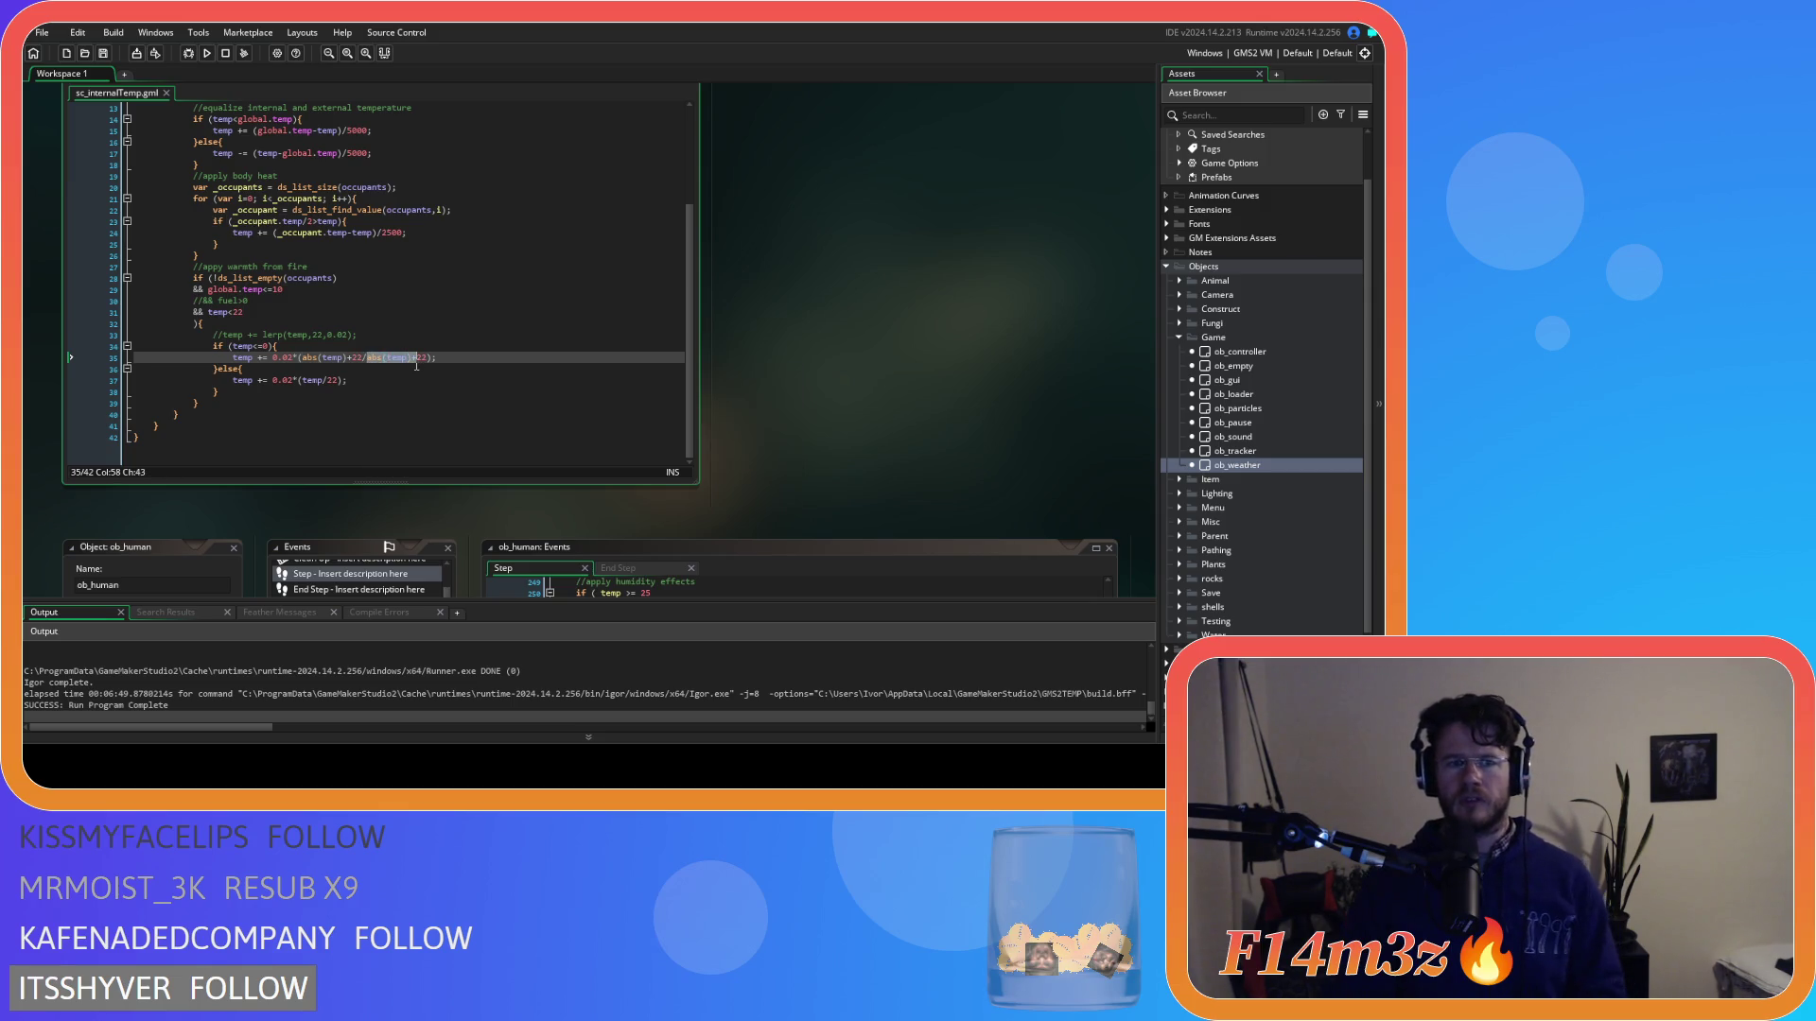
key("BackSpace")
key("End")
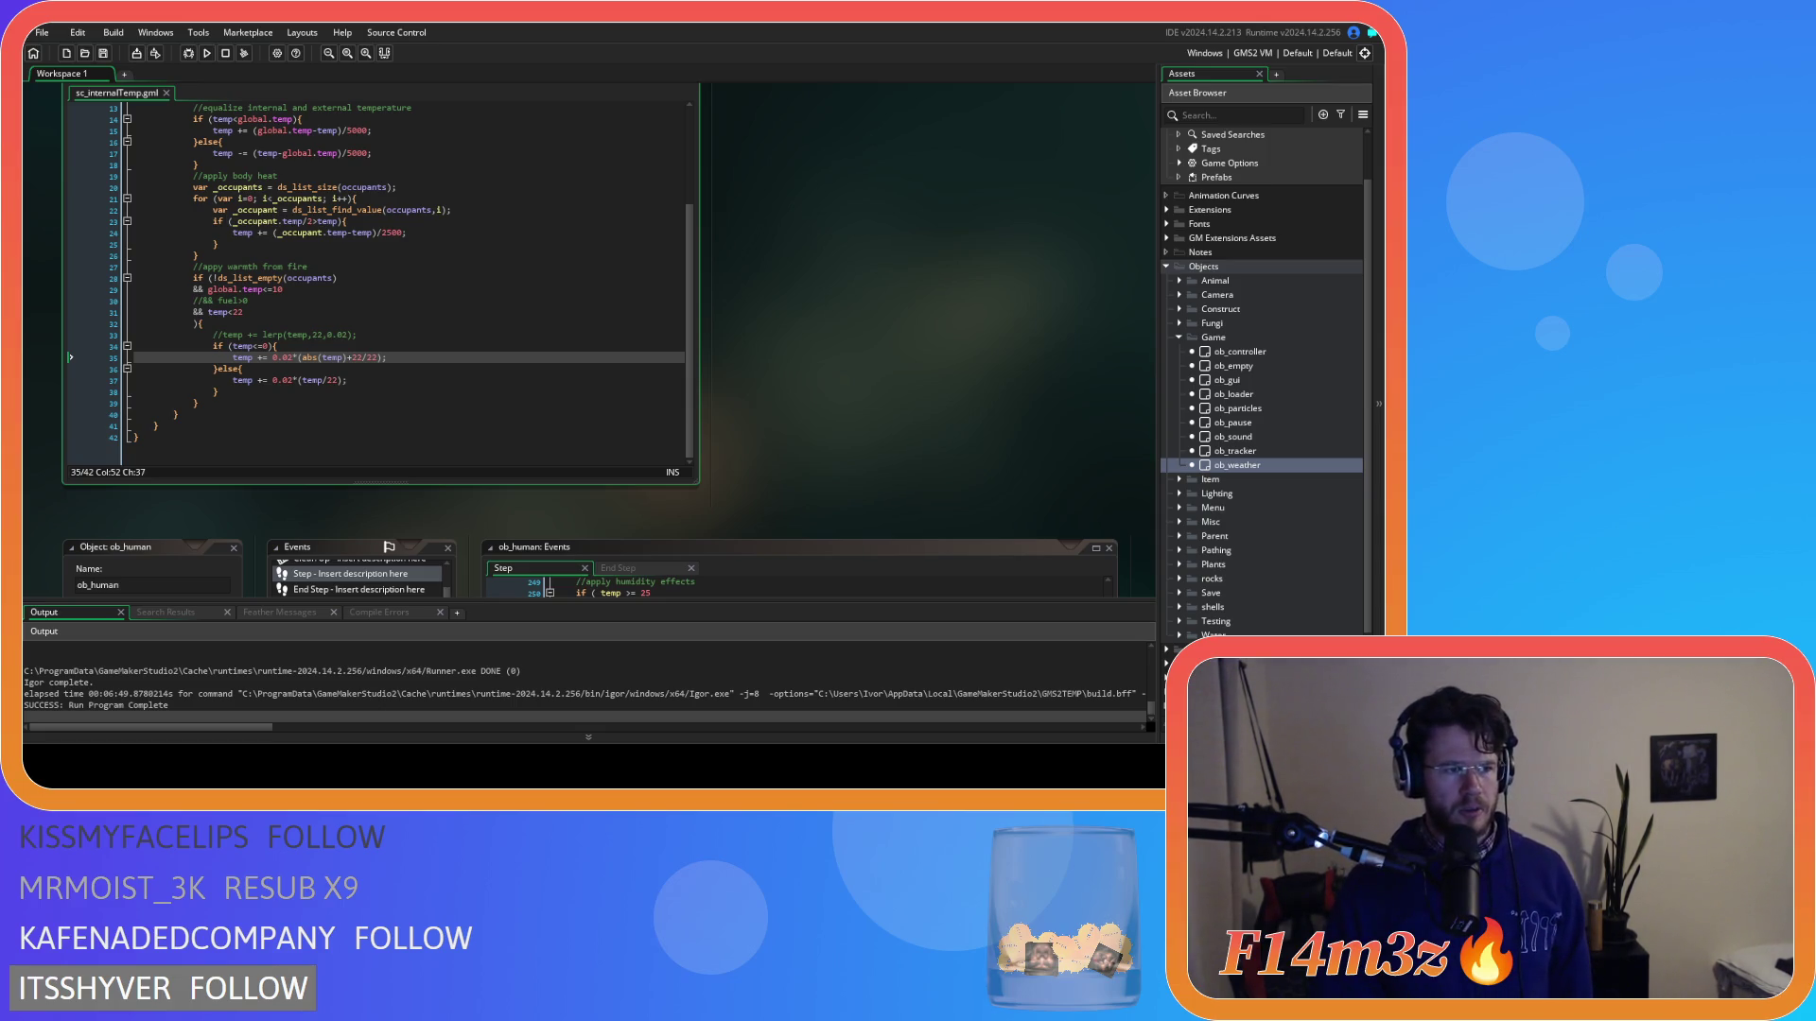
Review lines 34-37 and build and run the game to test the new formula.
left_click(375, 382)
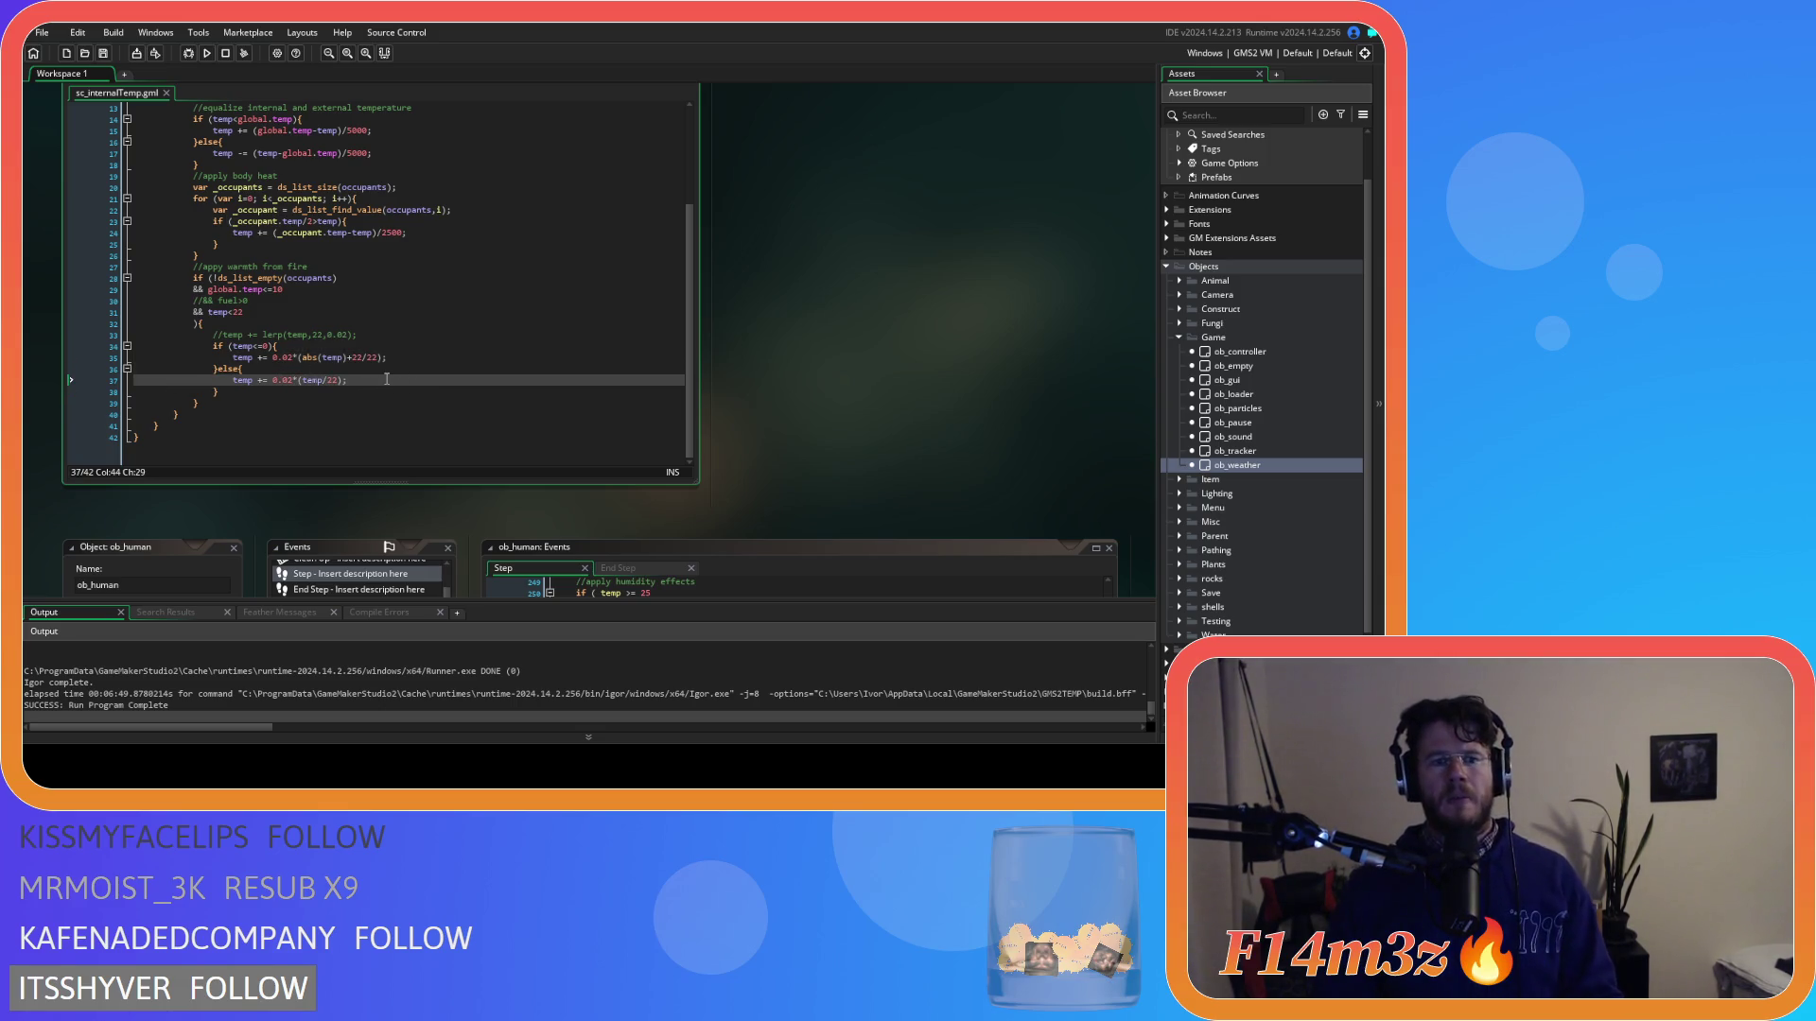
left_click(331, 358)
left_click(358, 380)
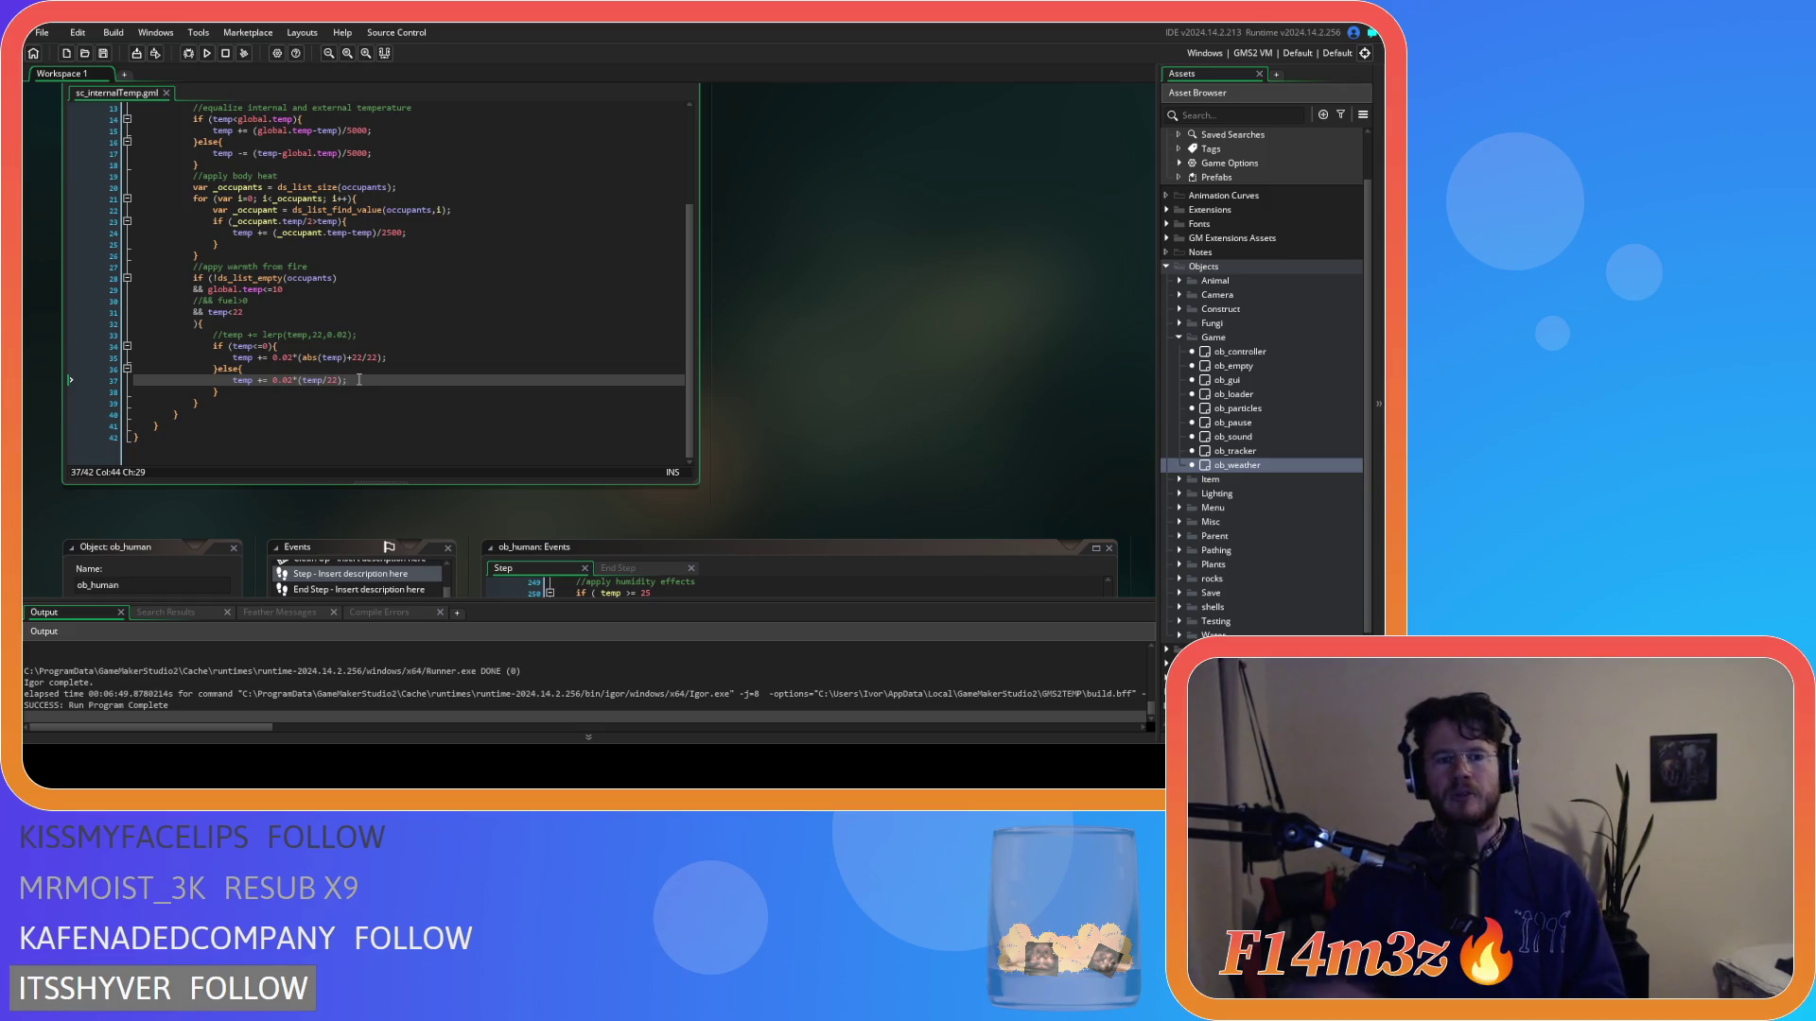
left_click(416, 346)
left_click(419, 360)
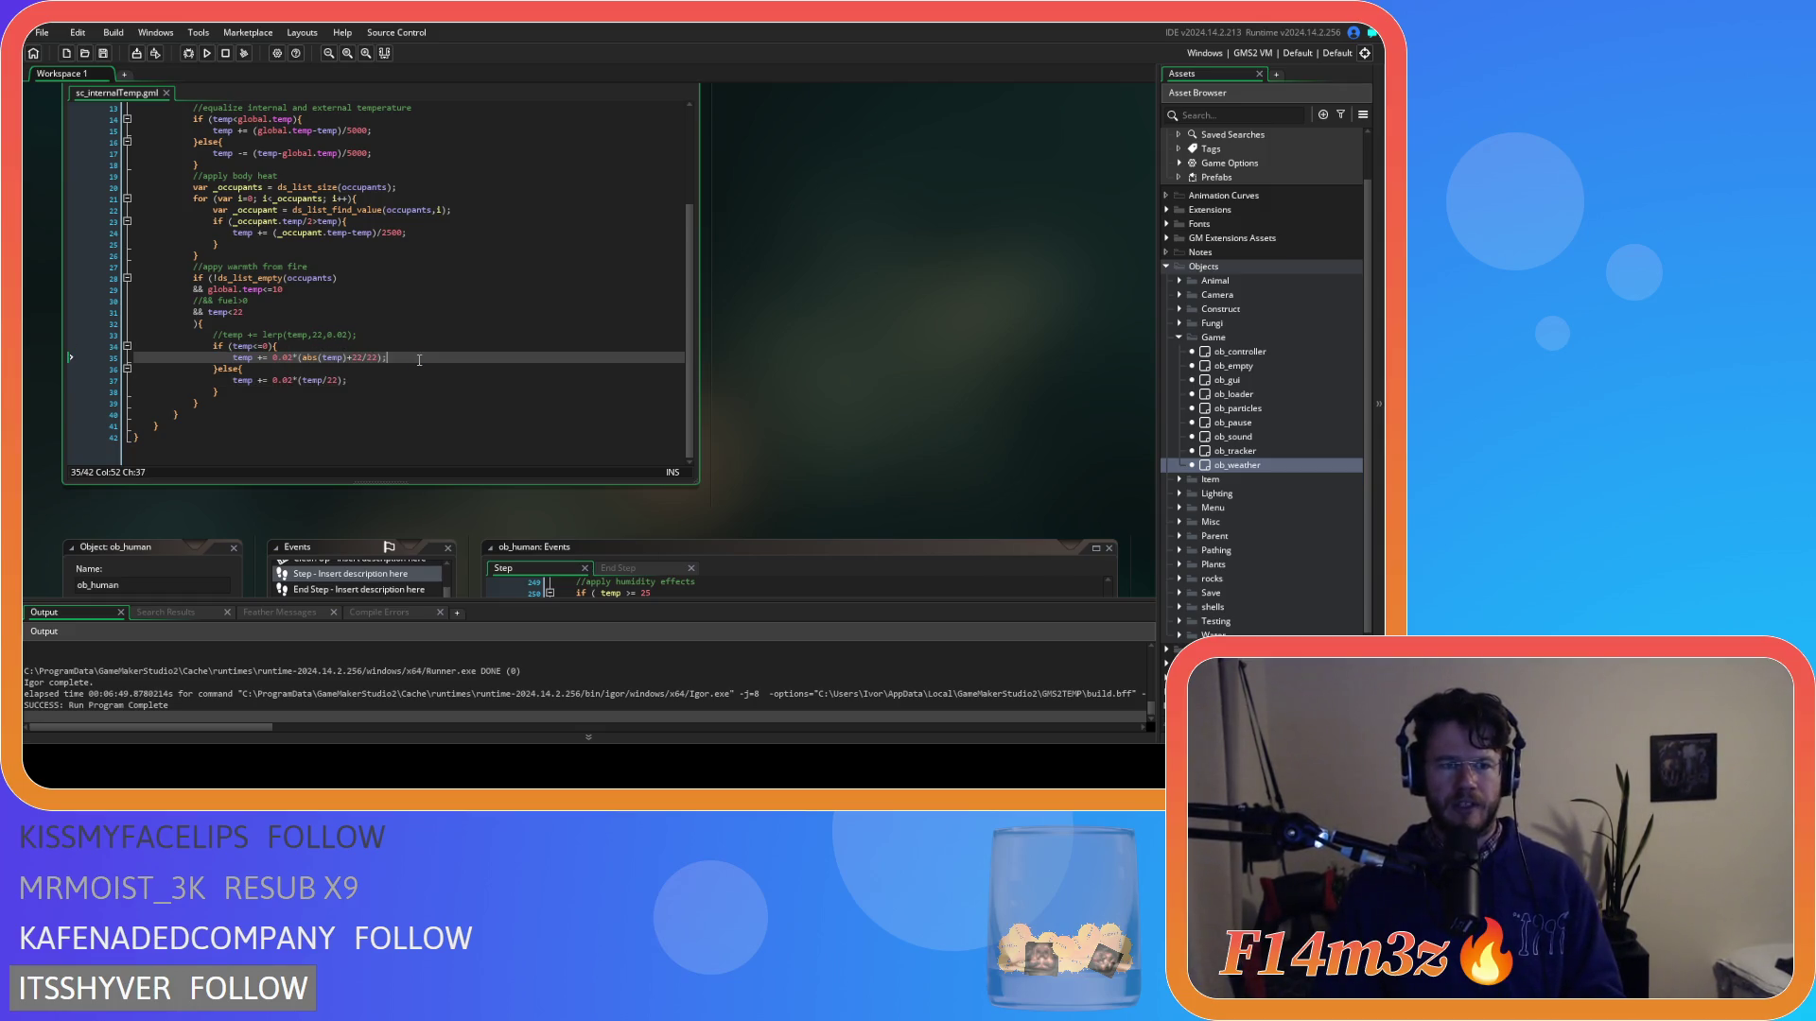
key("F5")
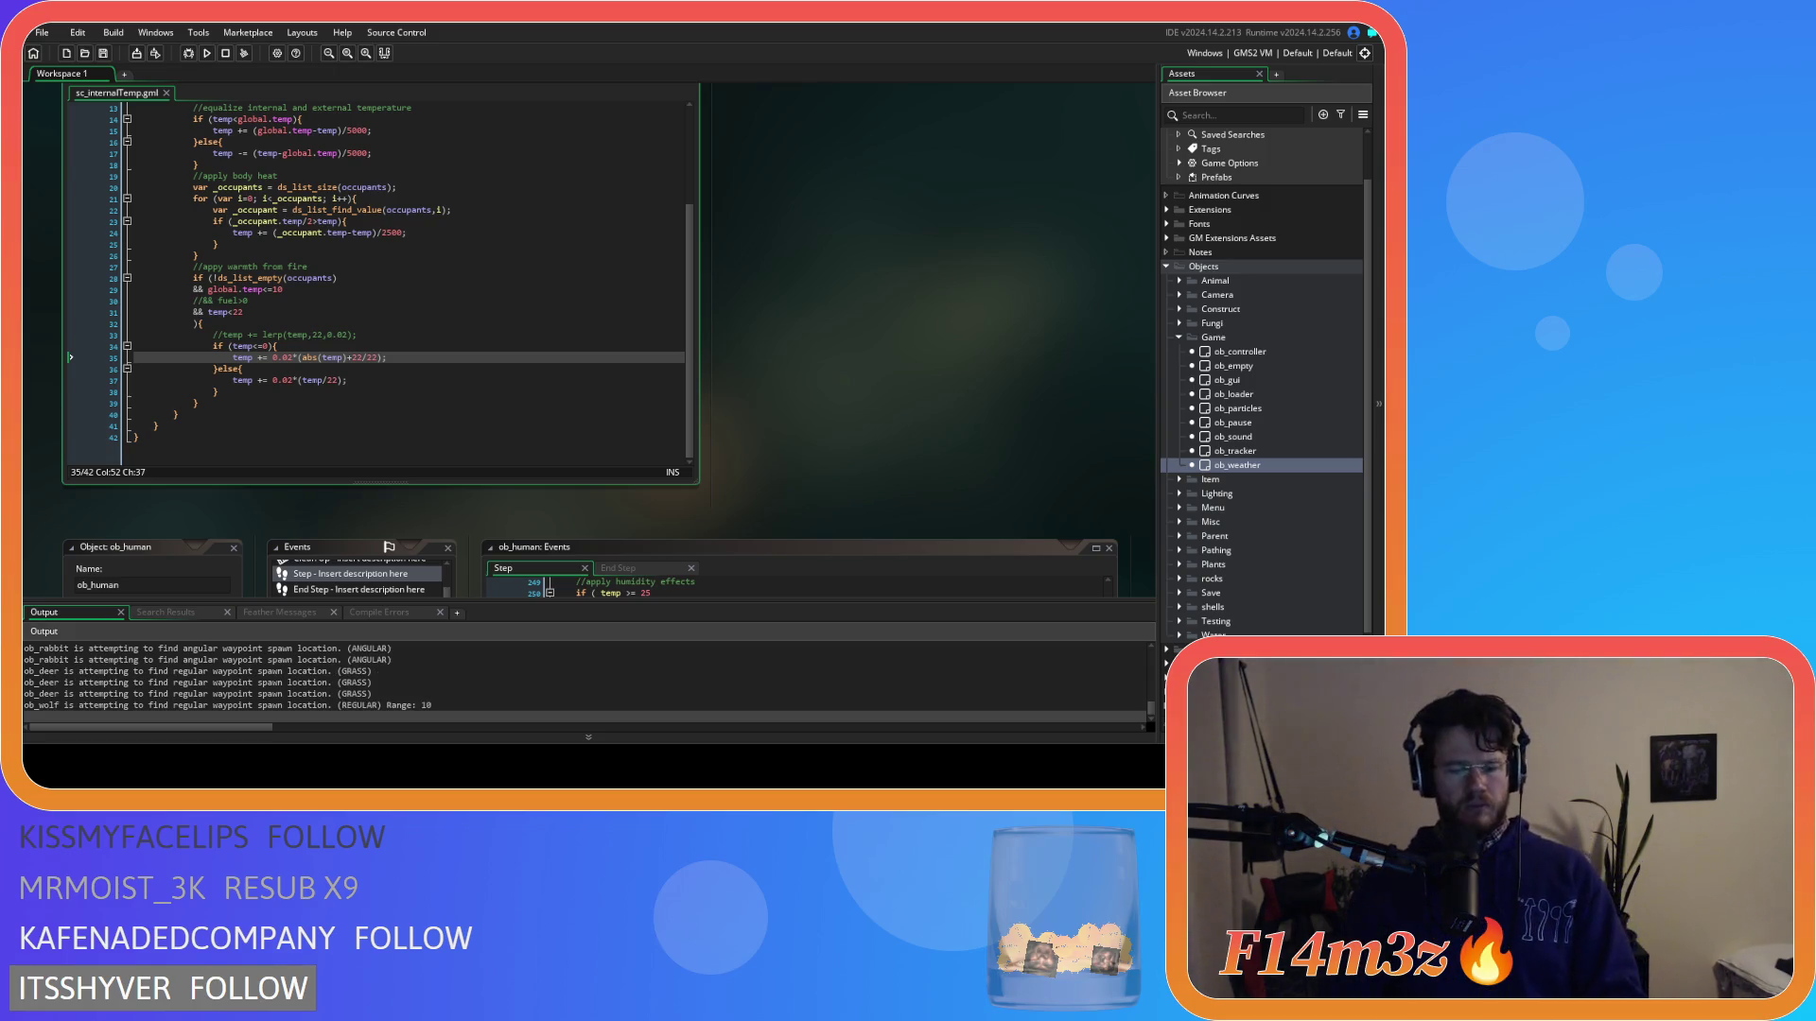
scroll(435, 417, "up", 3)
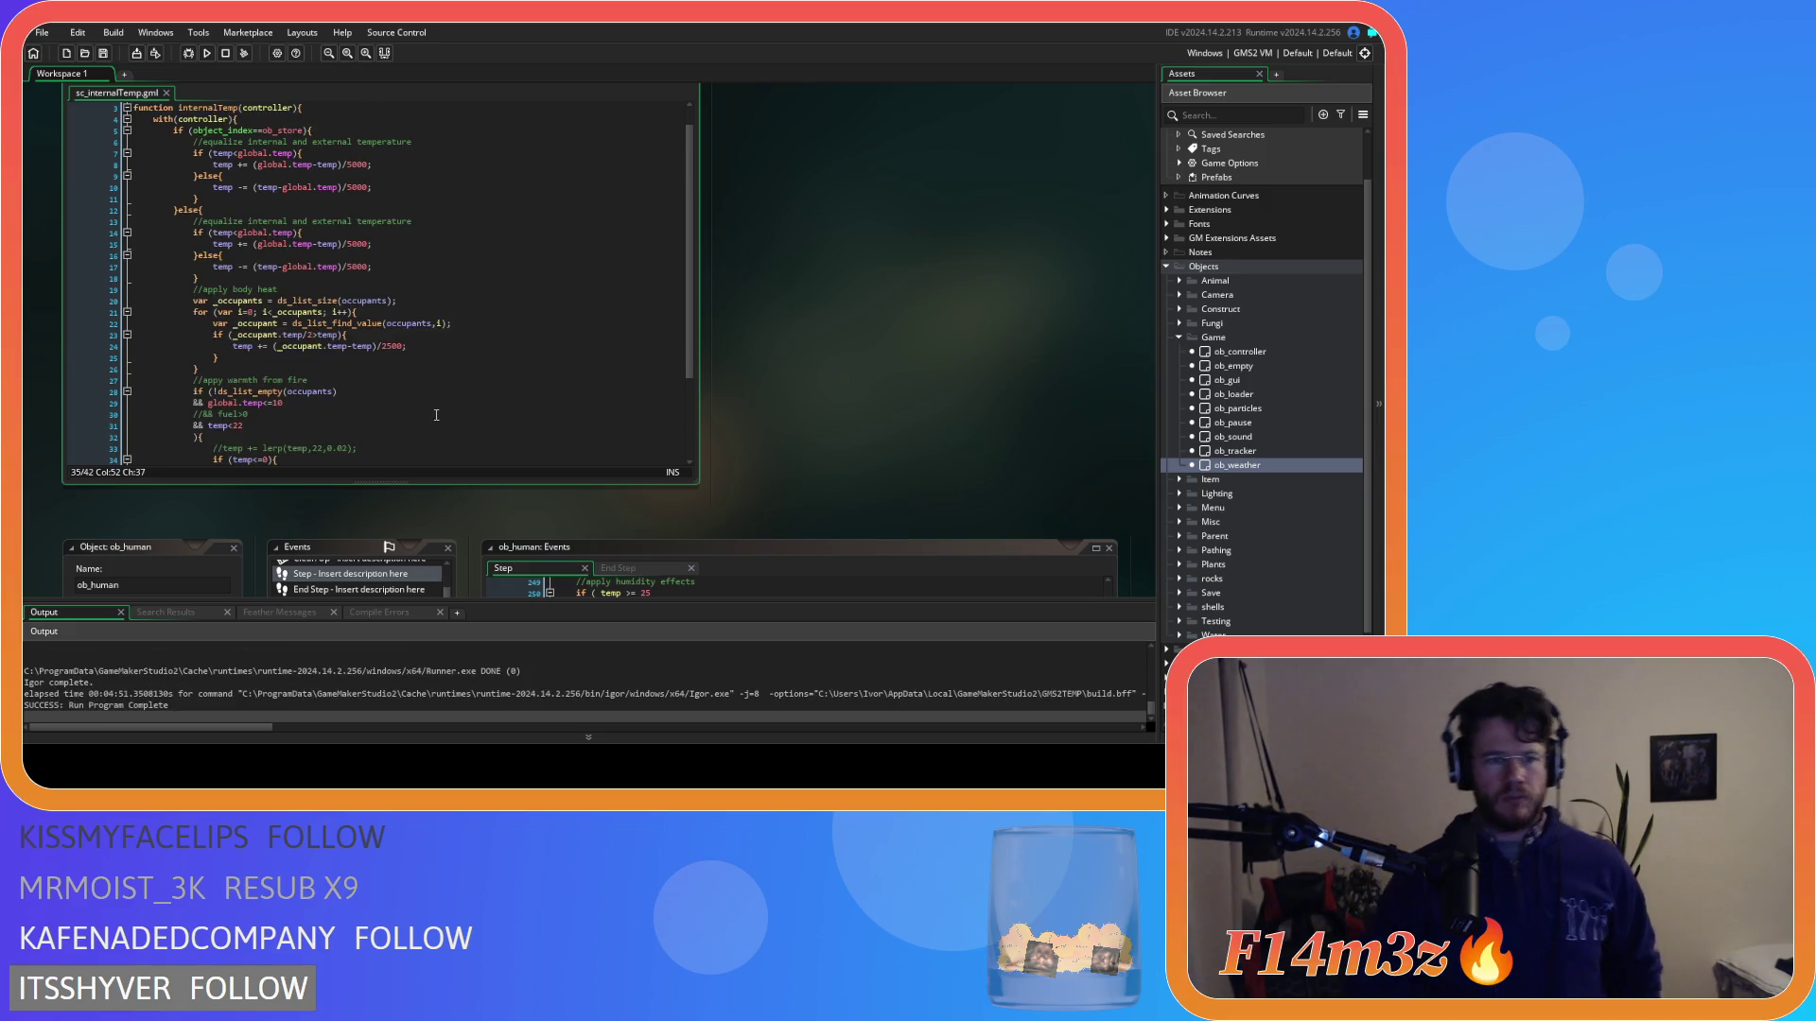
left_click(581, 349)
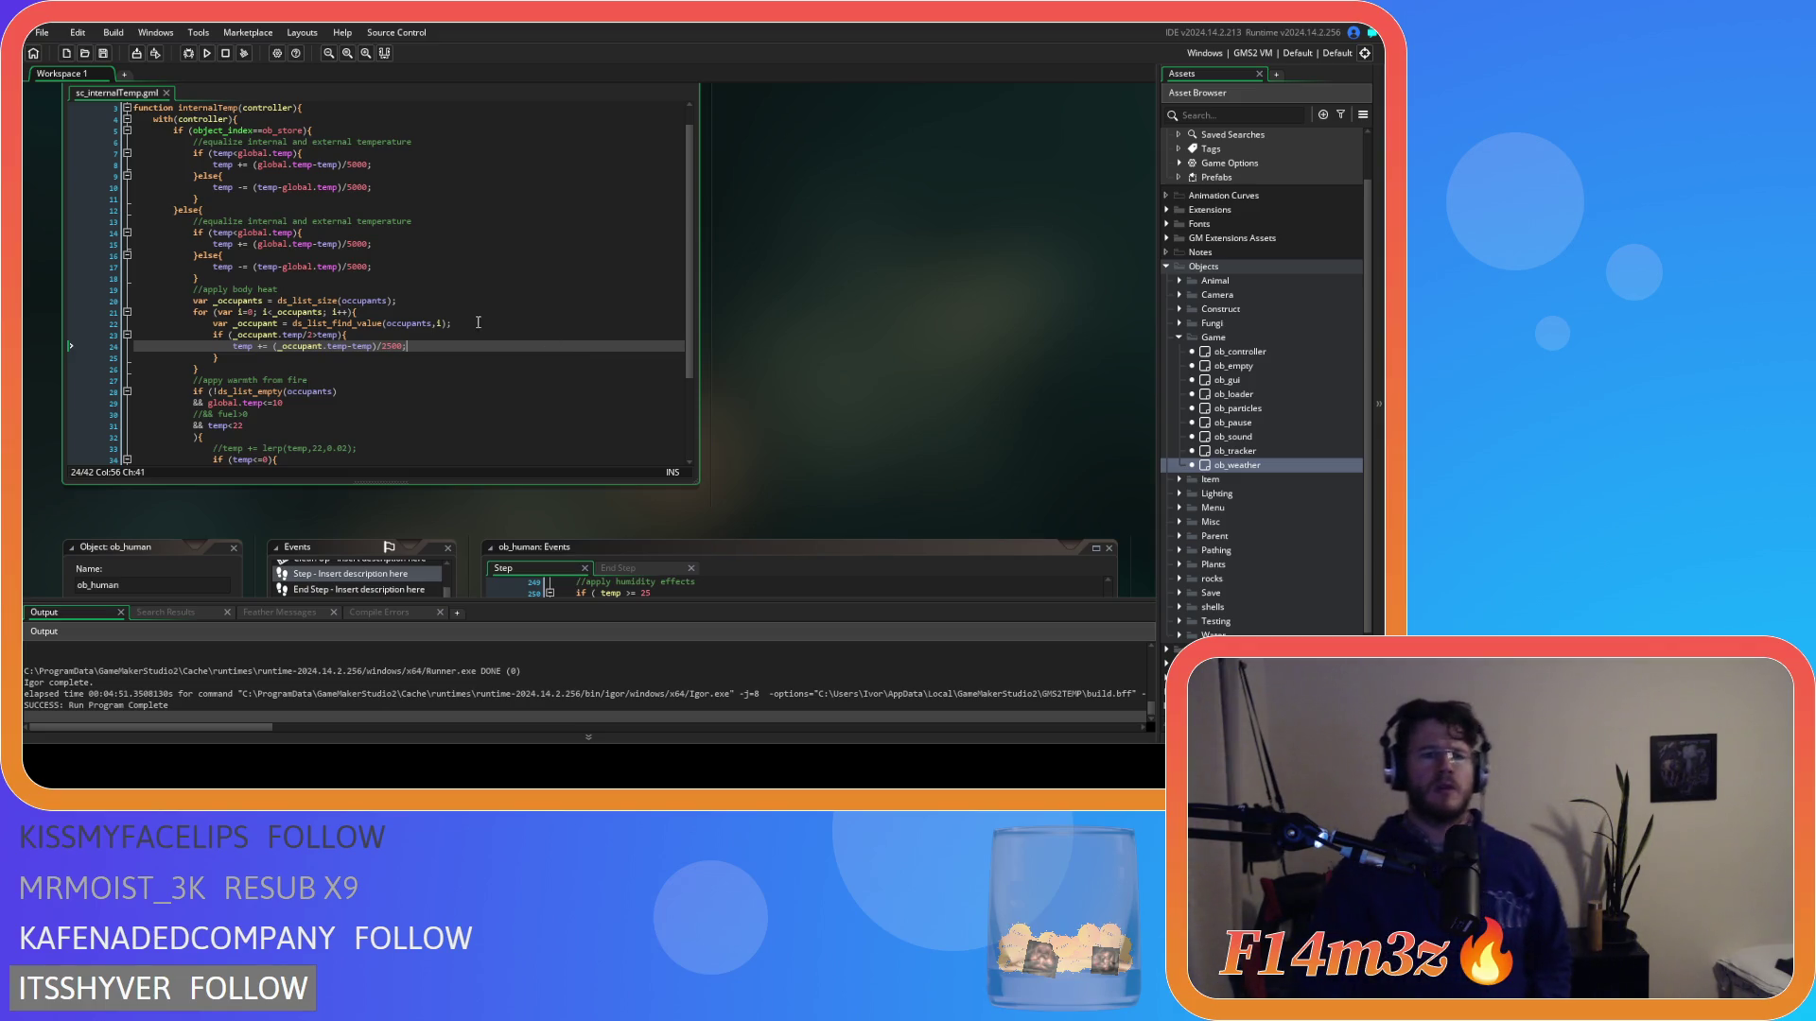
left_click(343, 346)
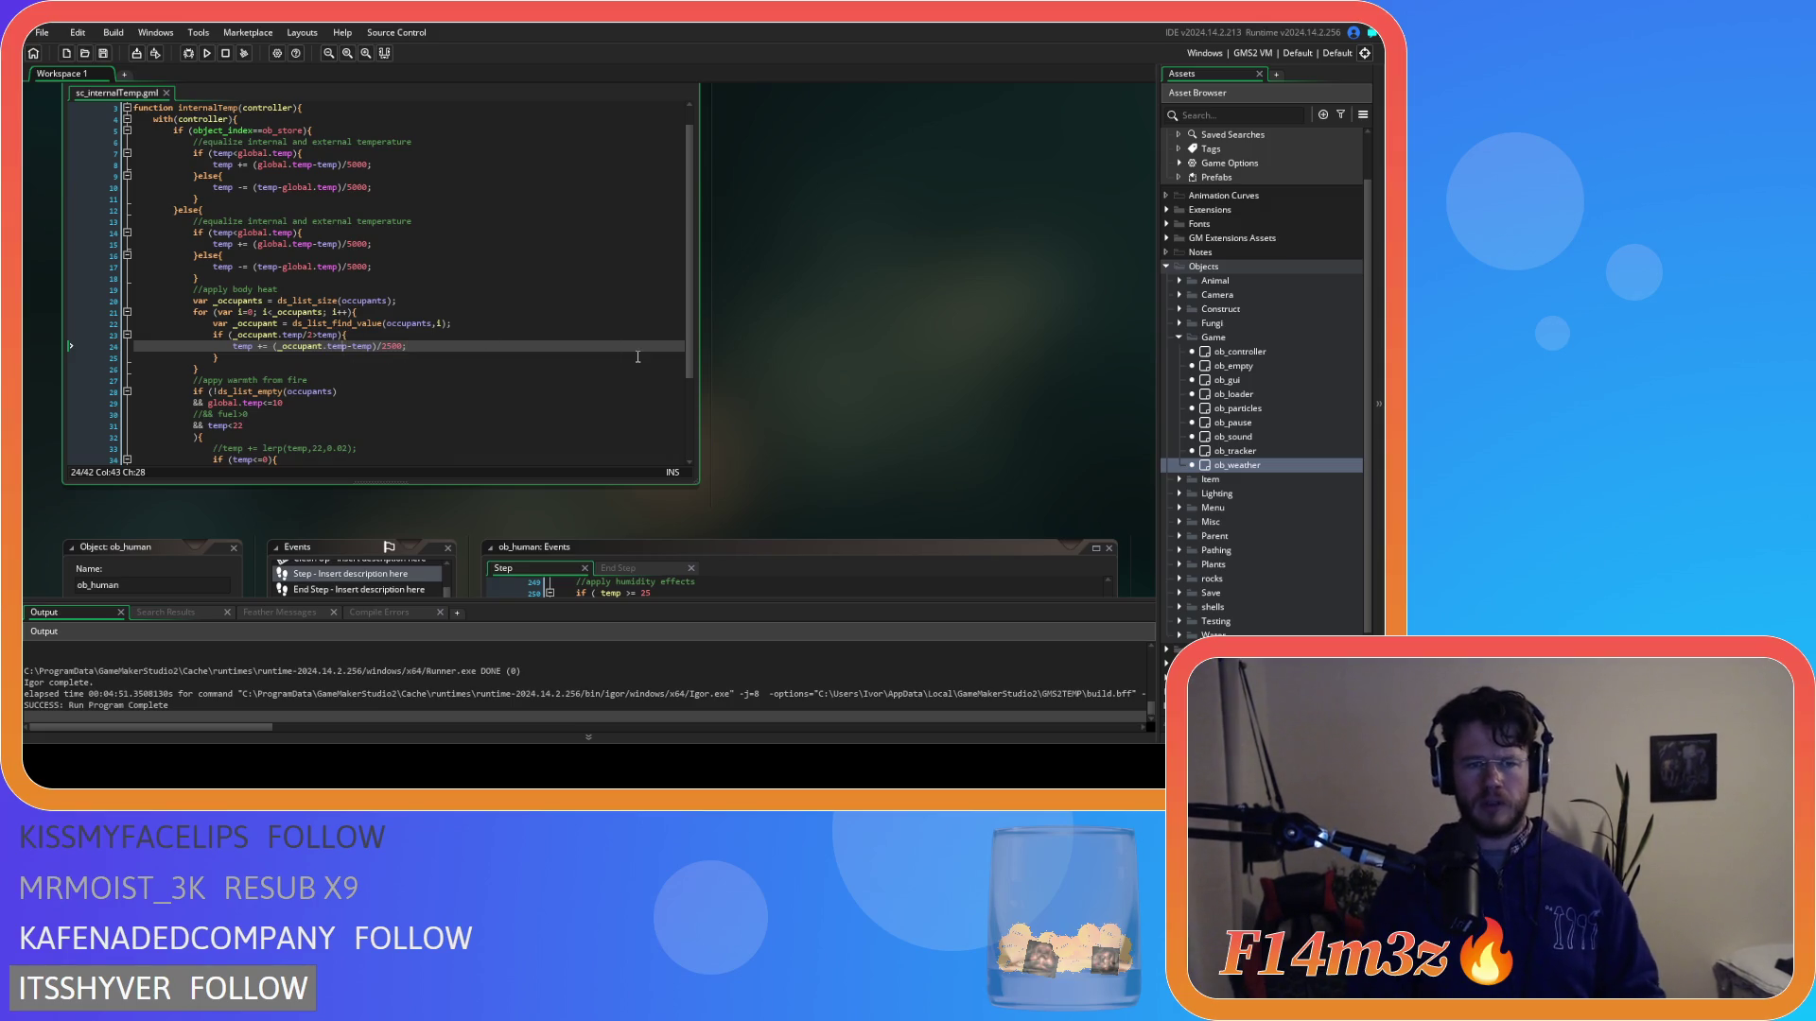
Append /2 to _occupant.temp on line 24 so body heat targets half occupant temperature.
type("/2")
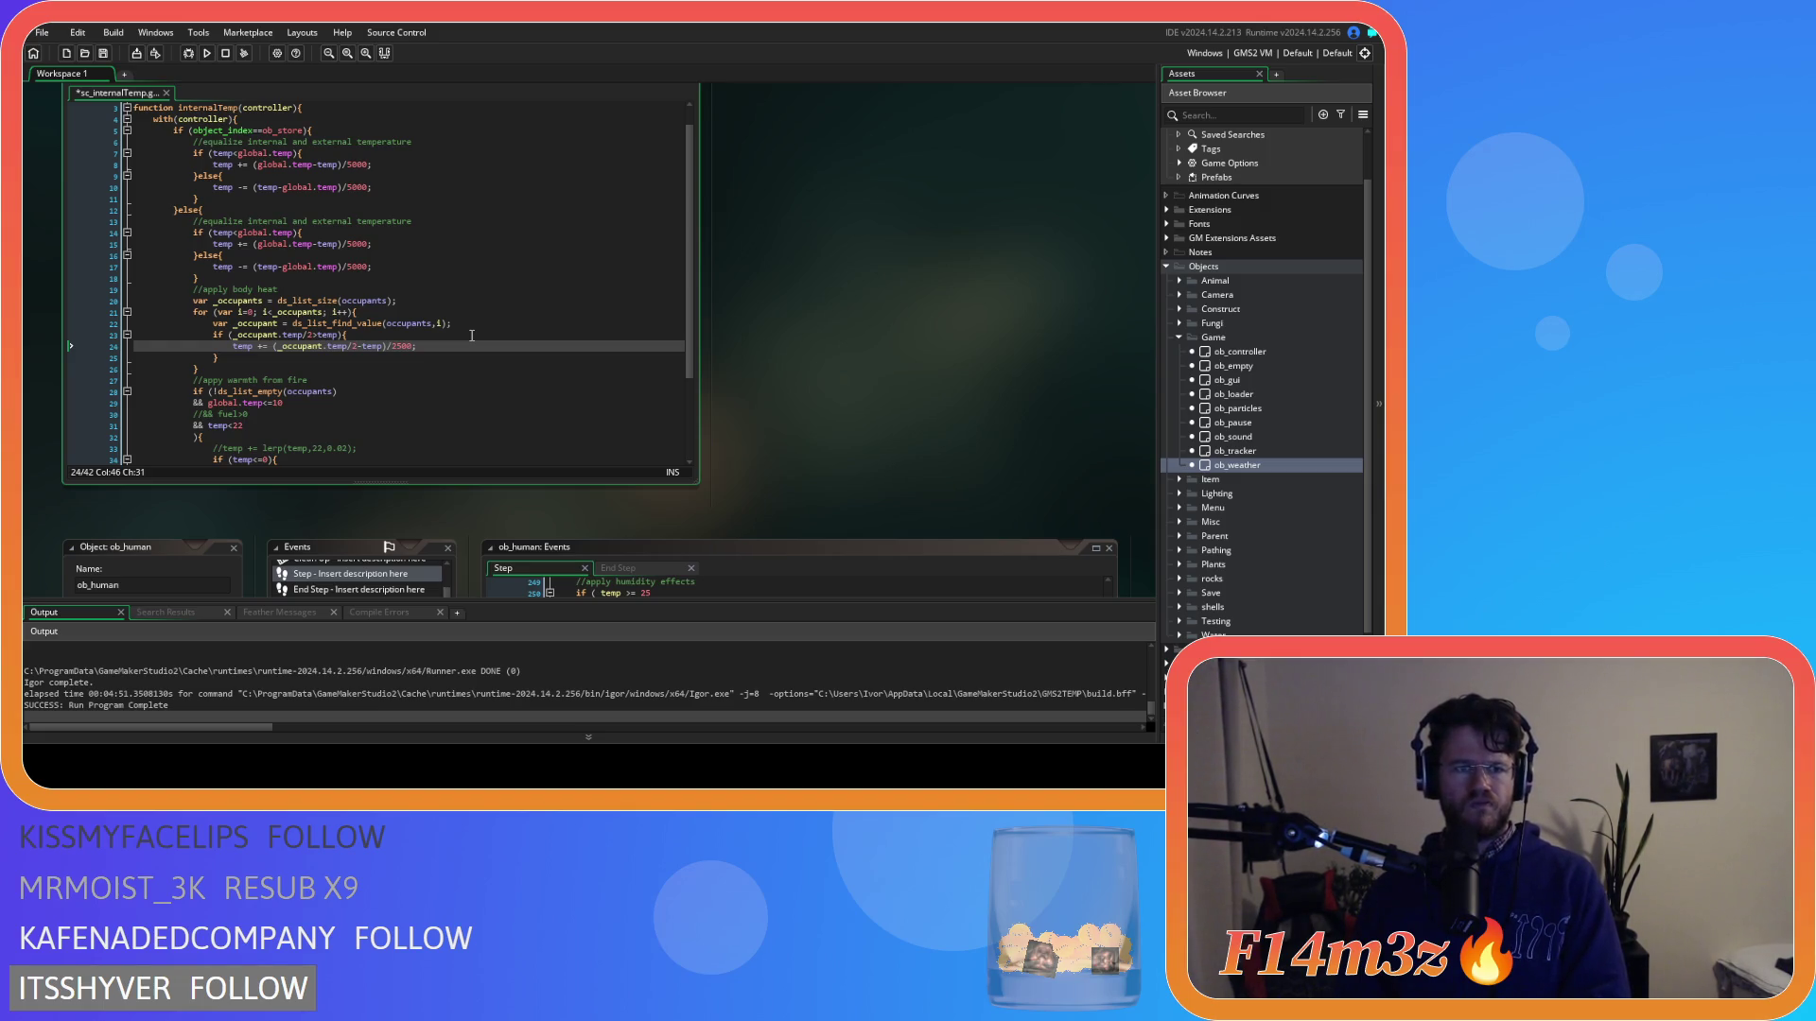
left_click(487, 186)
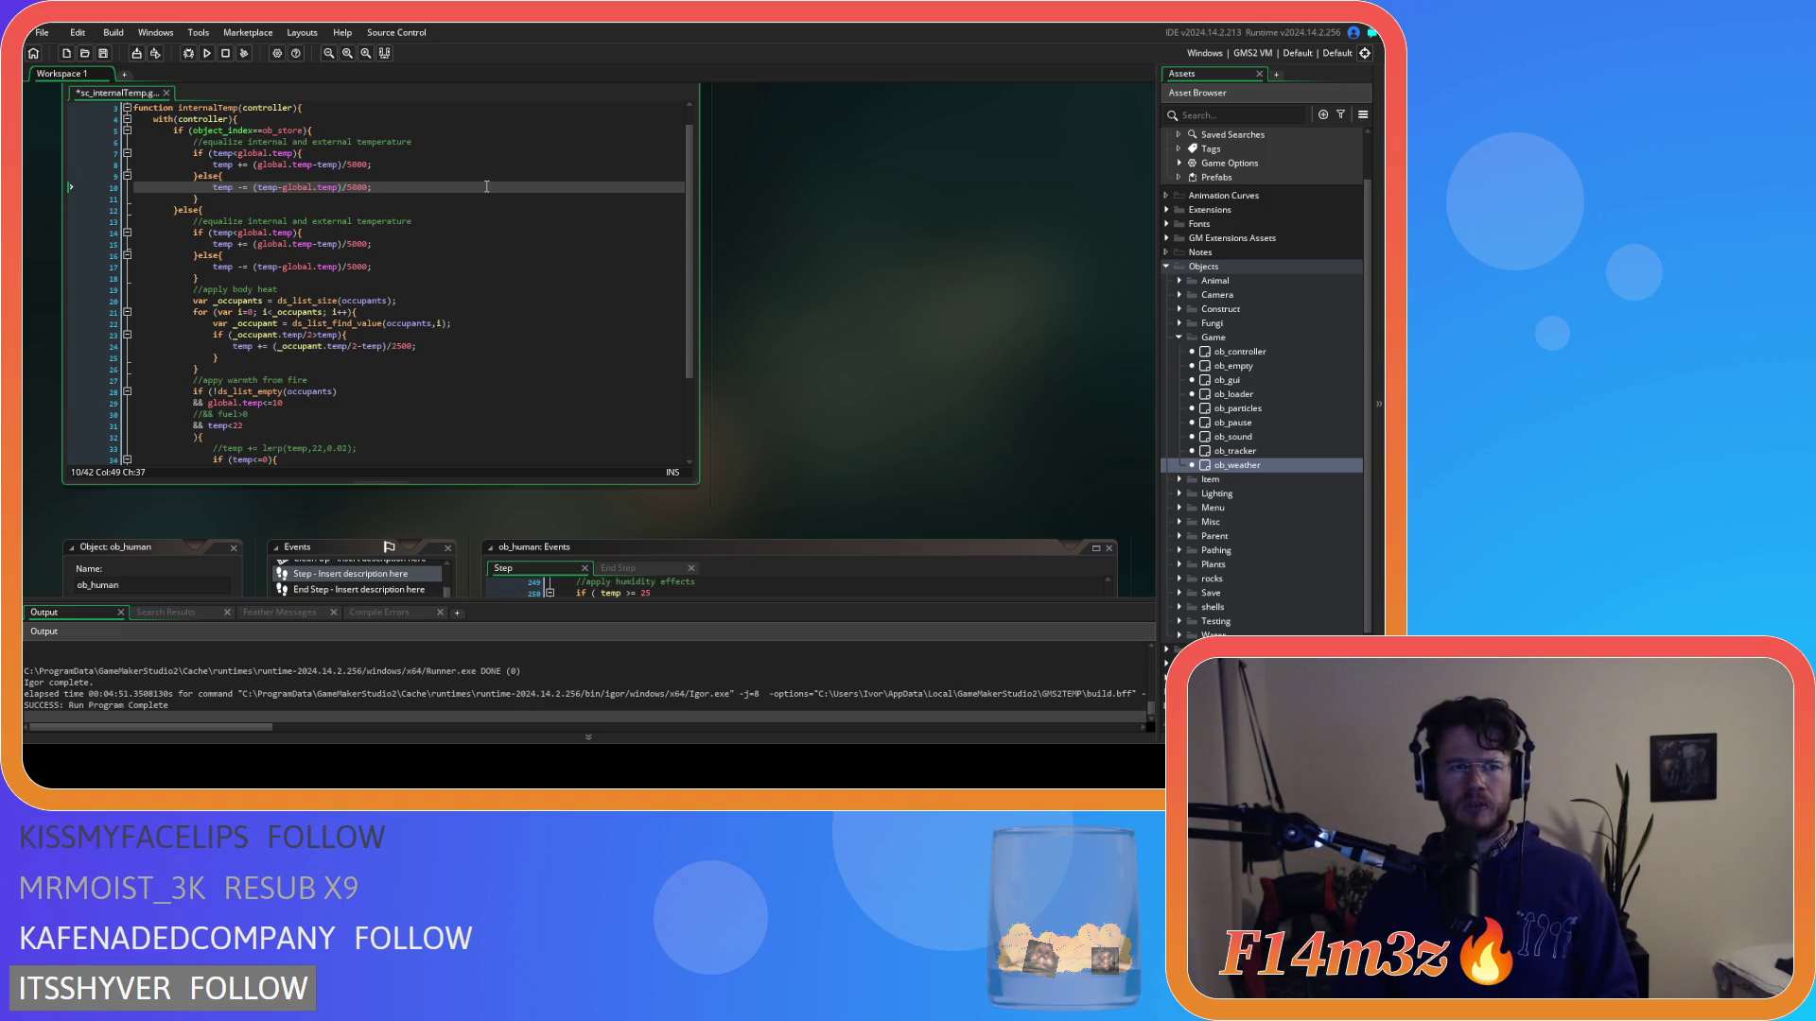
Check the line 15 cooling divisor and save sc_internalTemp.
left_click(450, 245)
key("ctrl+s")
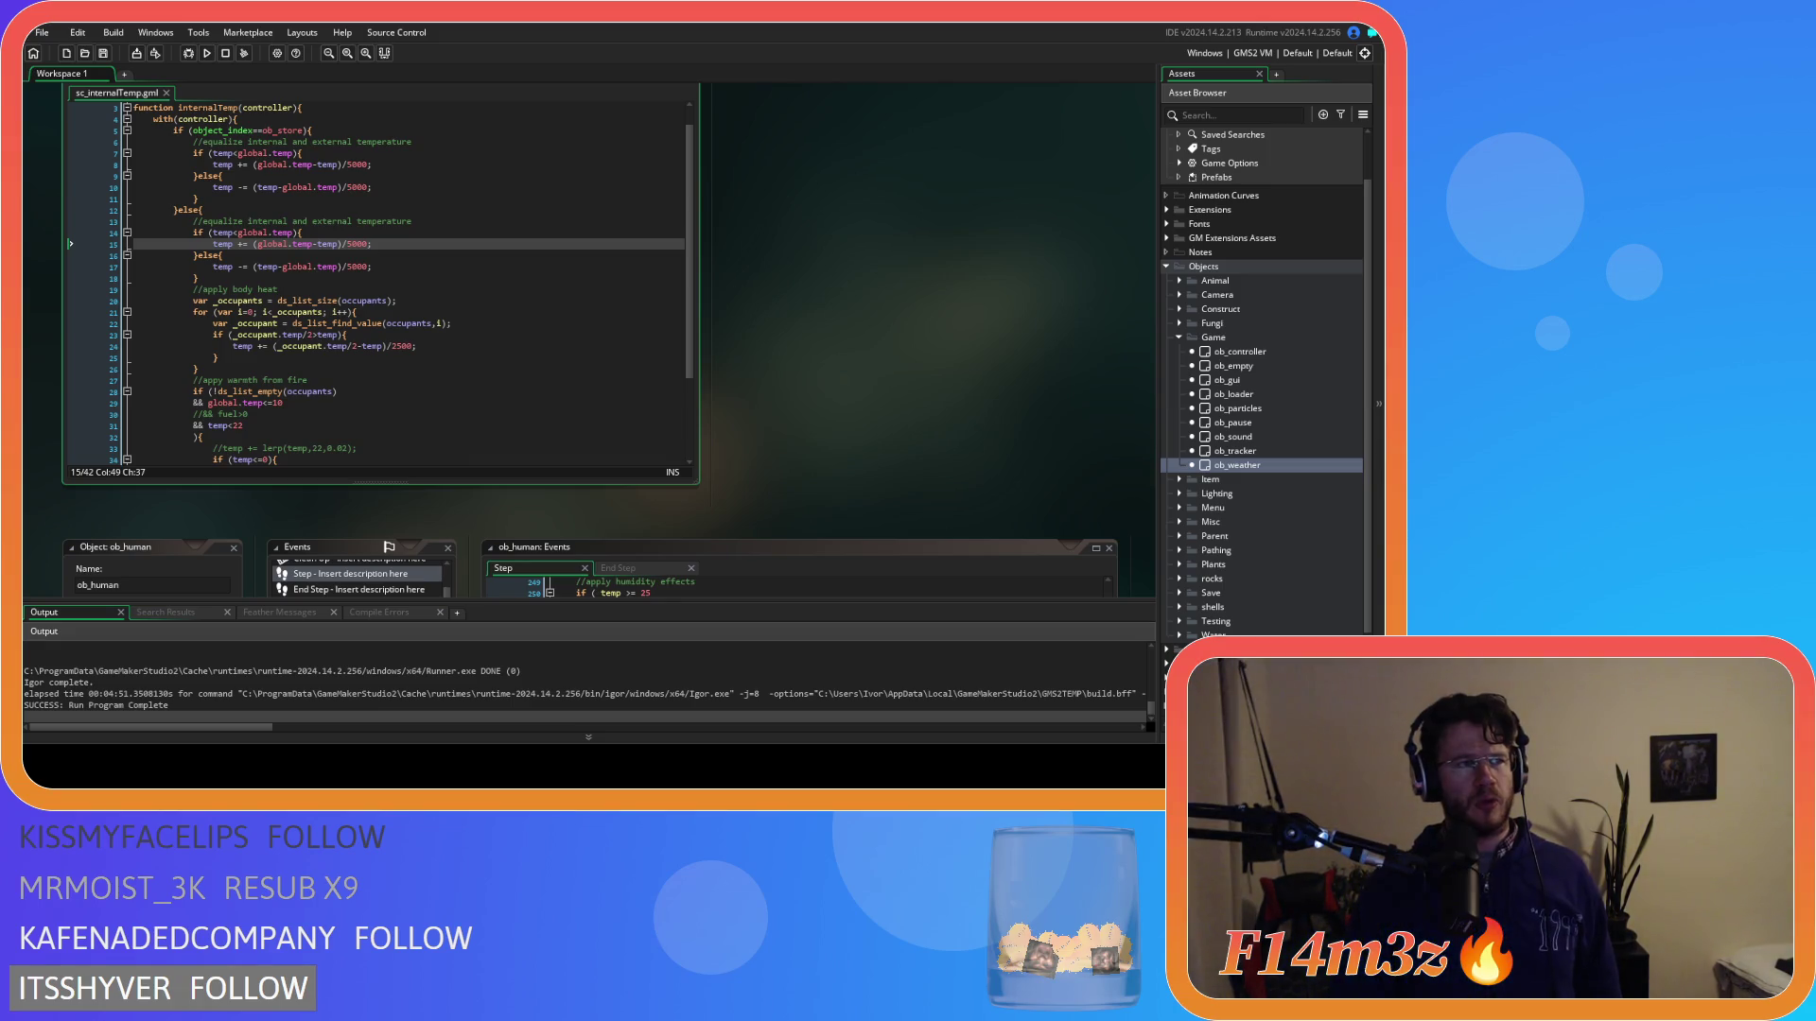
left_click(243, 425)
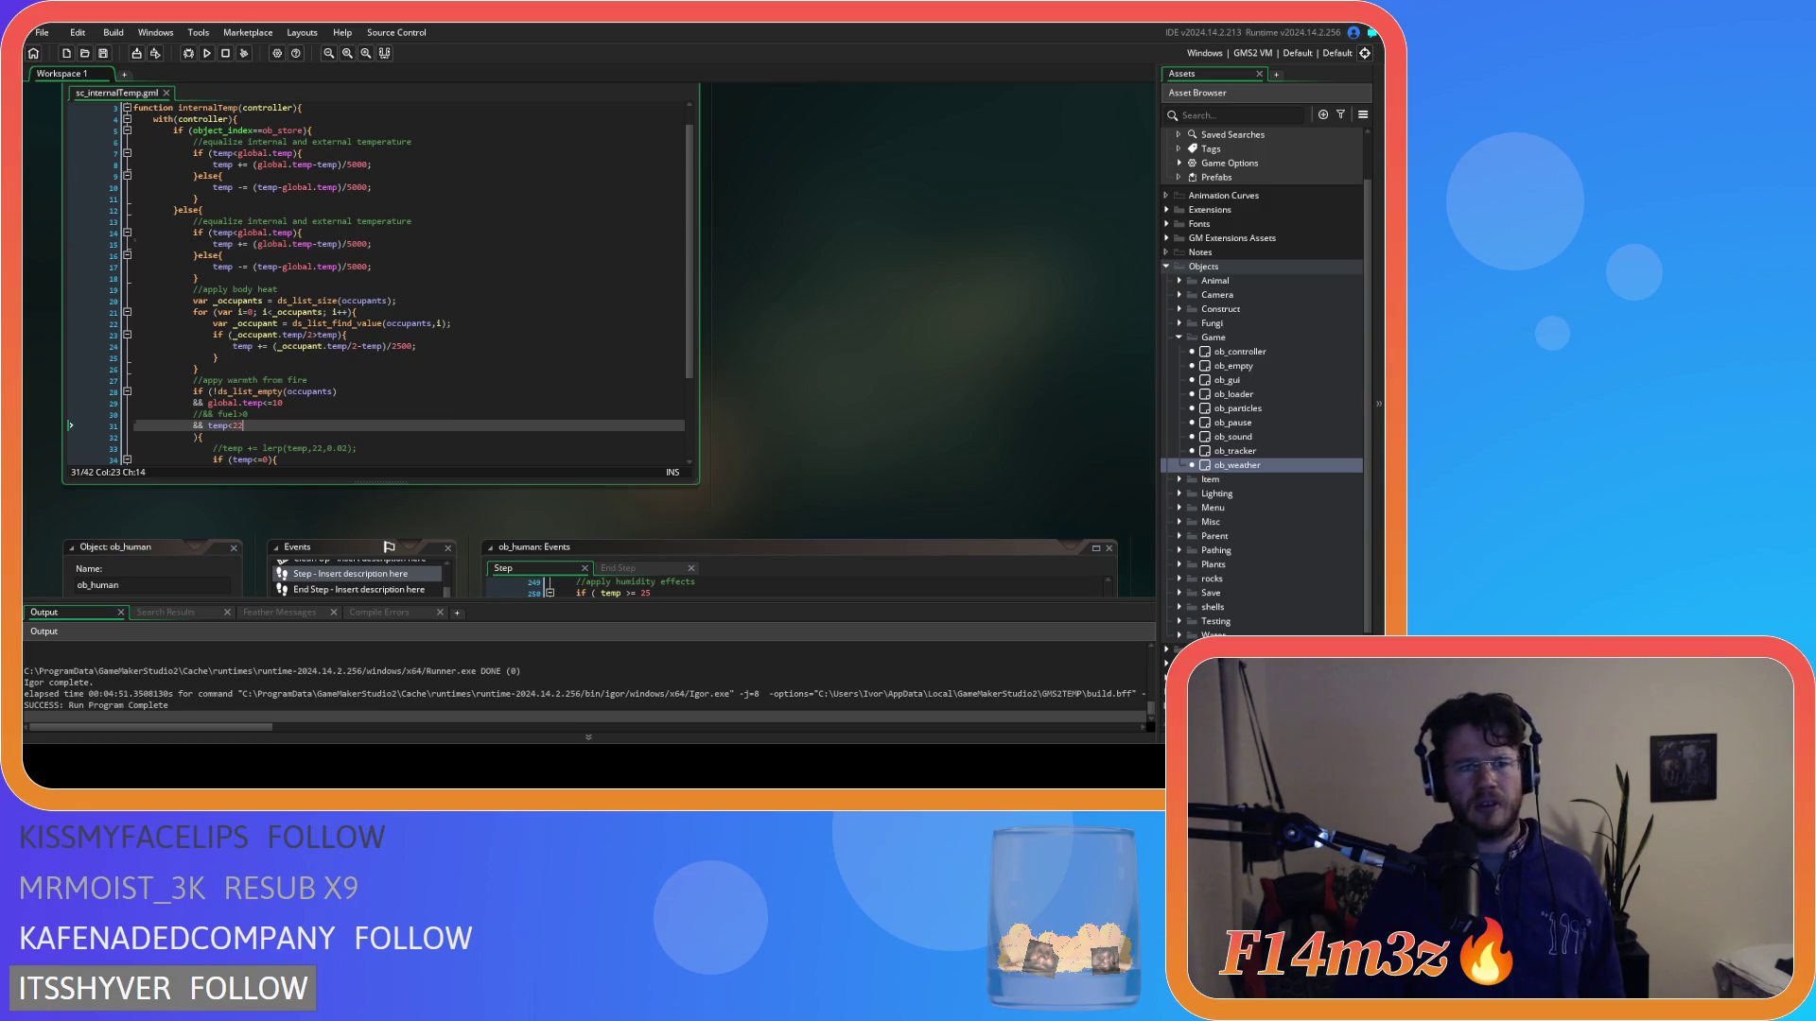
left_click(299, 301)
left_click_drag(339, 335, 233, 339)
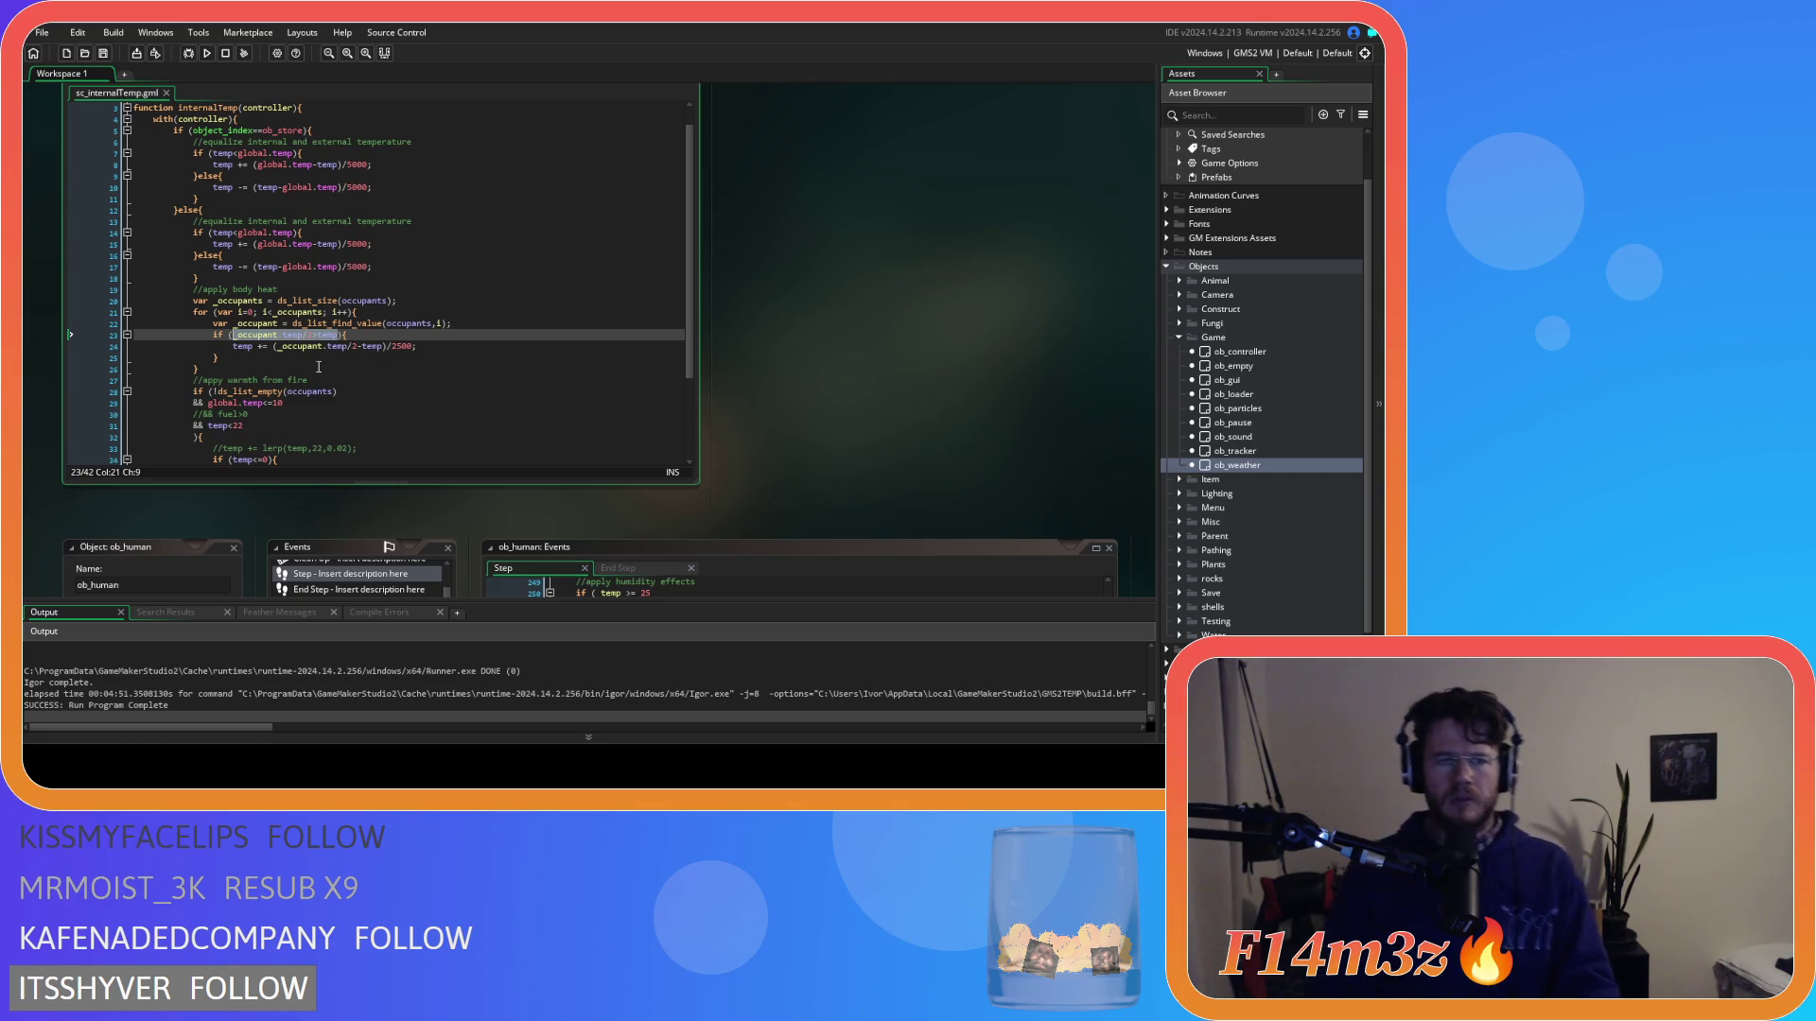
left_click(367, 335)
key("ctrl+k")
left_click(308, 357)
key("ctrl+k")
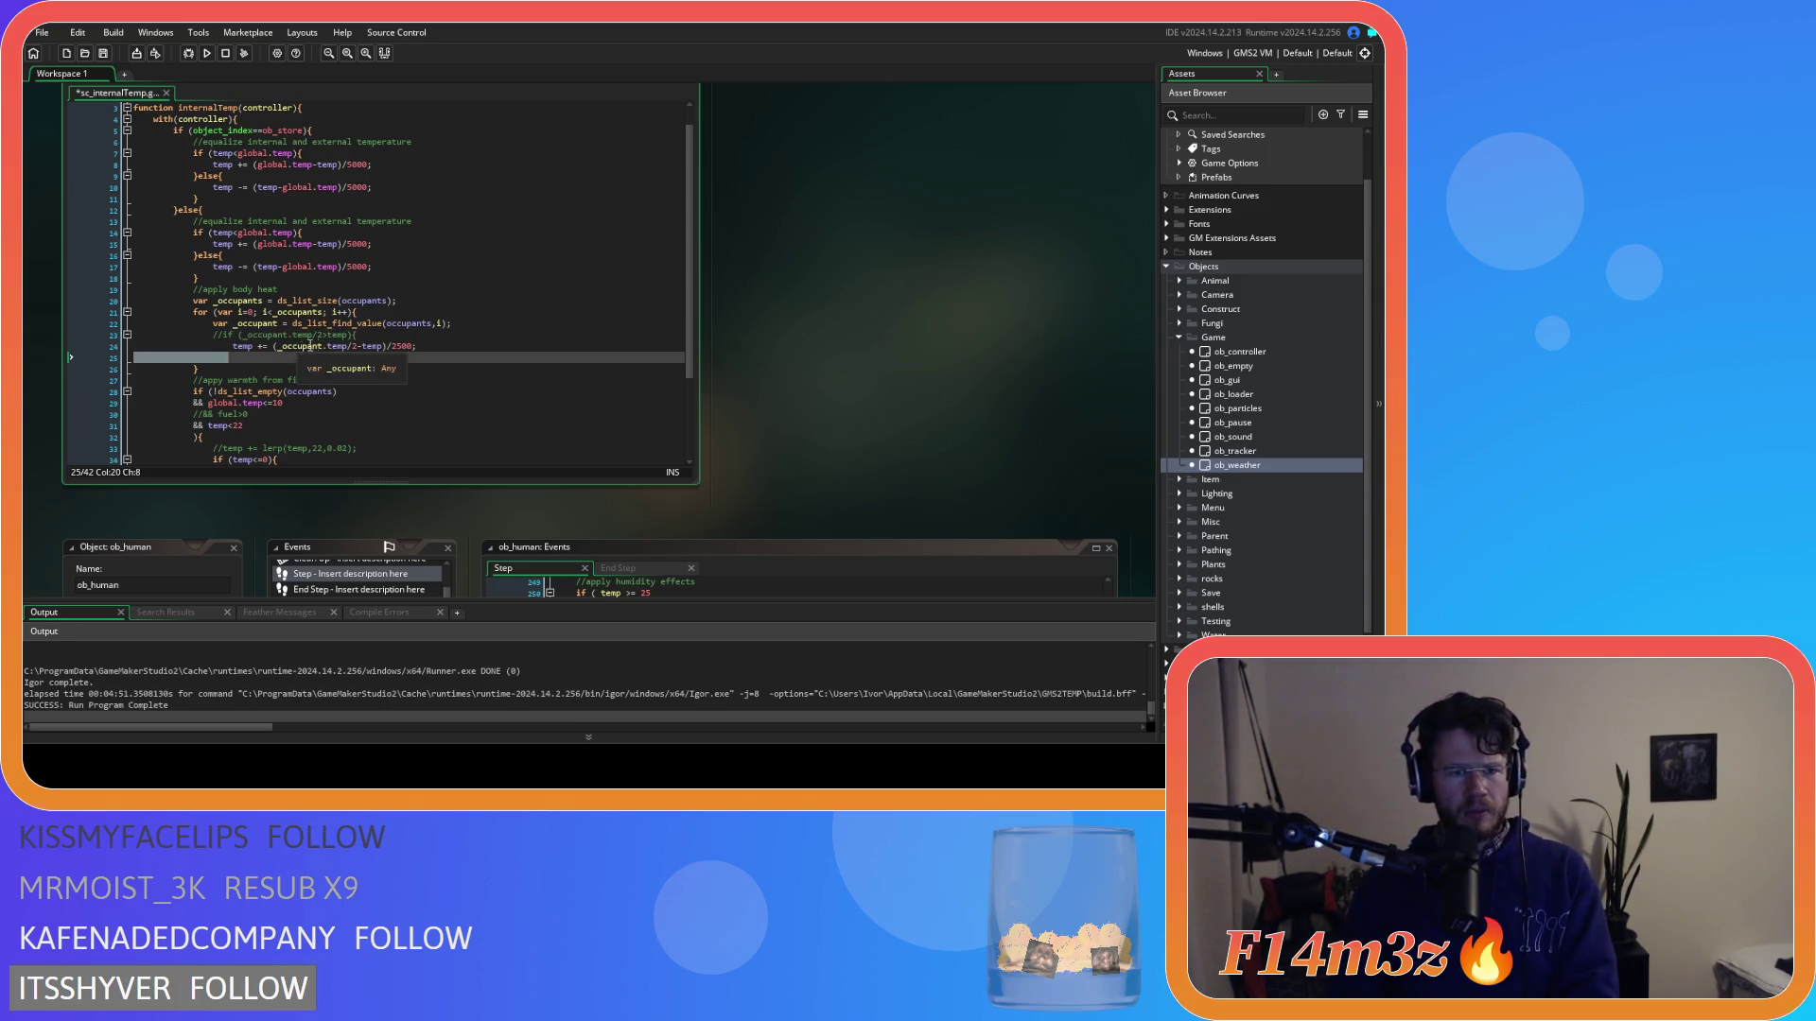
left_click_drag(360, 348, 294, 354)
key("BackSpace")
key("BackSpace")
key("BackSpace")
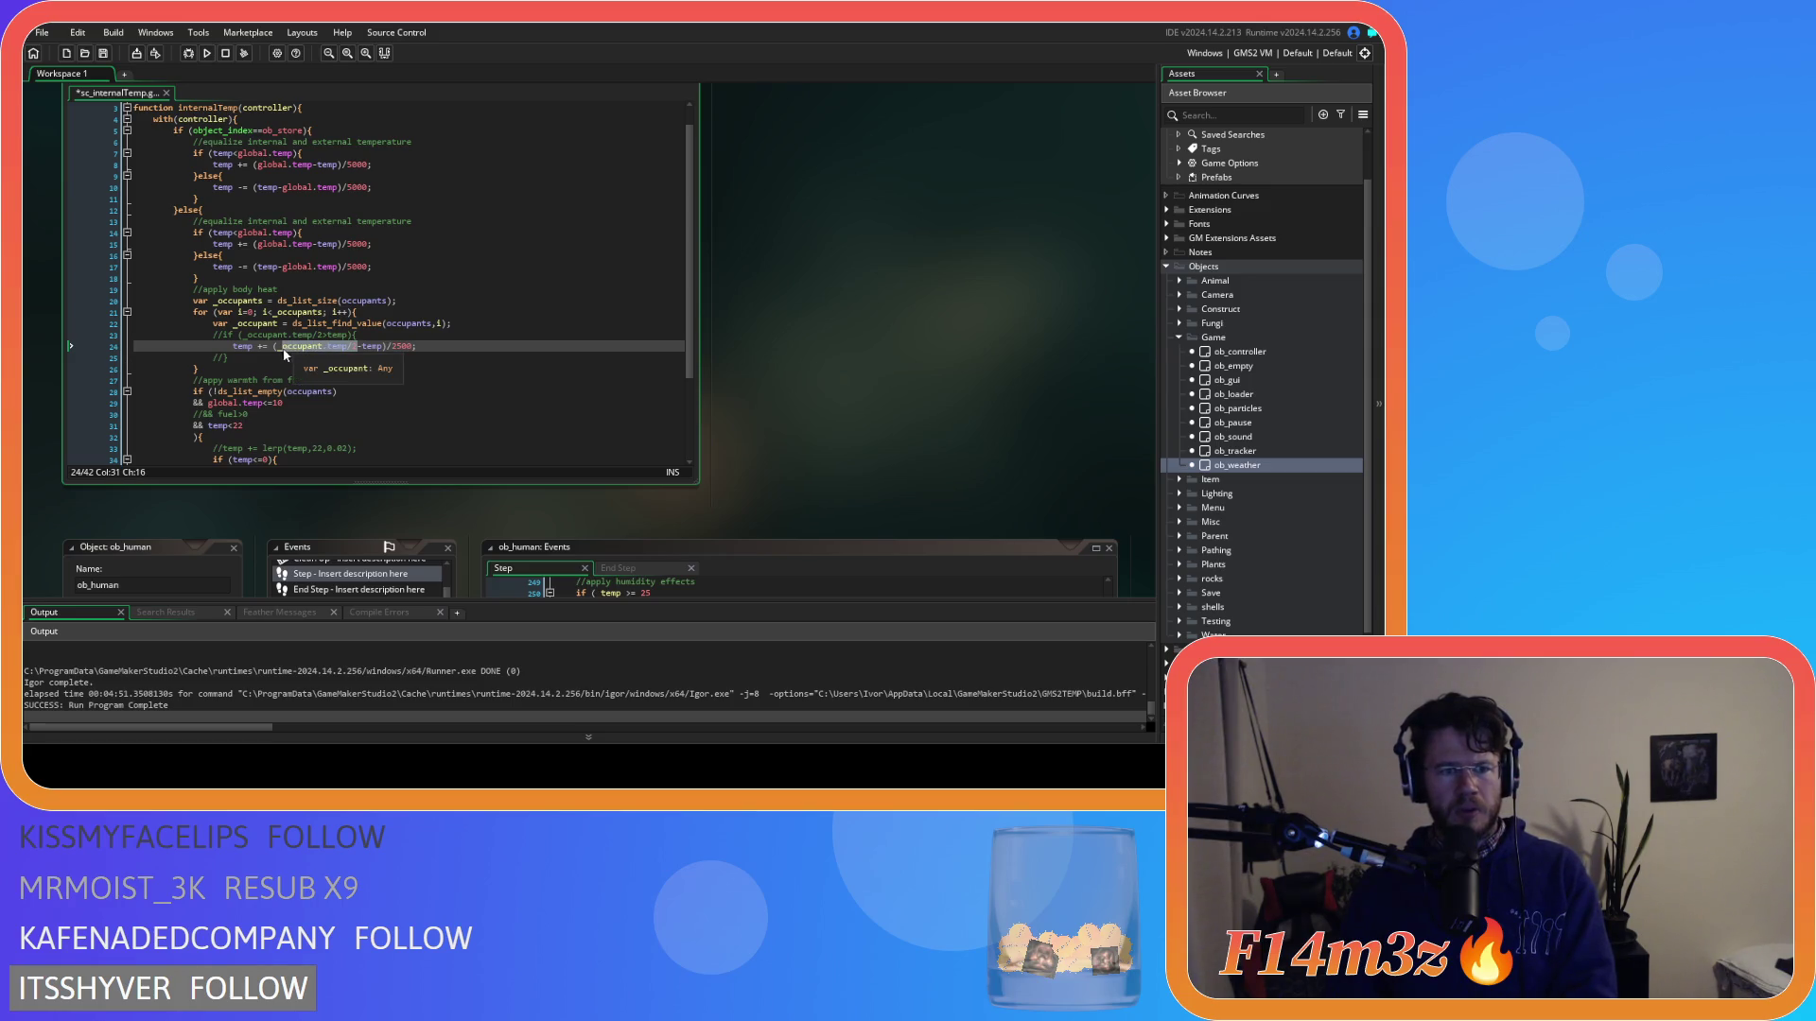
key("Return")
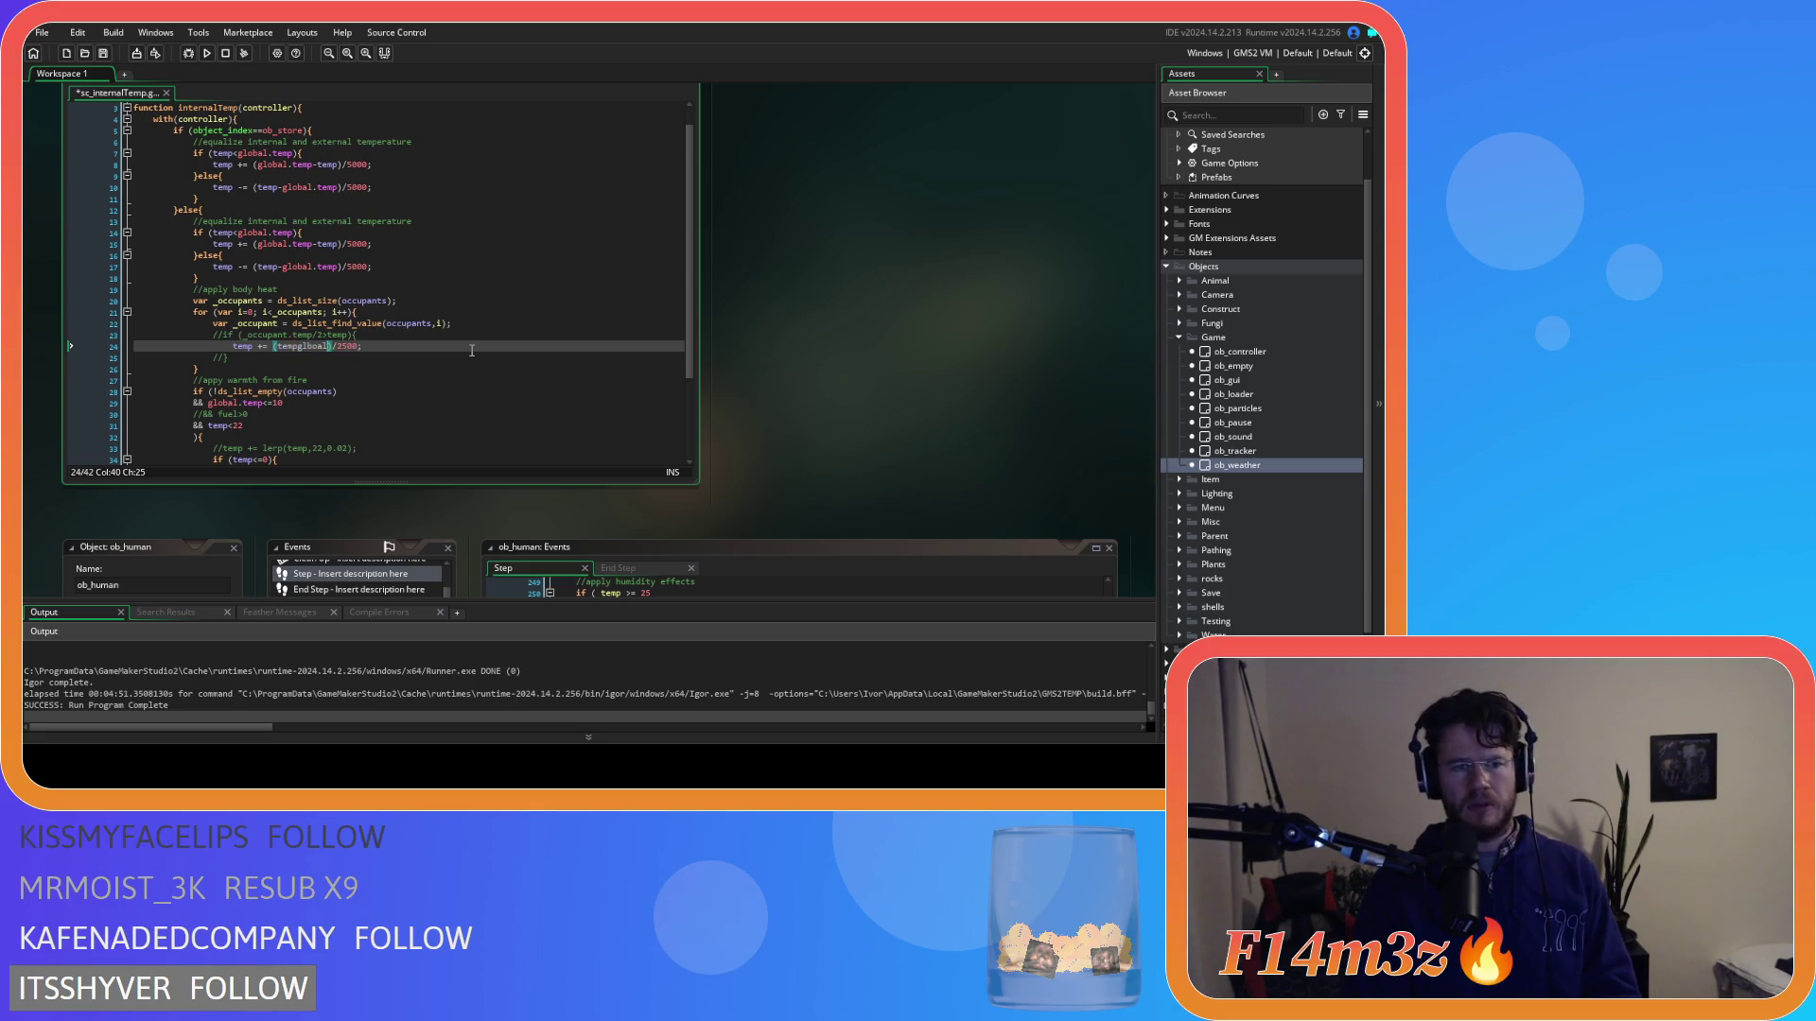
key("BackSpace")
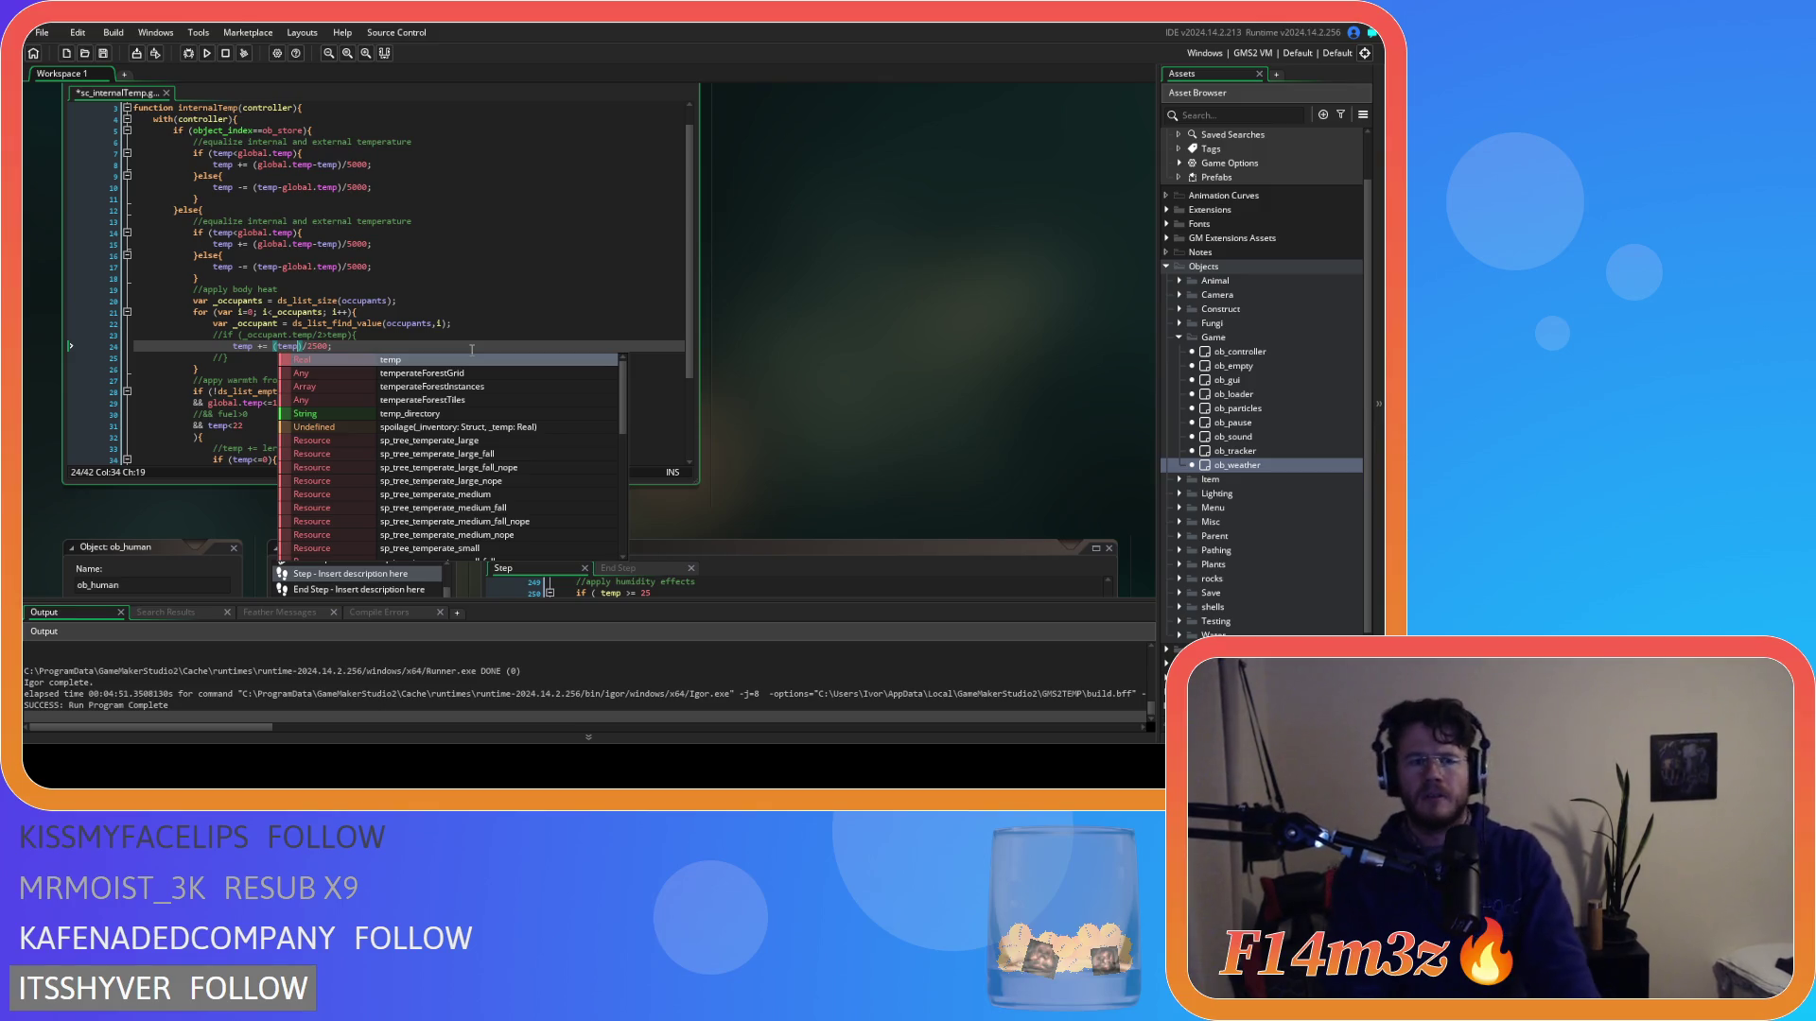
type("glbo")
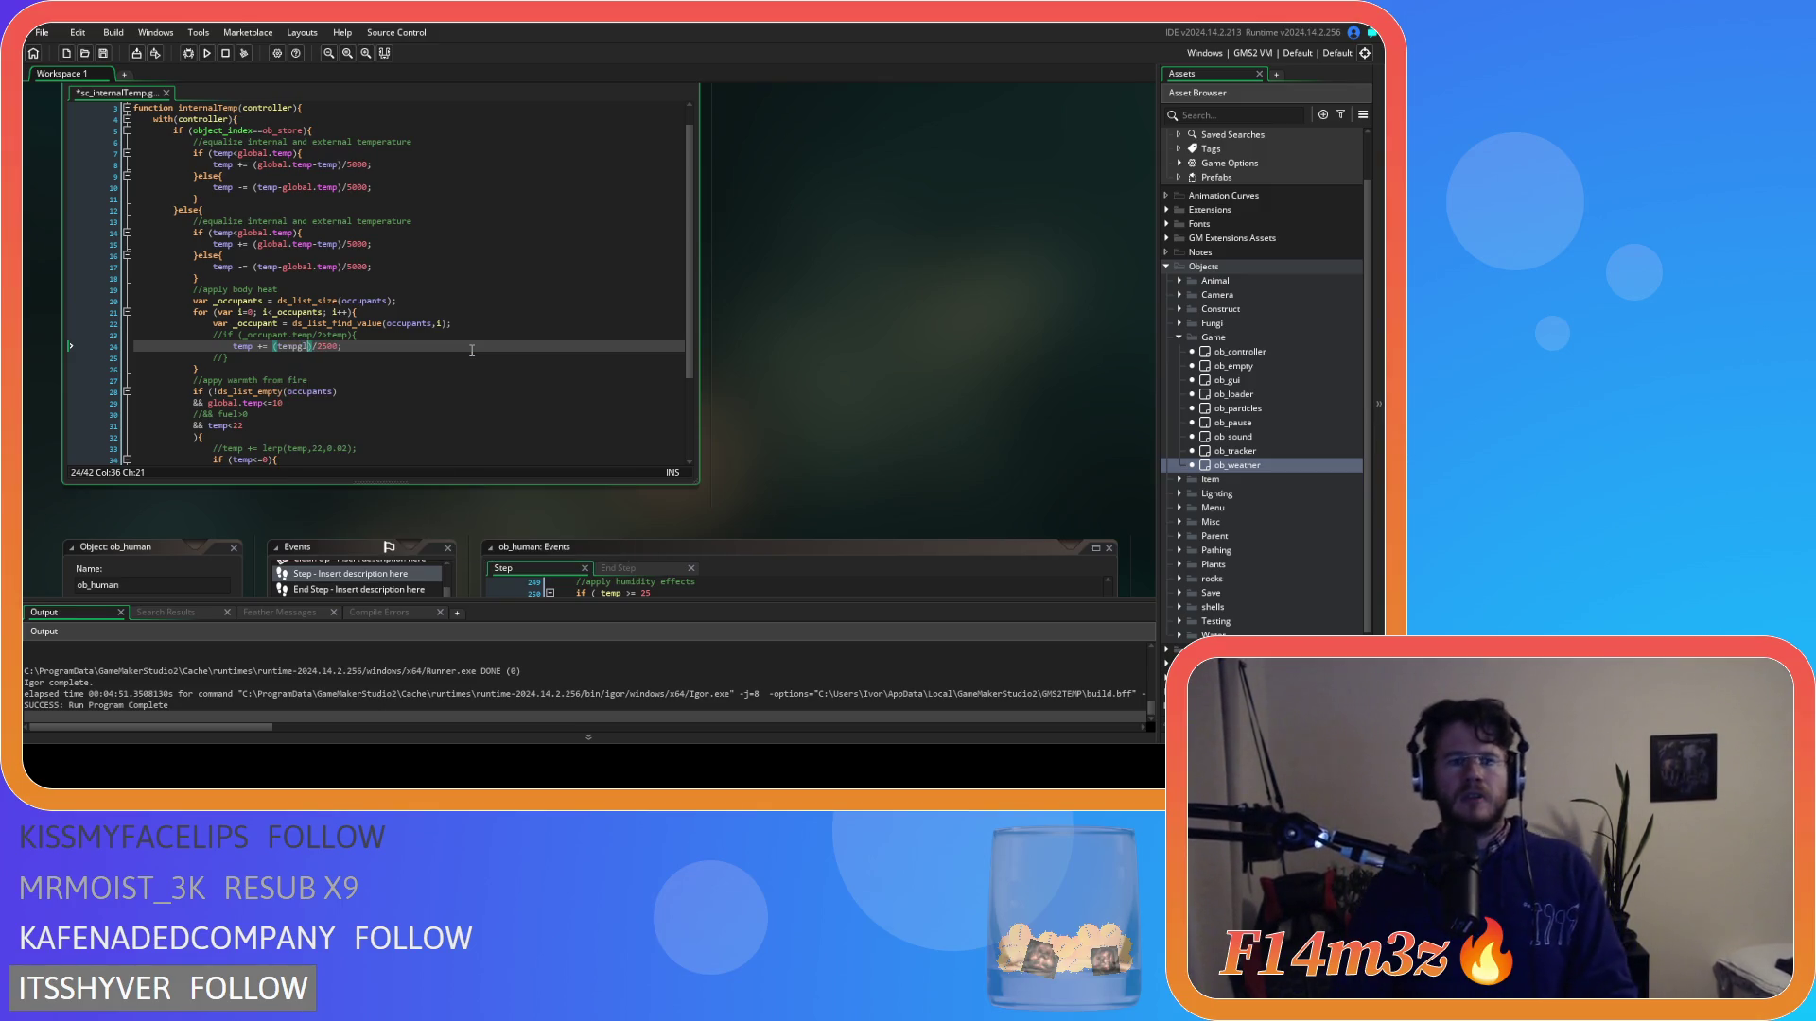
key("ctrl+z")
key("ctrl+z")
key("ctrl+z")
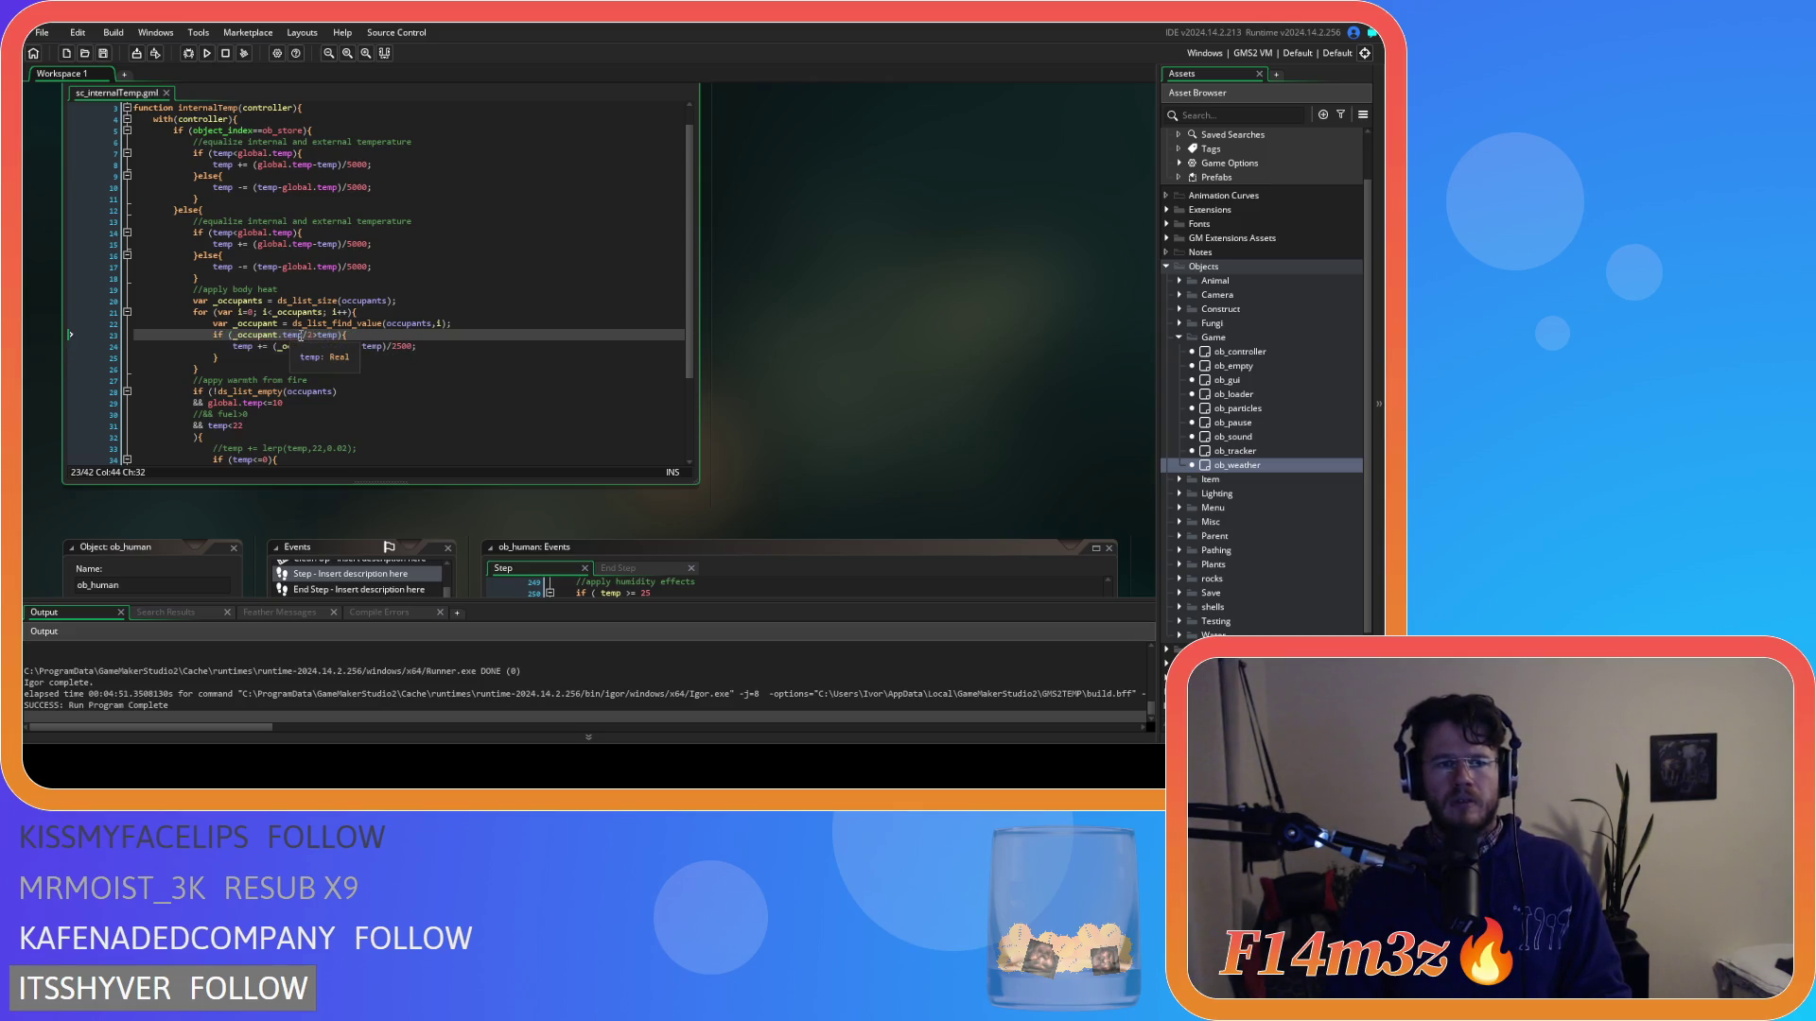
Replace line 23's occupant condition with temp<global.temp and save.
left_click_drag(346, 336, 230, 341)
type("(temp<")
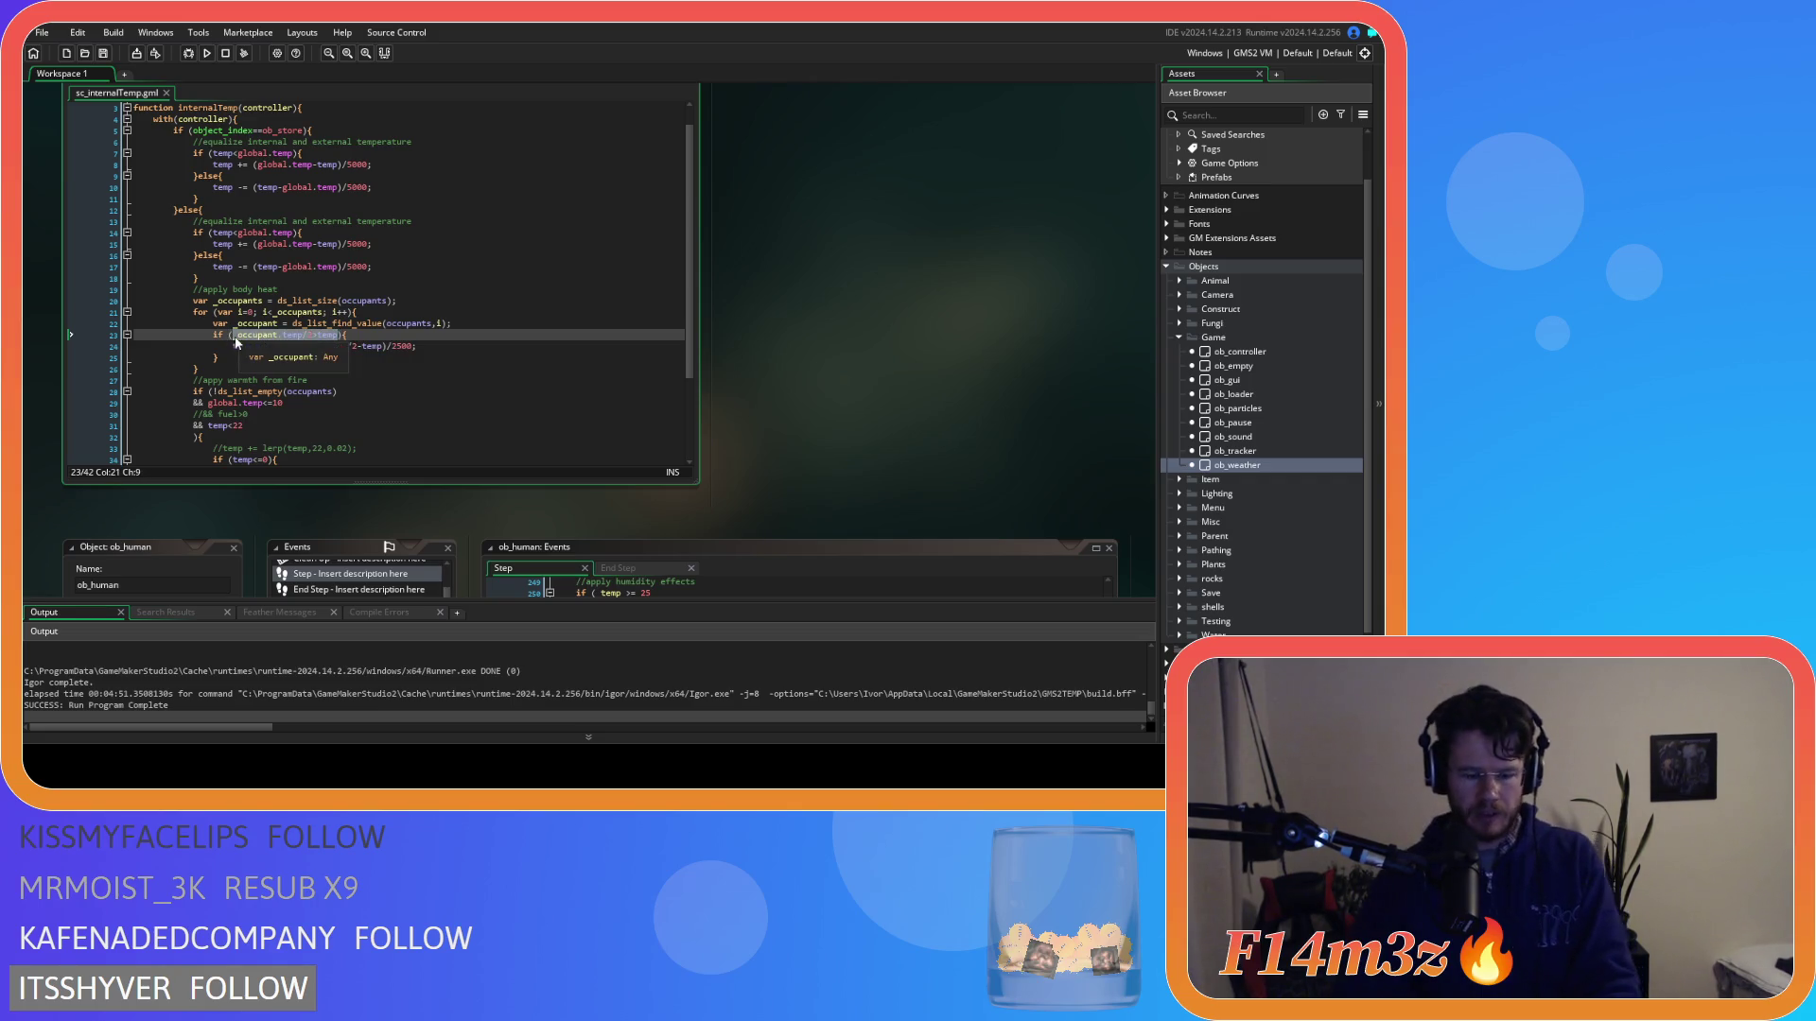
type("global.")
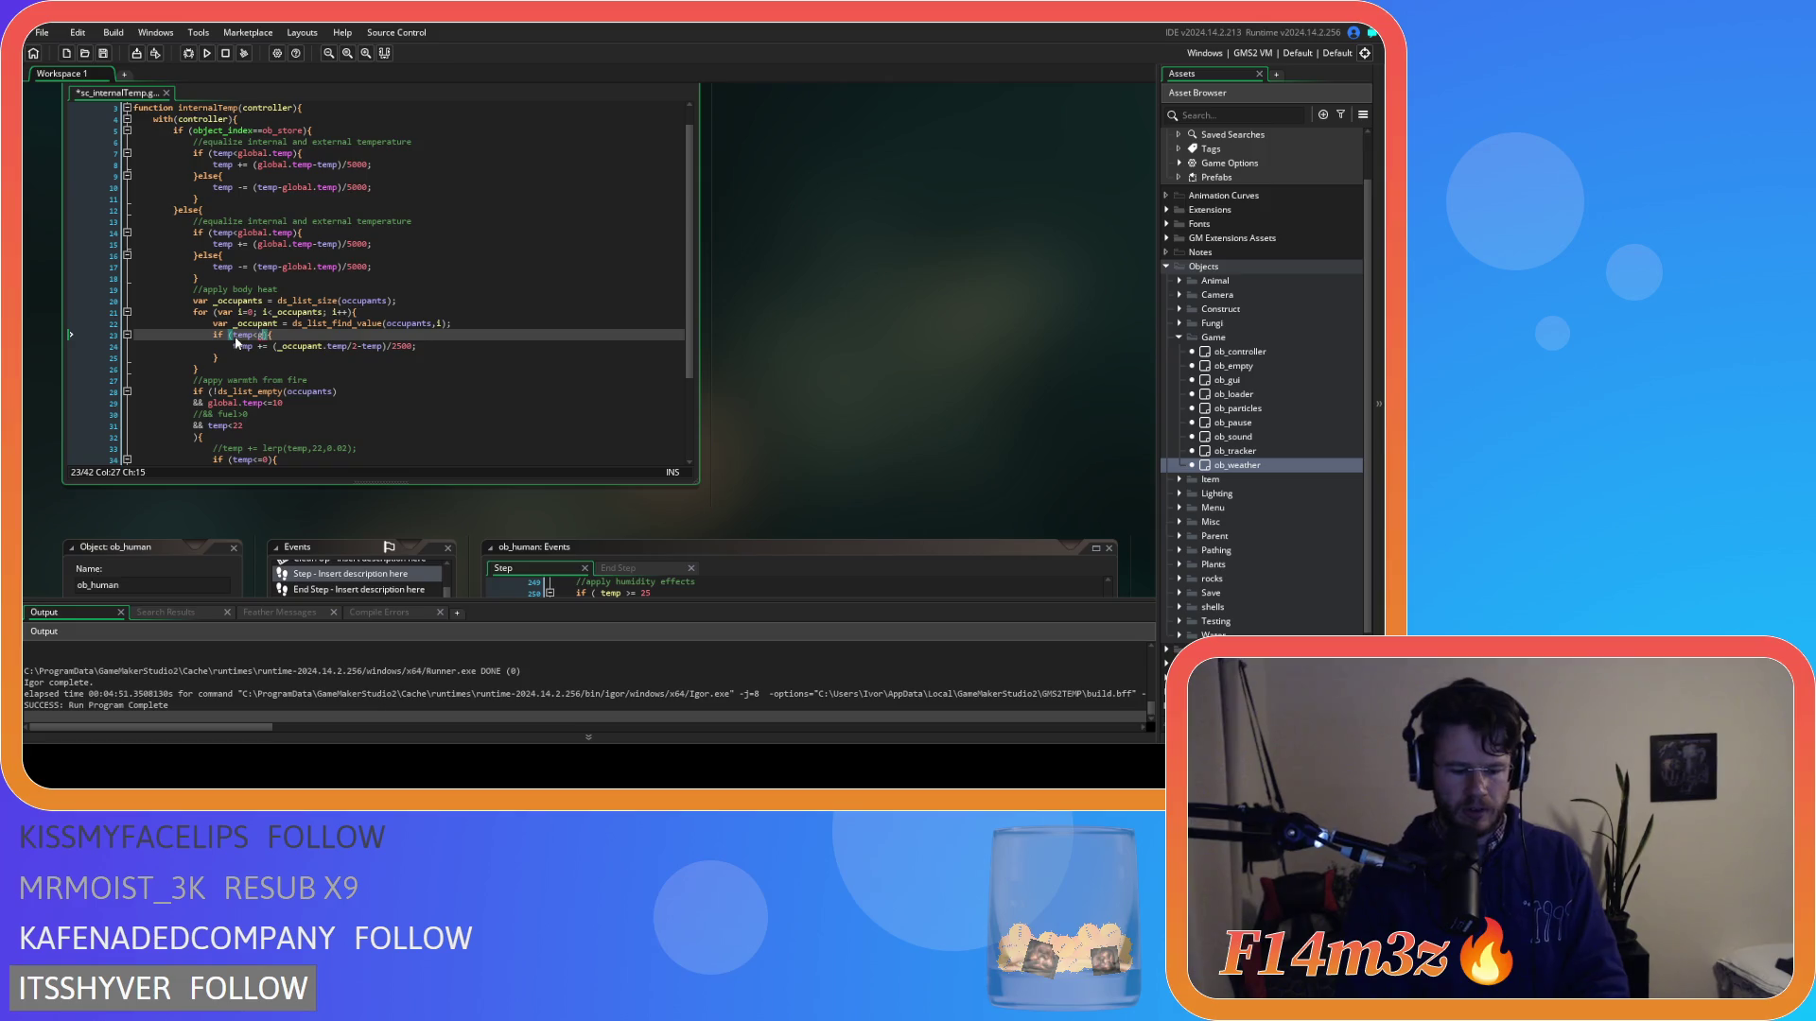
type("temp")
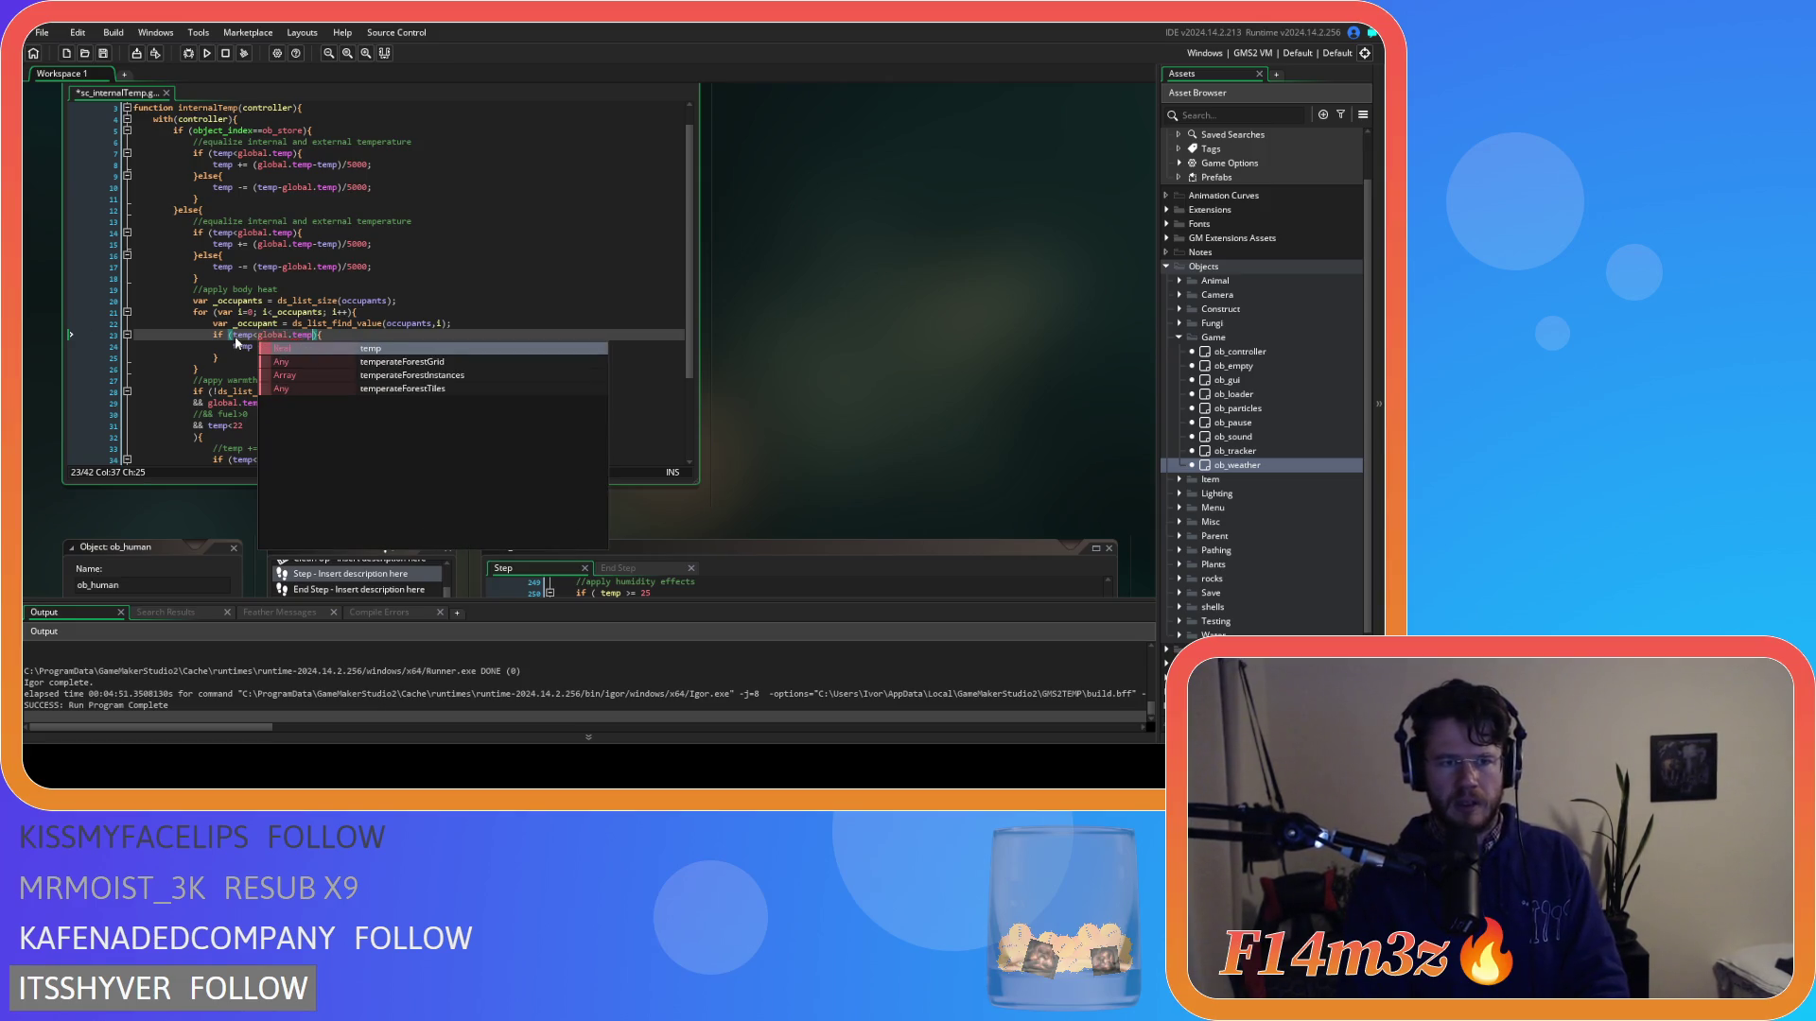
key("End")
key("ctrl+s")
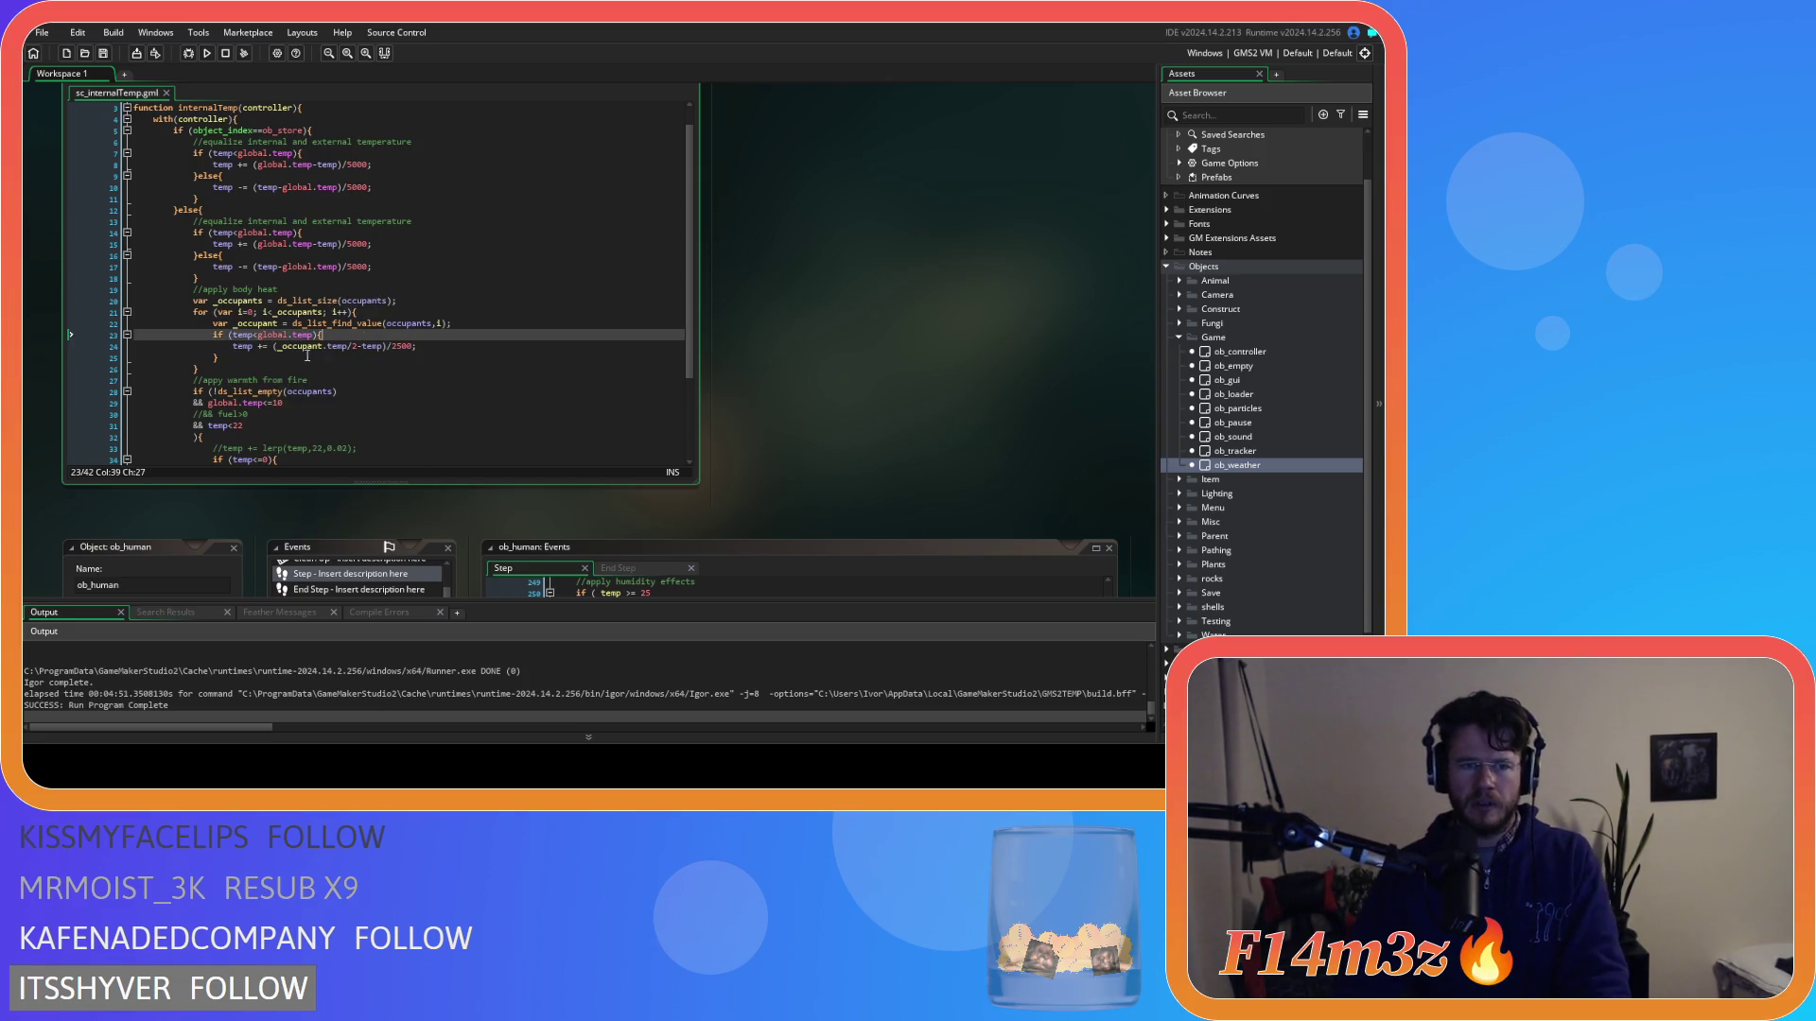
Change line 24 to temp += (global.temp-temp)/5000 and save the script.
left_click_drag(278, 347, 382, 350)
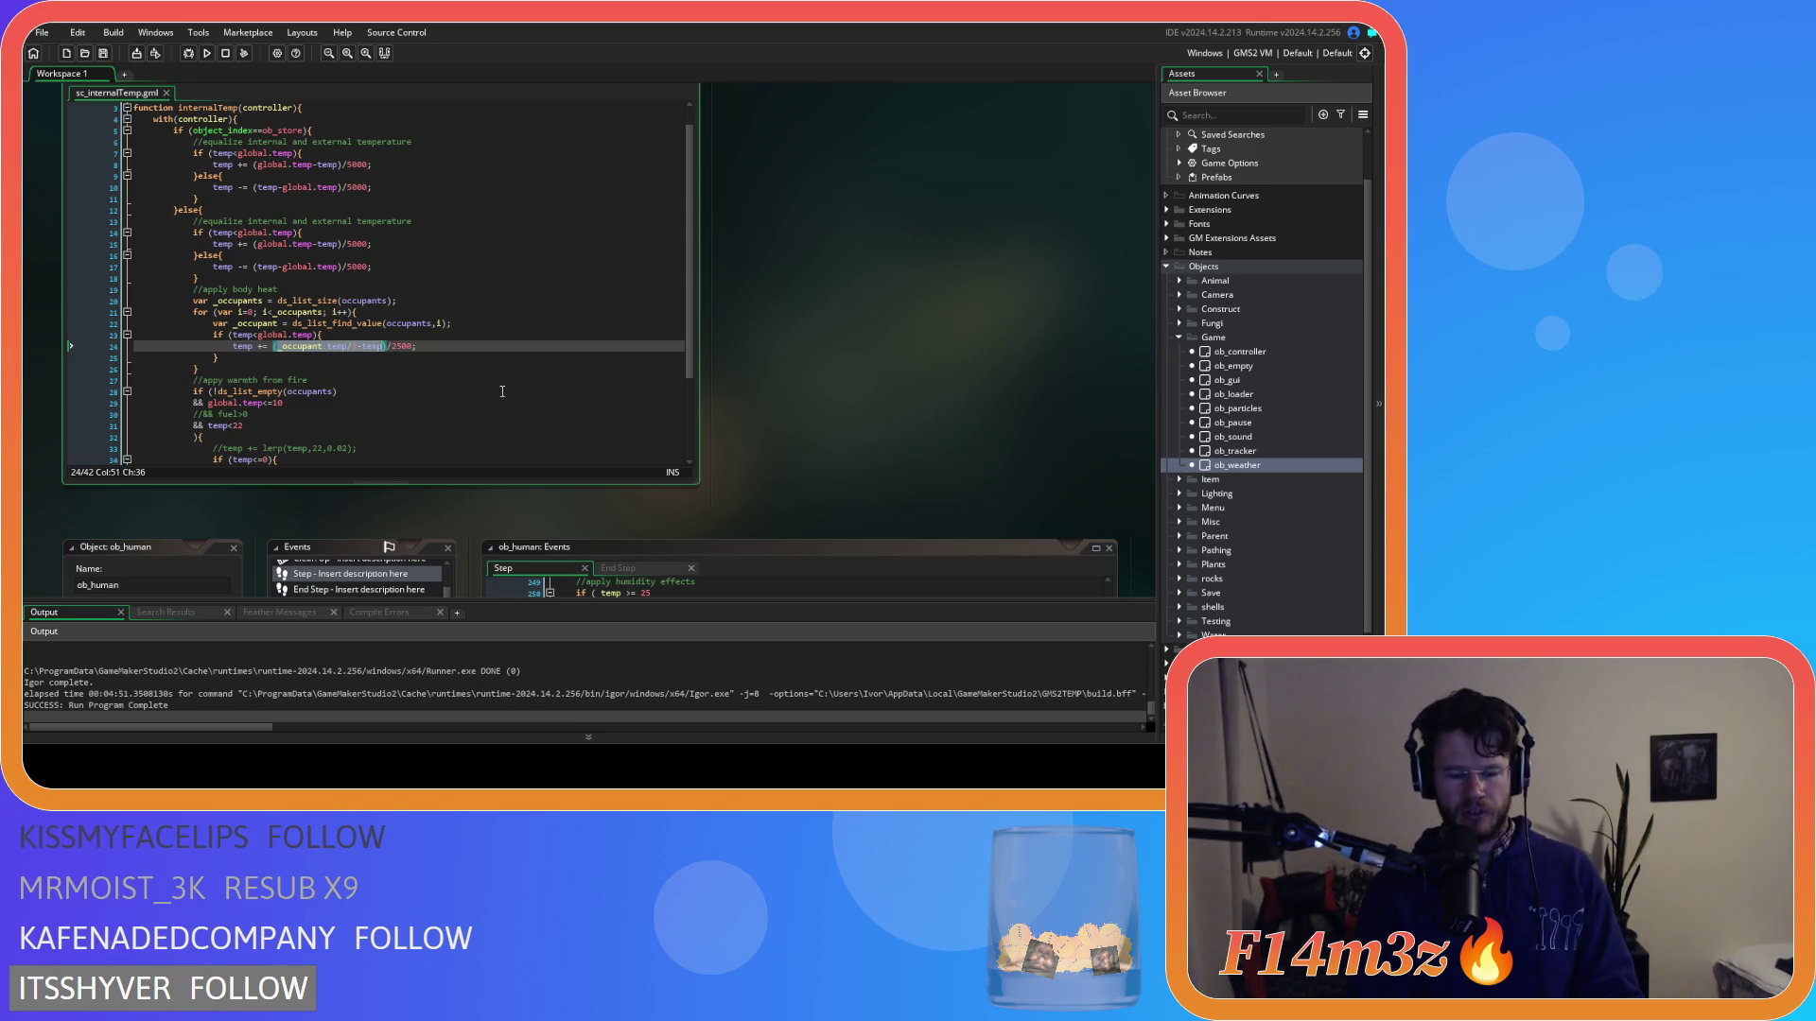
type("global.")
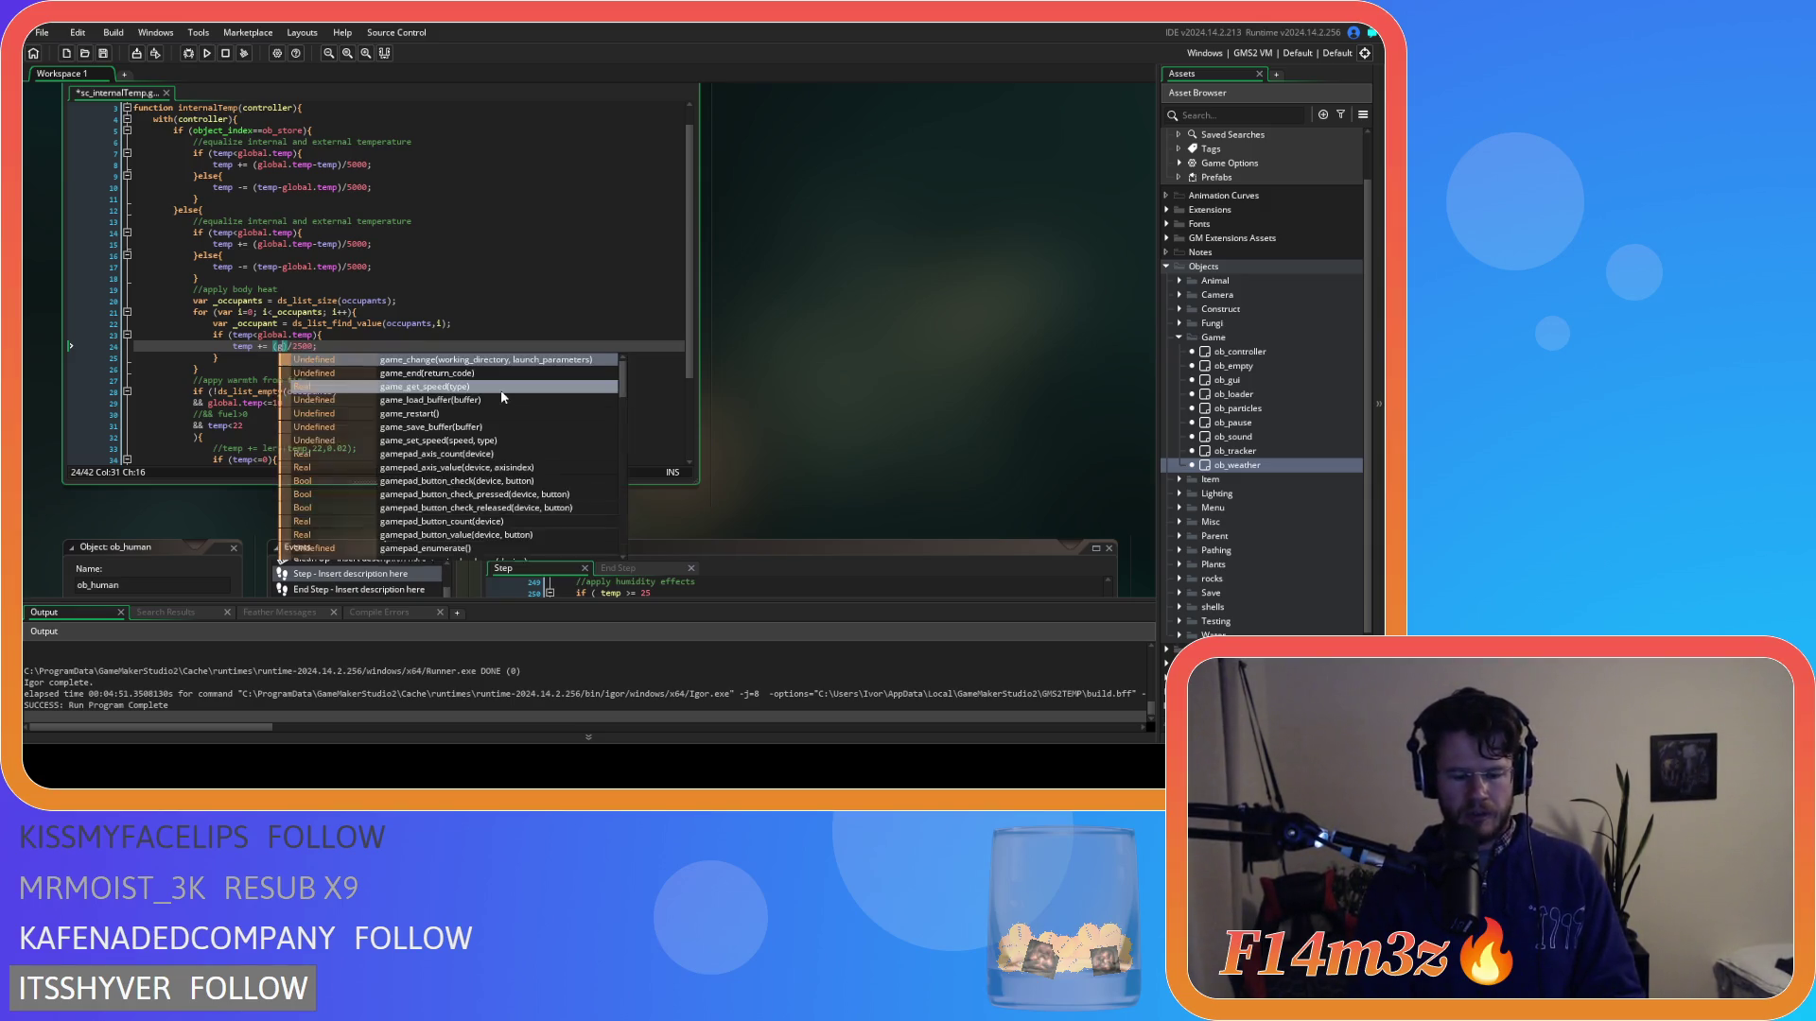
type("temp-tem")
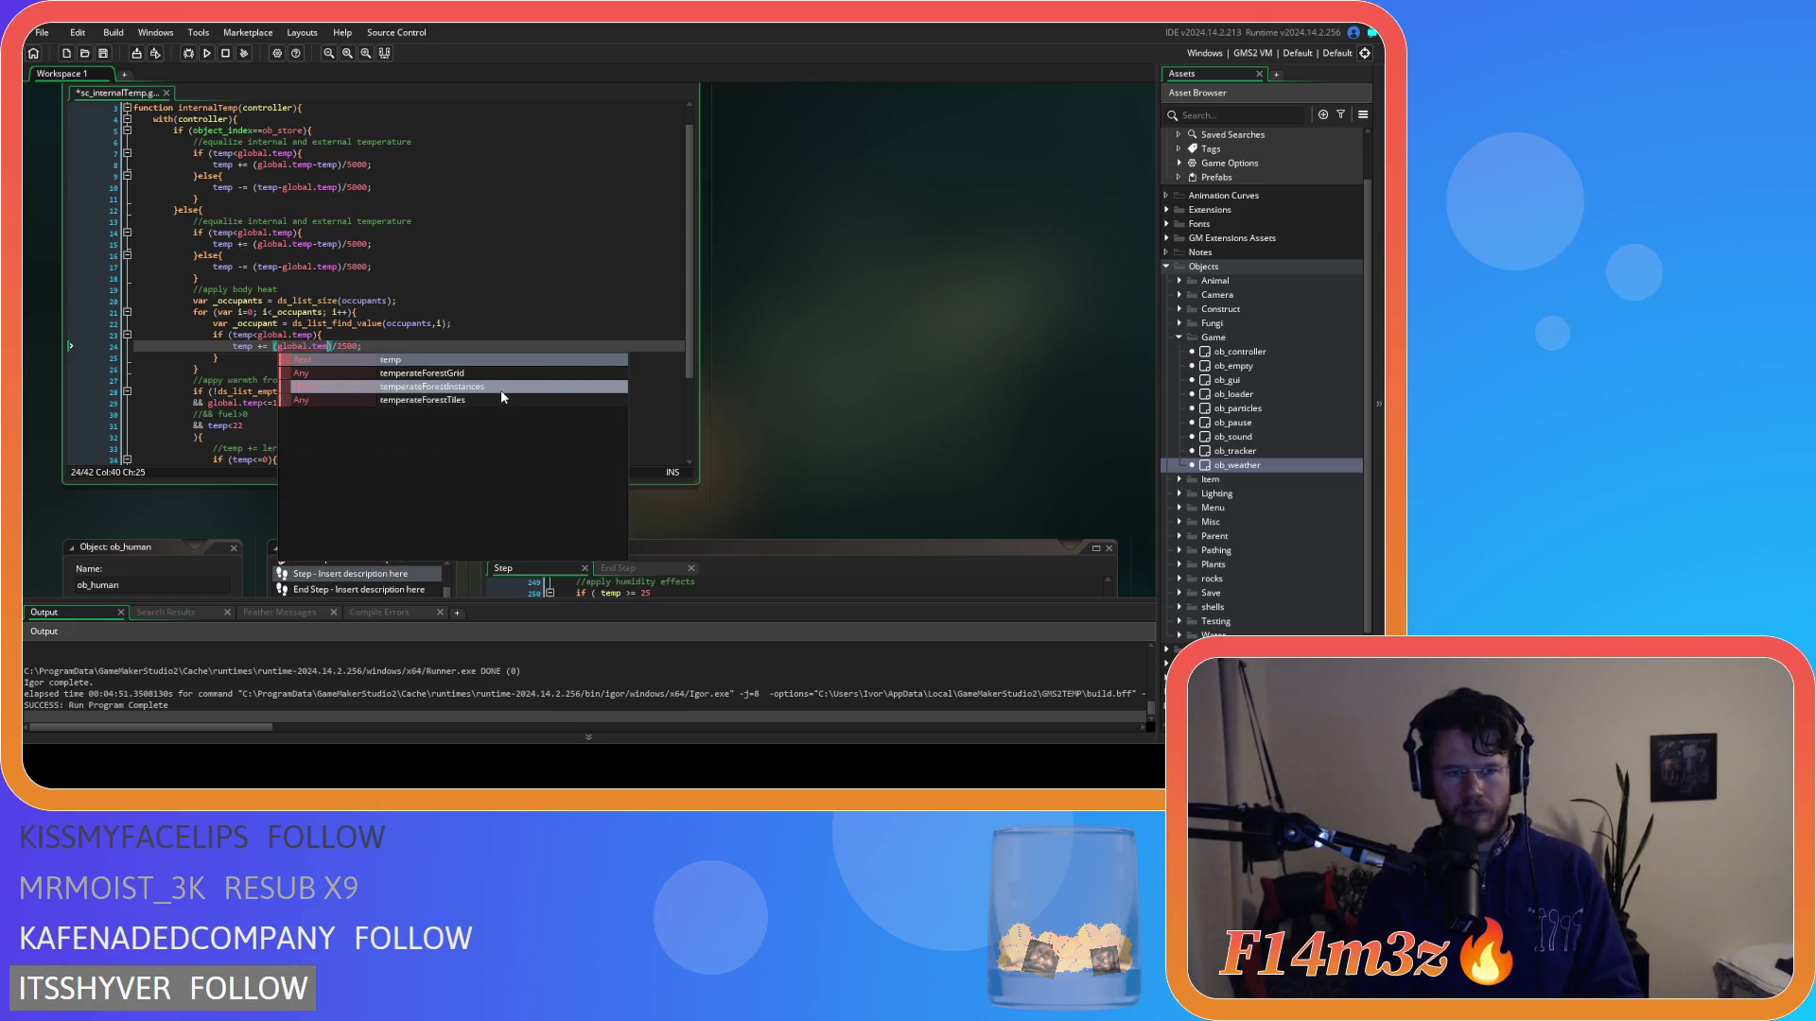
type("p)")
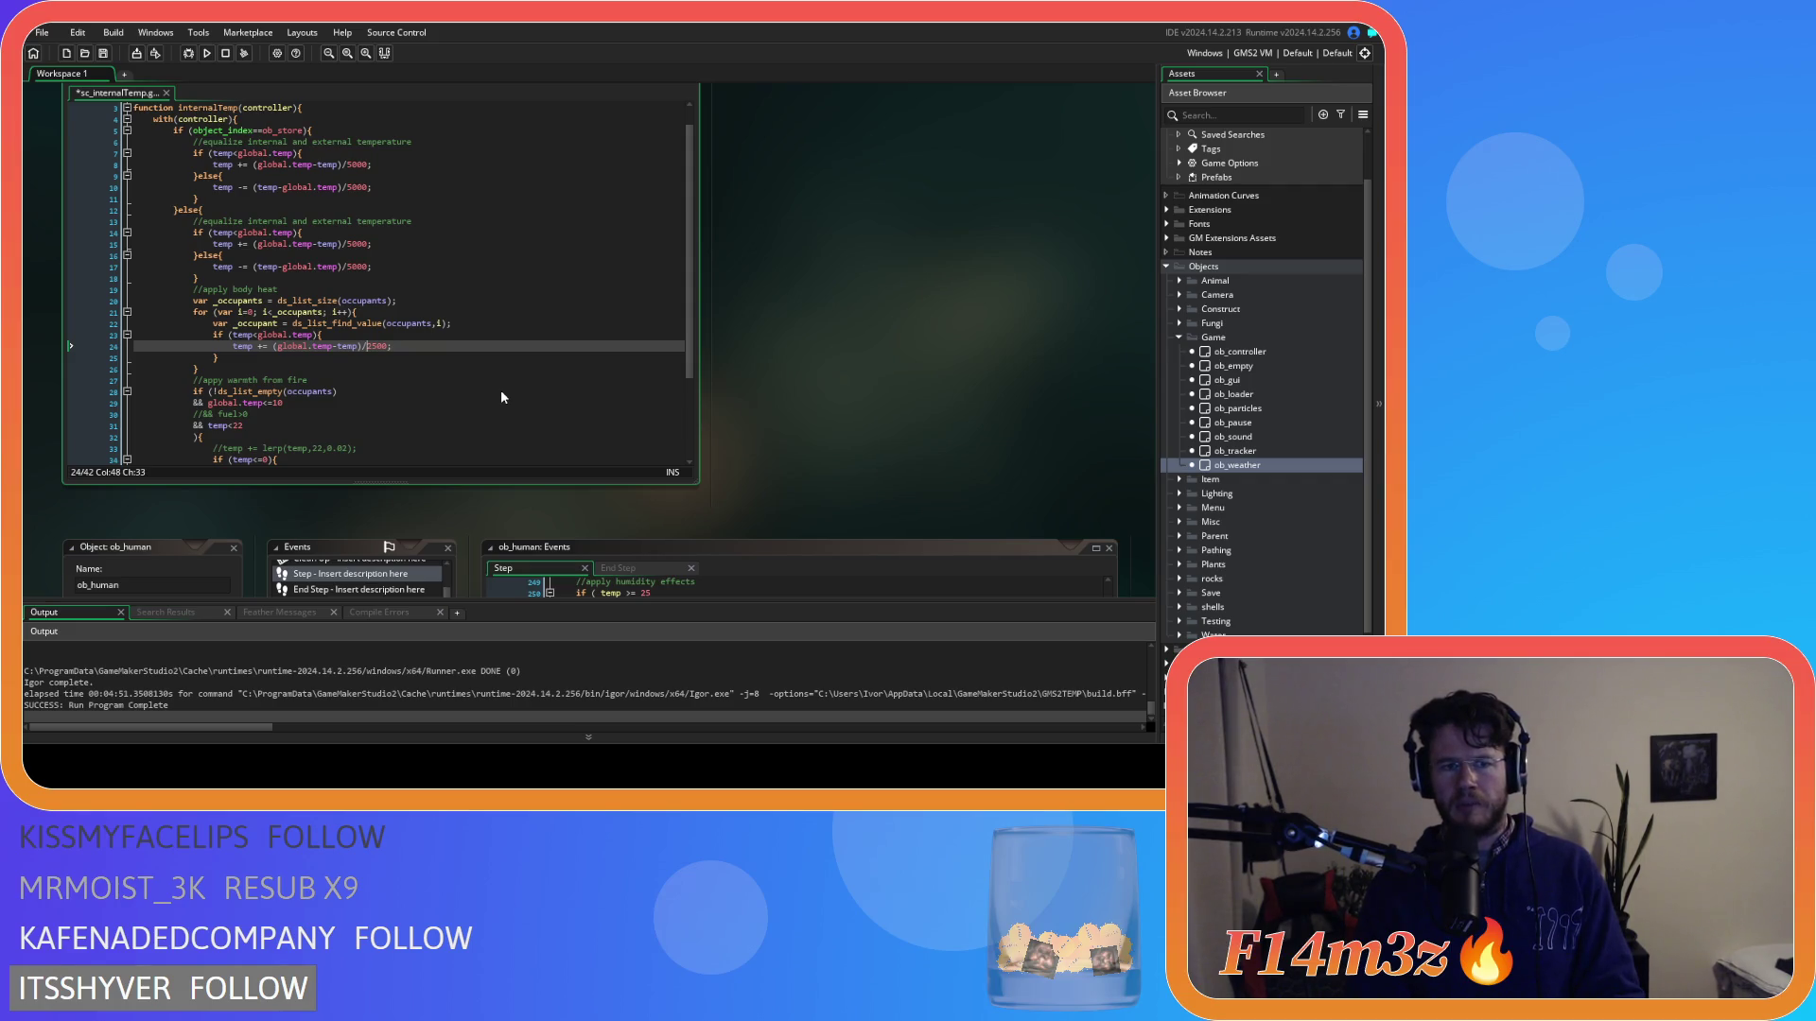
type("/")
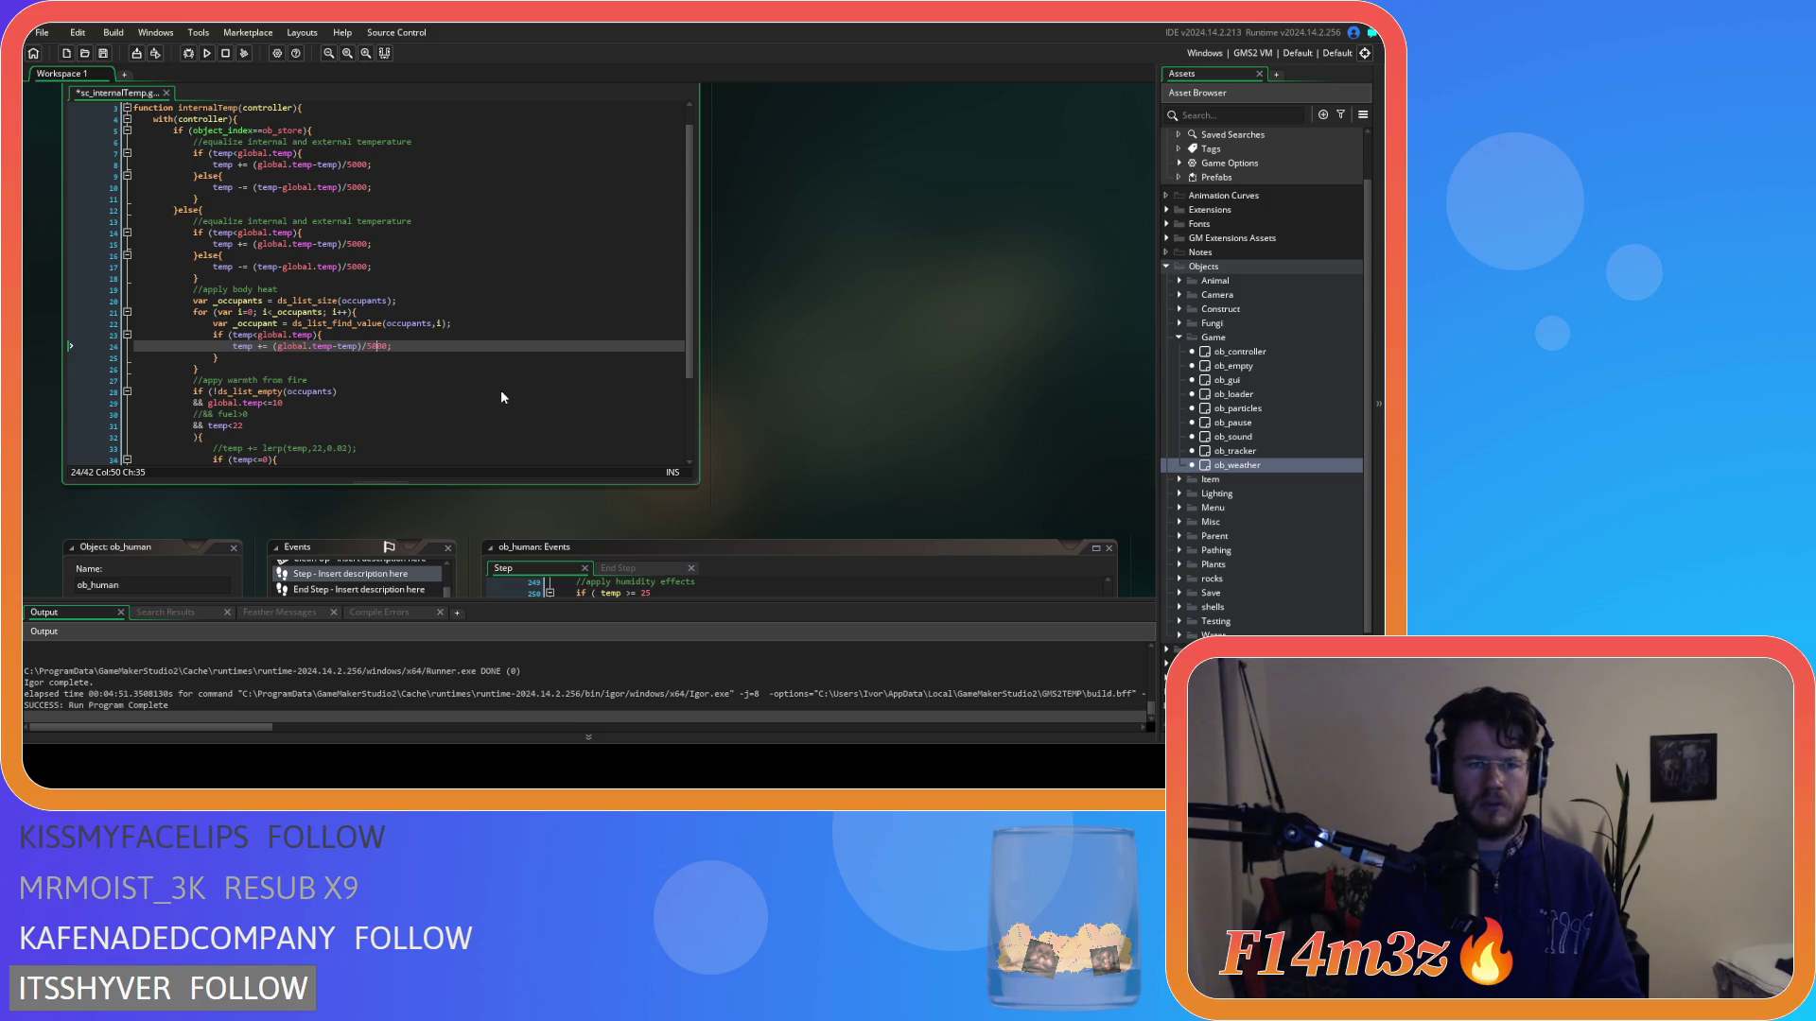
left_click(425, 345)
key("ctrl+s")
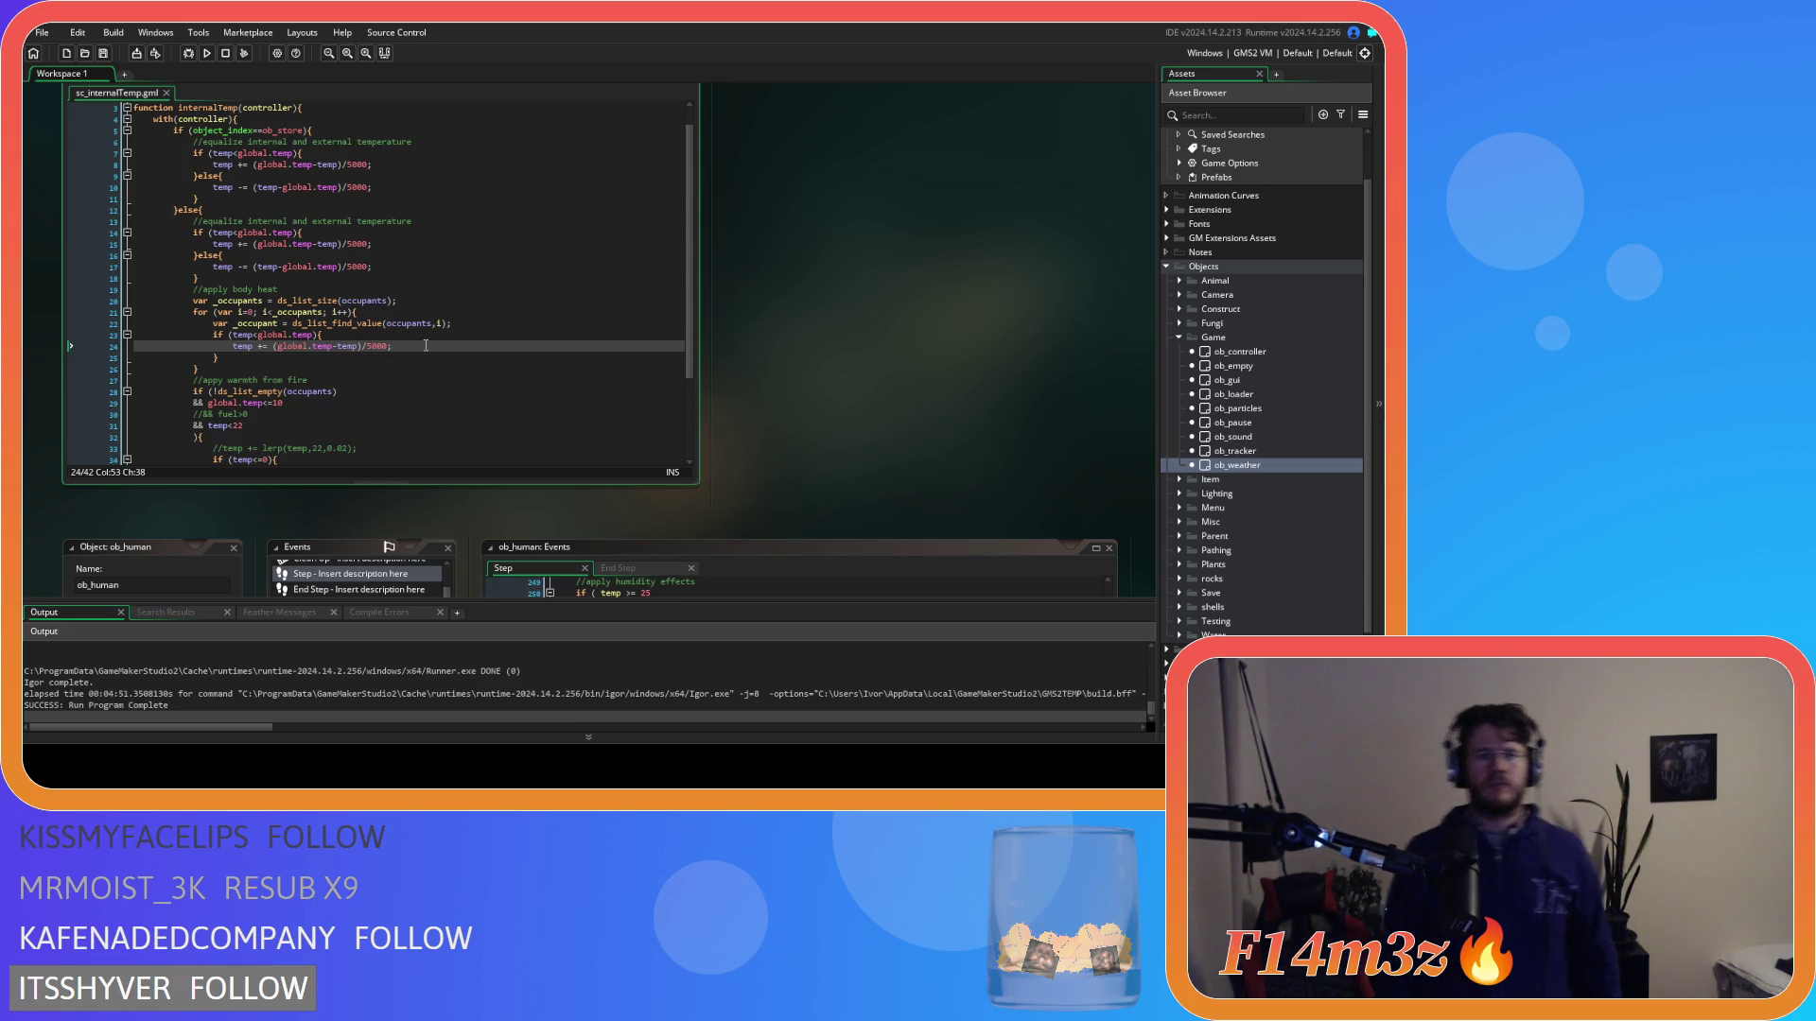
Review the ob_human Step temperature code around line 247, then scroll back up toward sc_internalTemp.
scroll(853, 251, "down", 3)
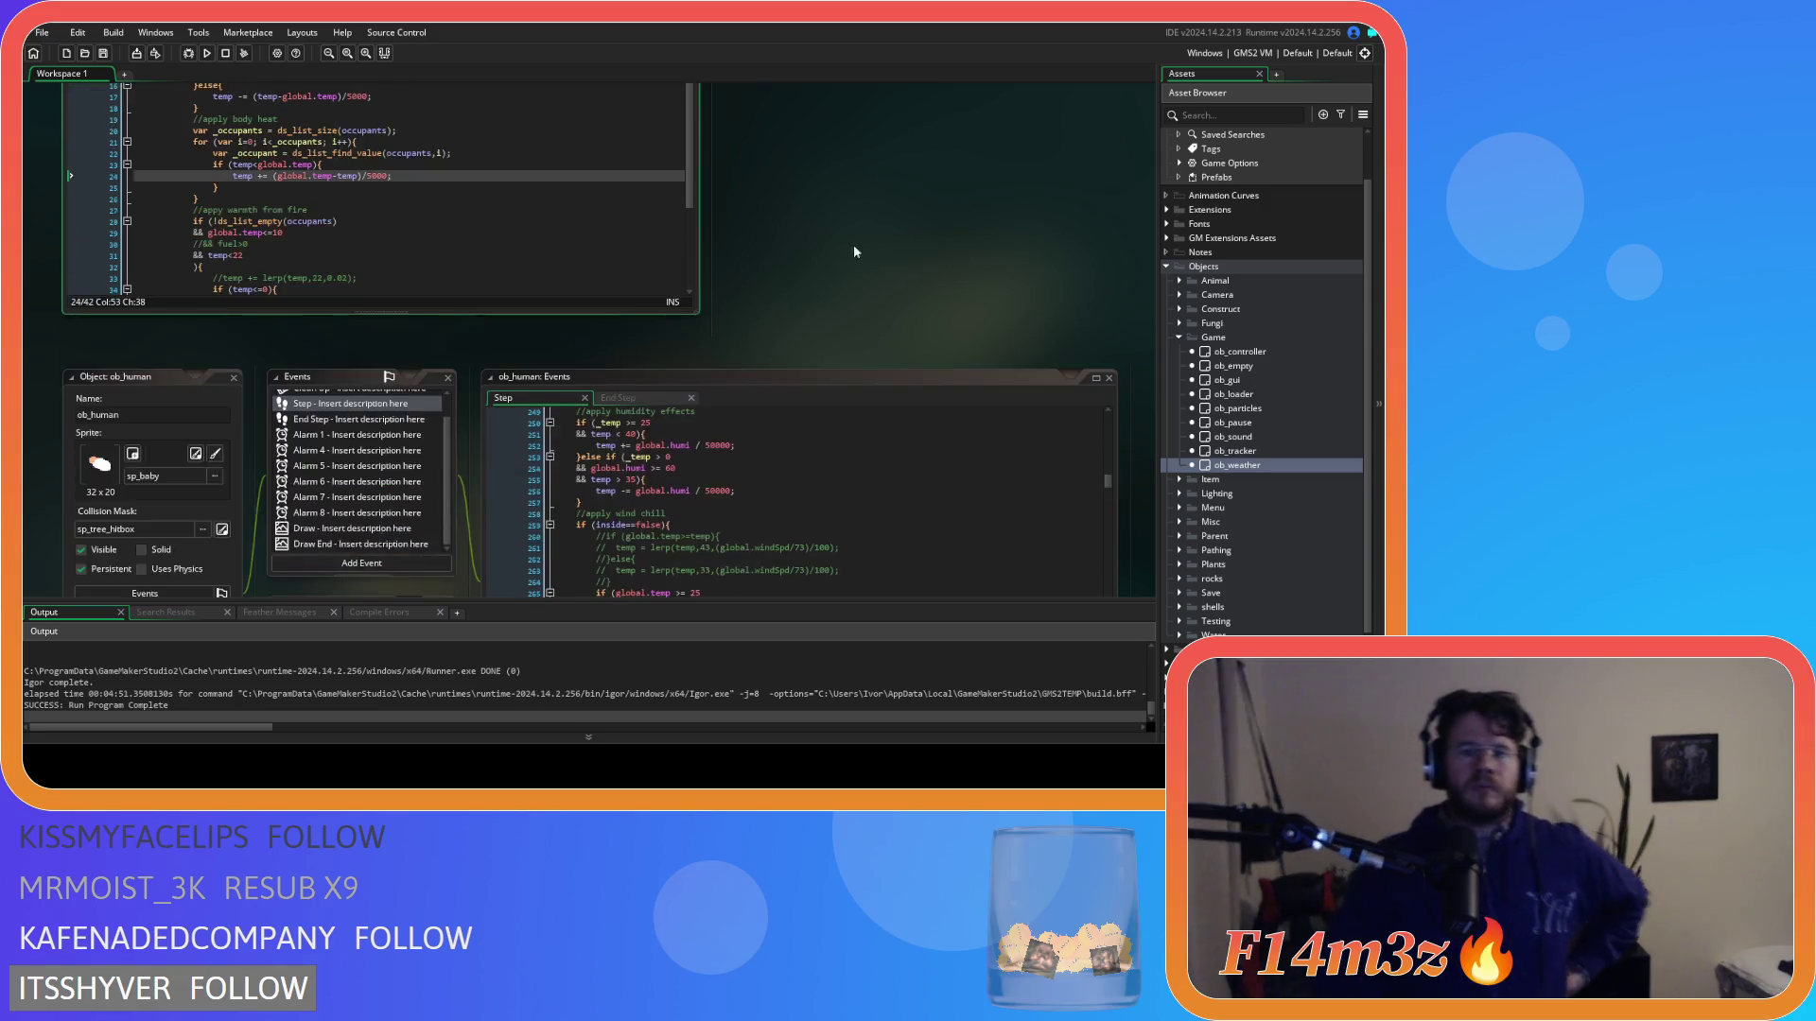
scroll(853, 251, "down", 3)
left_click(776, 366)
scroll(777, 347, "up", 1)
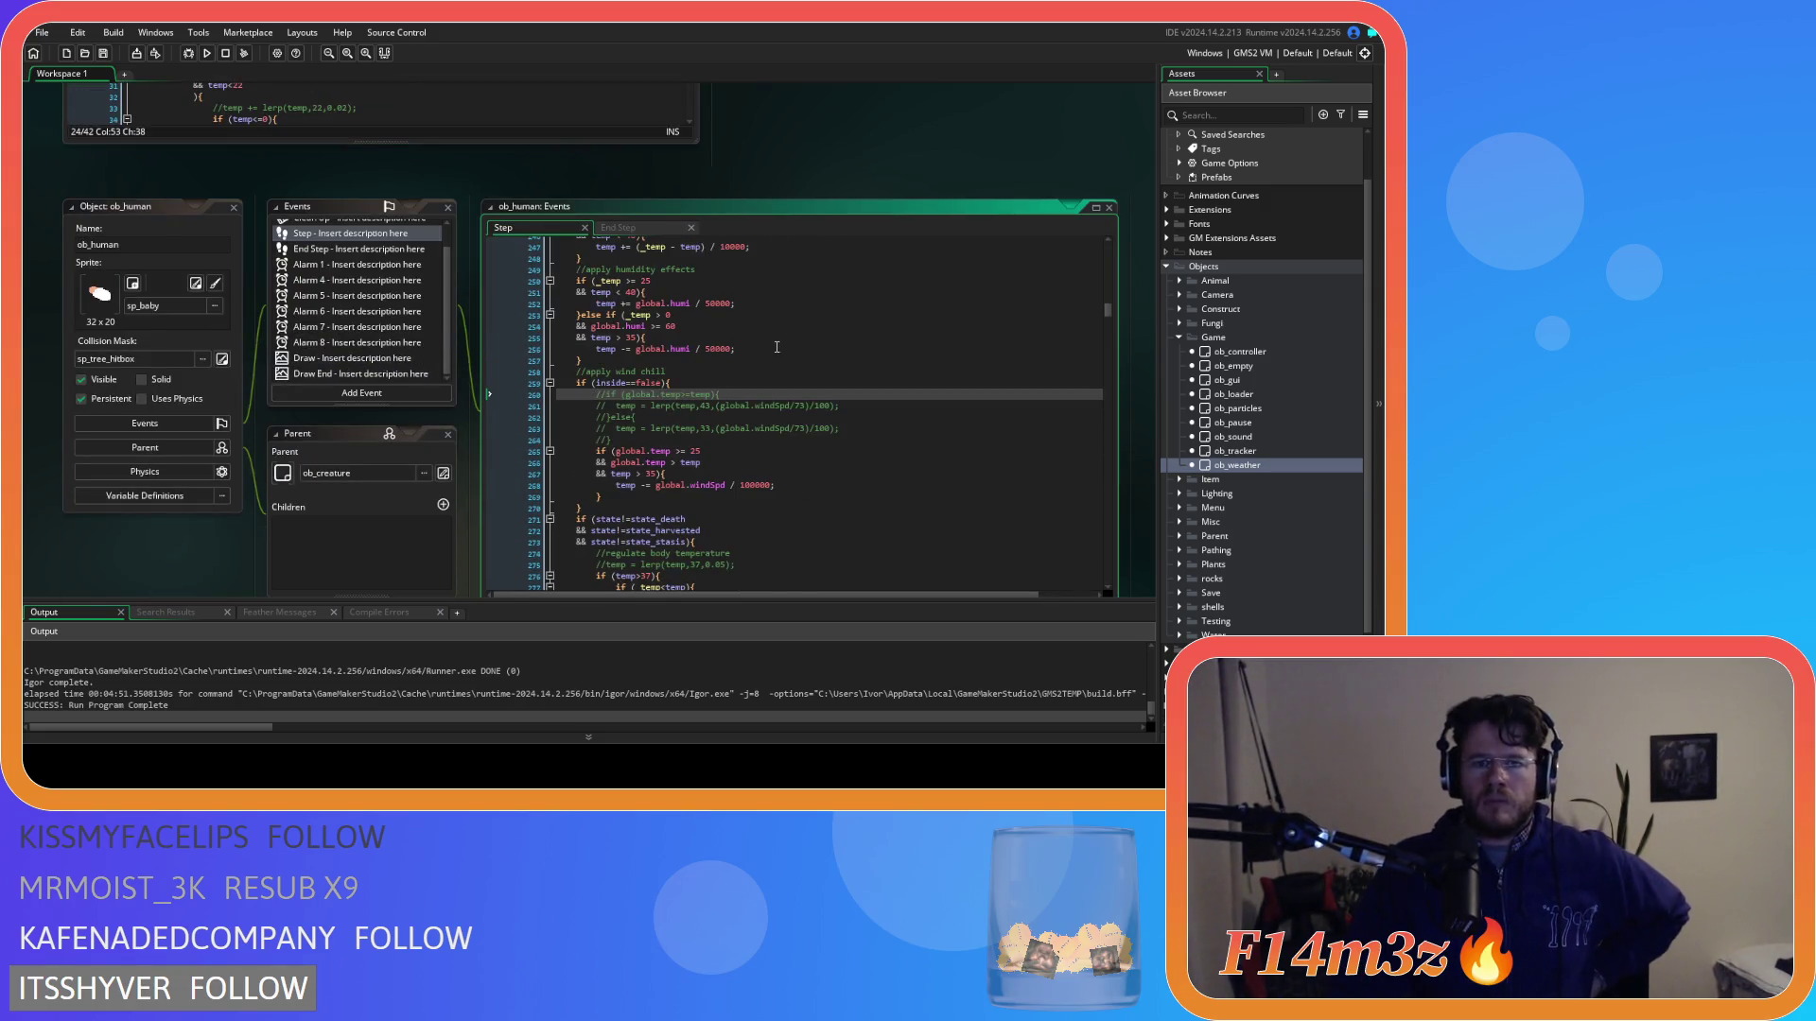
scroll(776, 347, "up", 4)
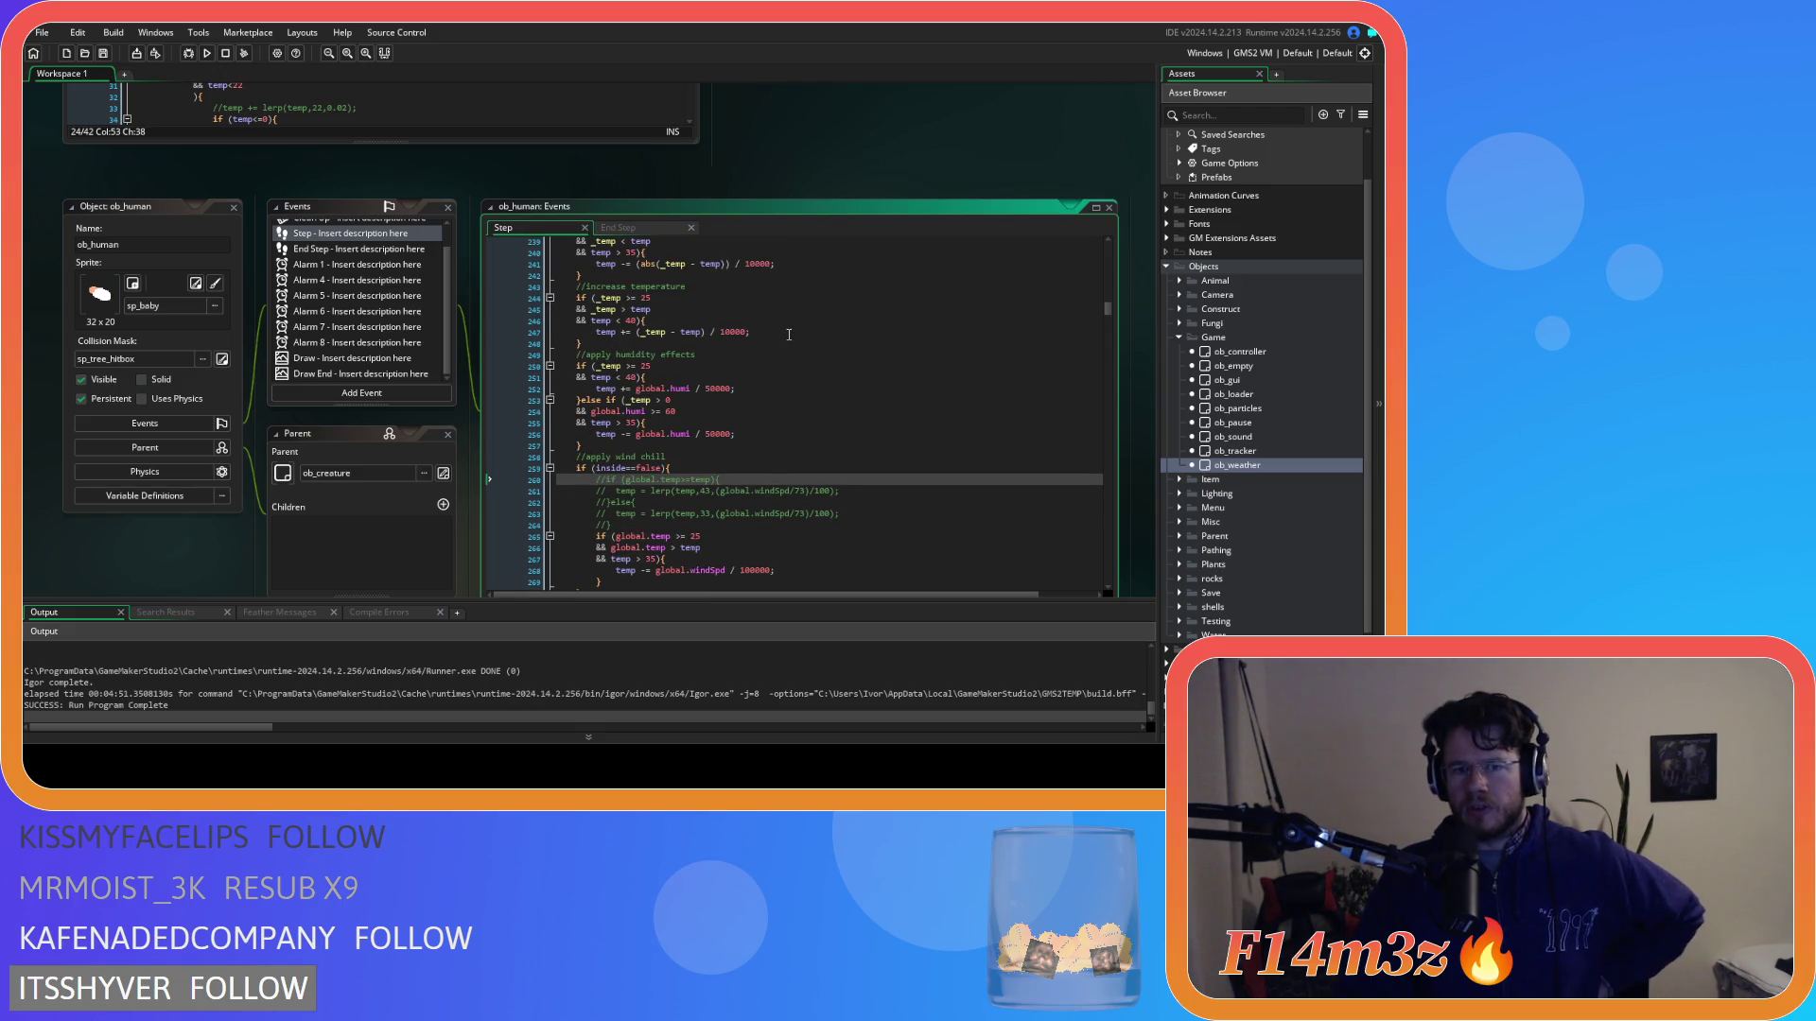
left_click(895, 336)
scroll(896, 347, "down", 9)
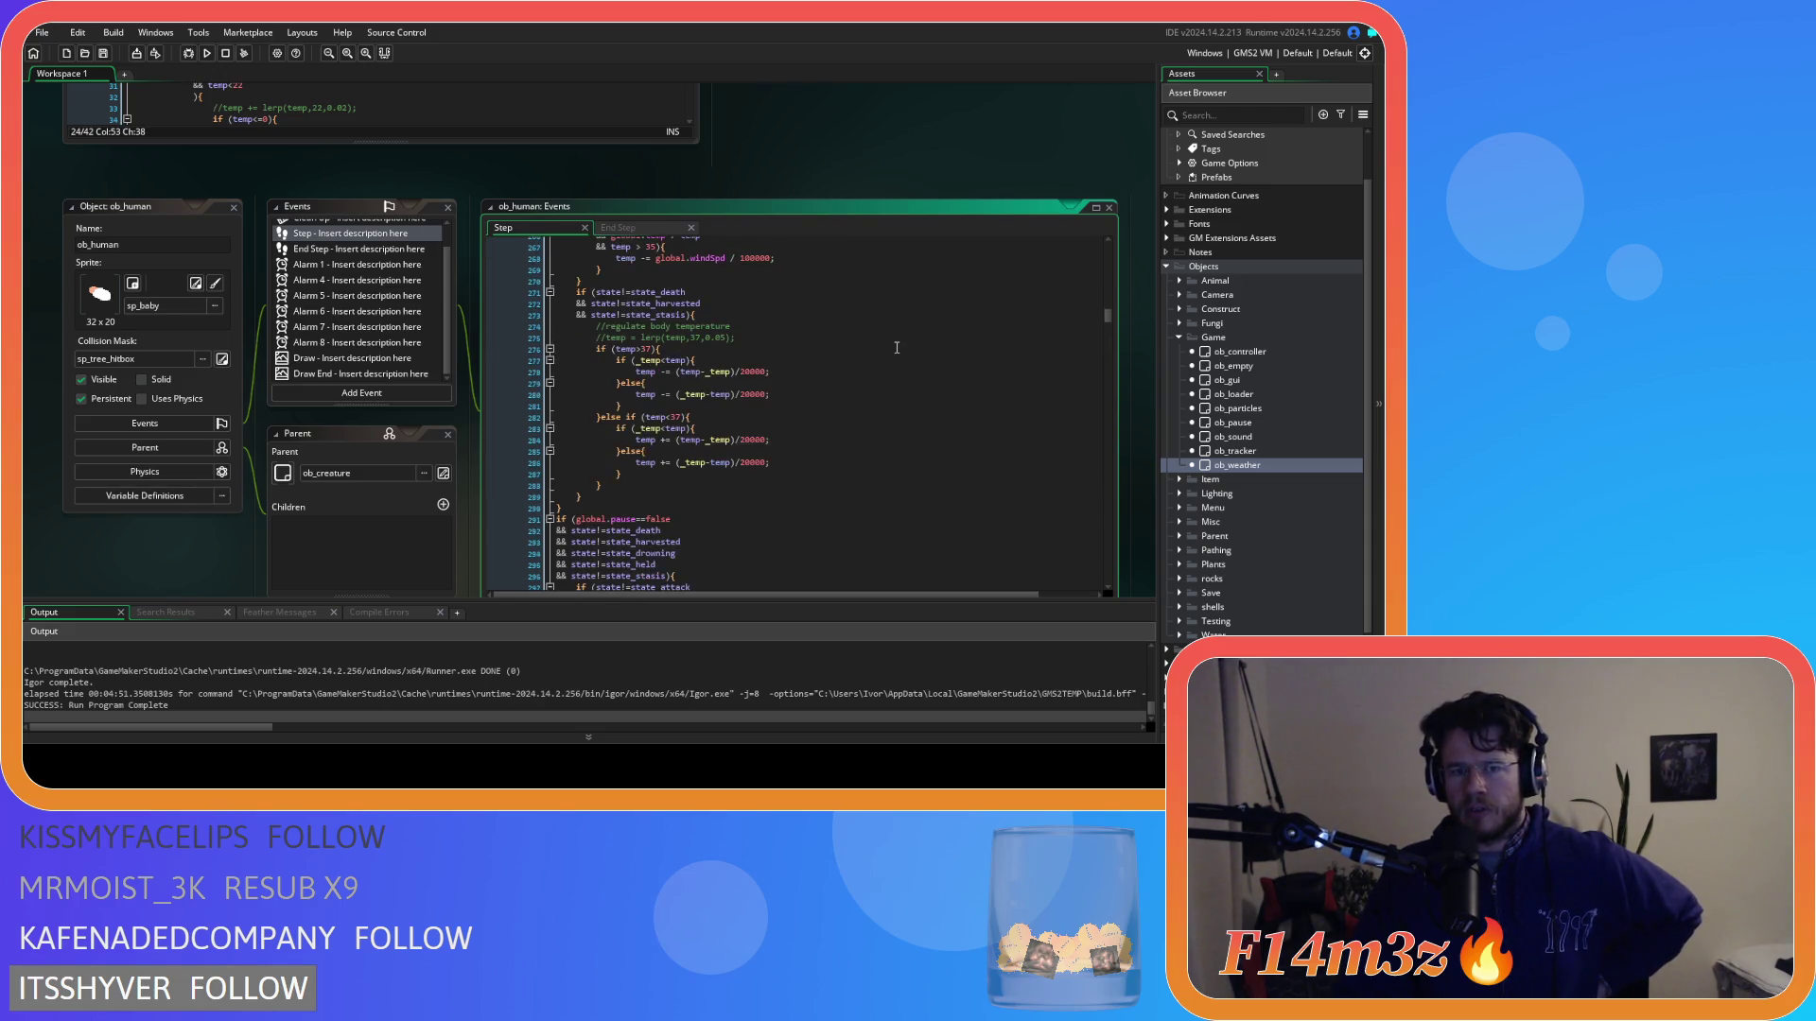
scroll(922, 371, "up", 10)
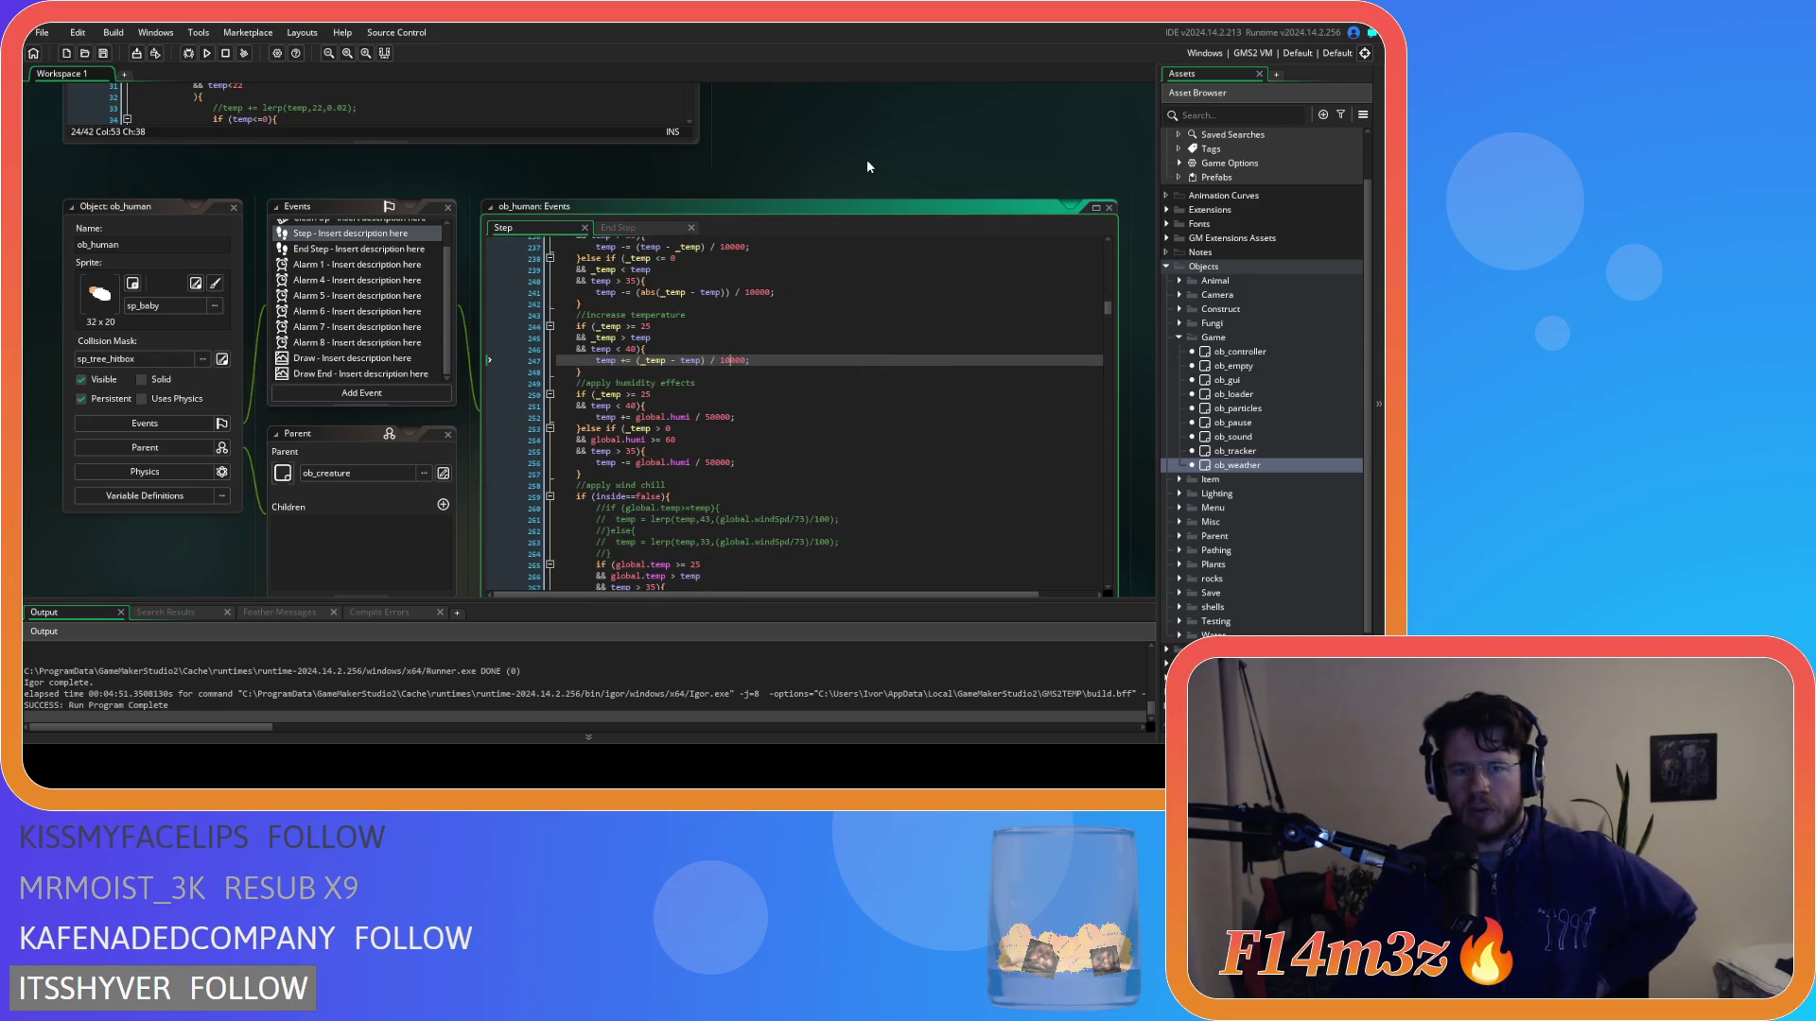
scroll(805, 335, "up", 1)
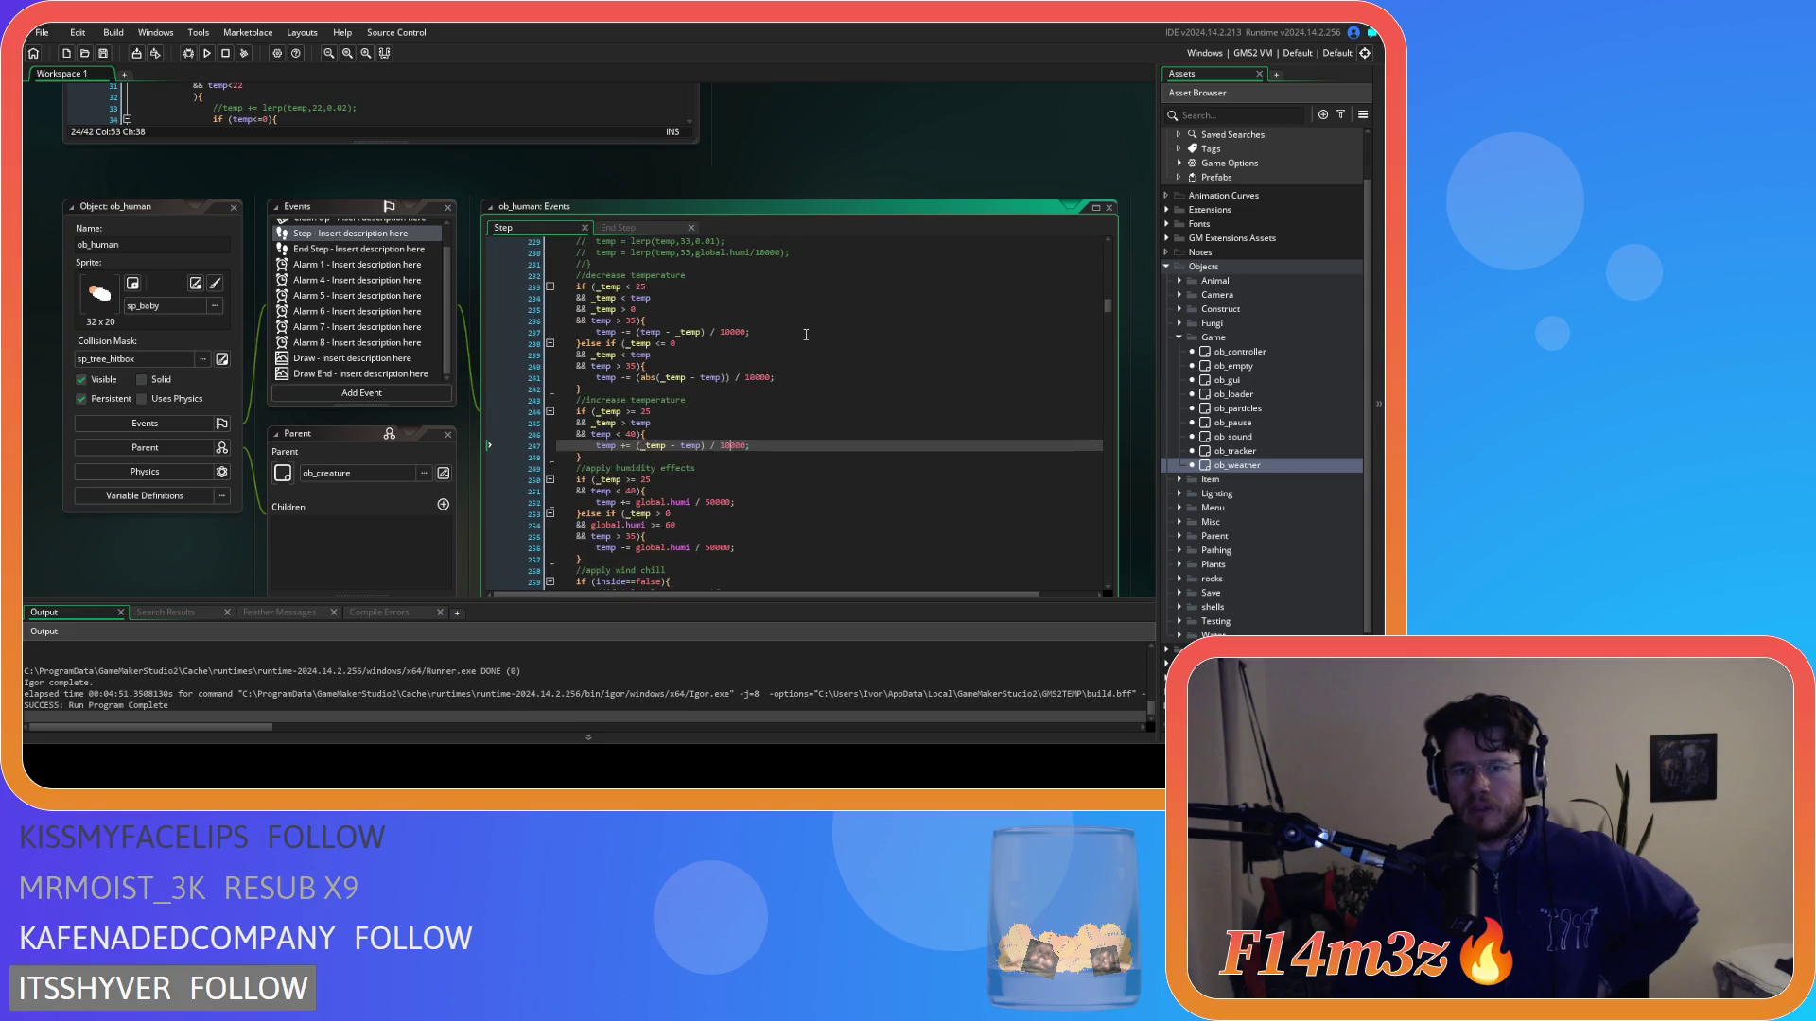
scroll(806, 334, "up", 1)
scroll(840, 155, "up", 5)
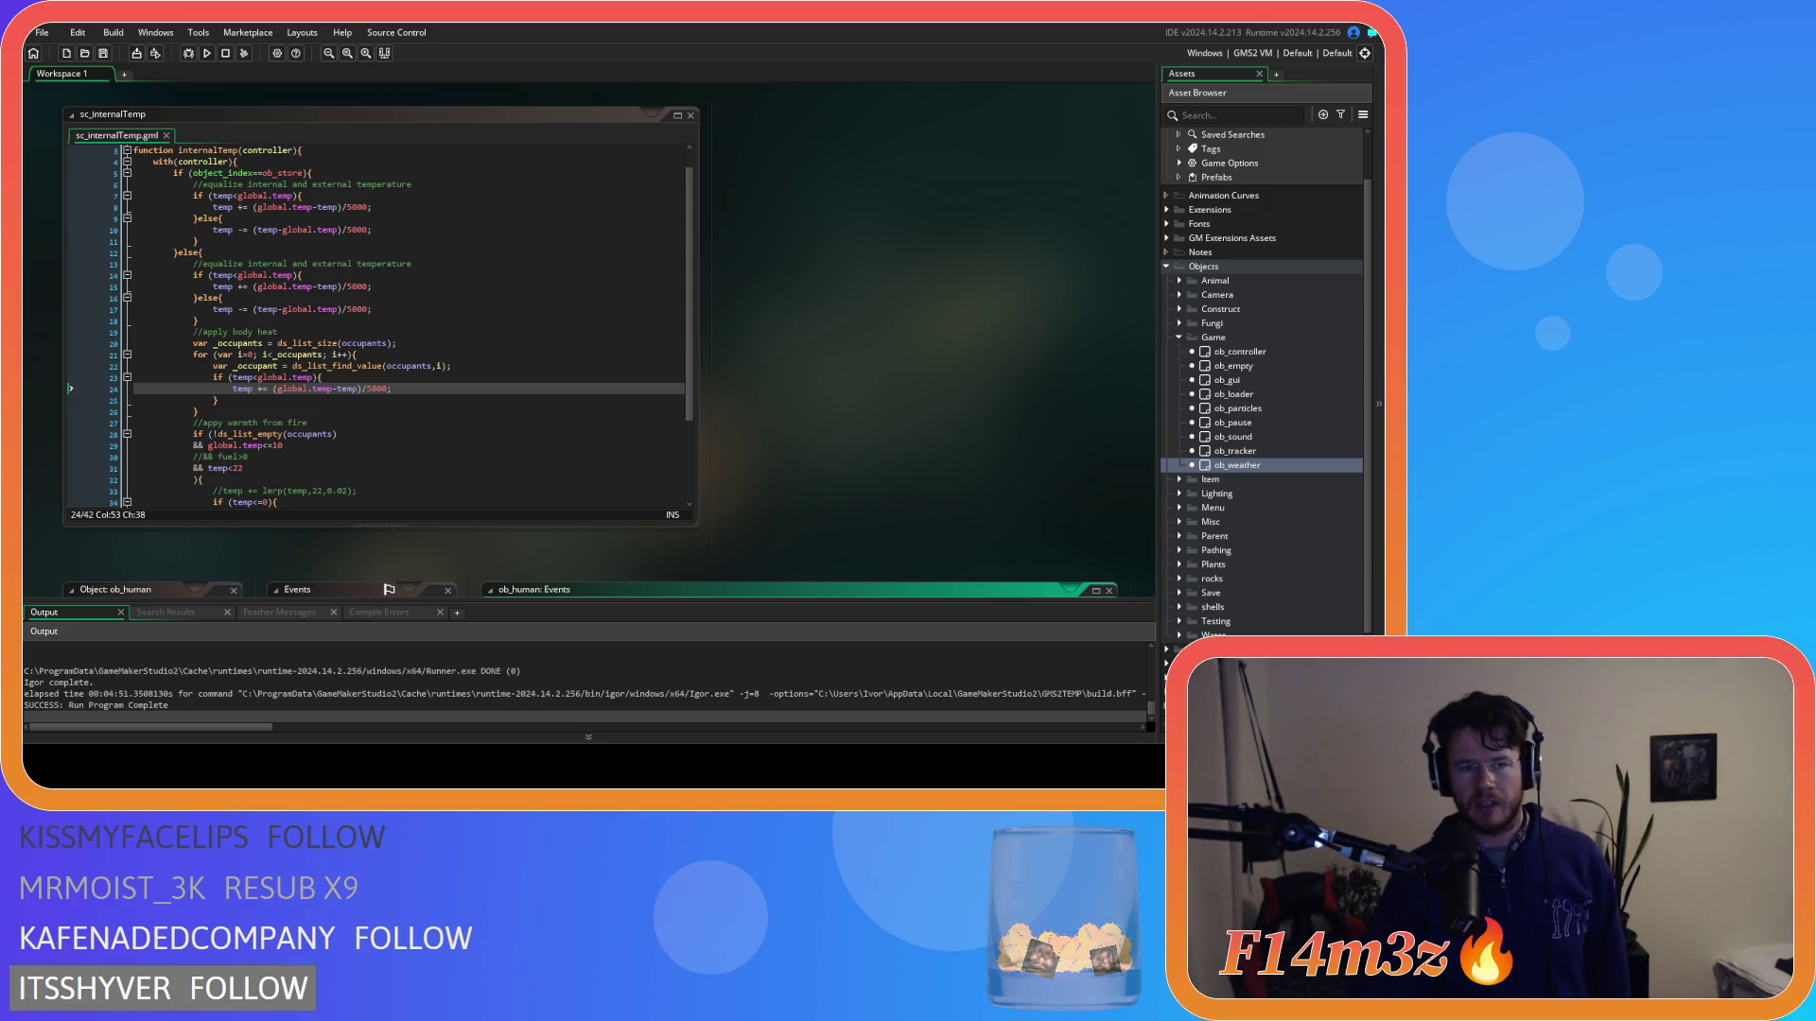
Raise line 10's cooling divisor from 5000 to 10000 and save.
left_click(450, 278)
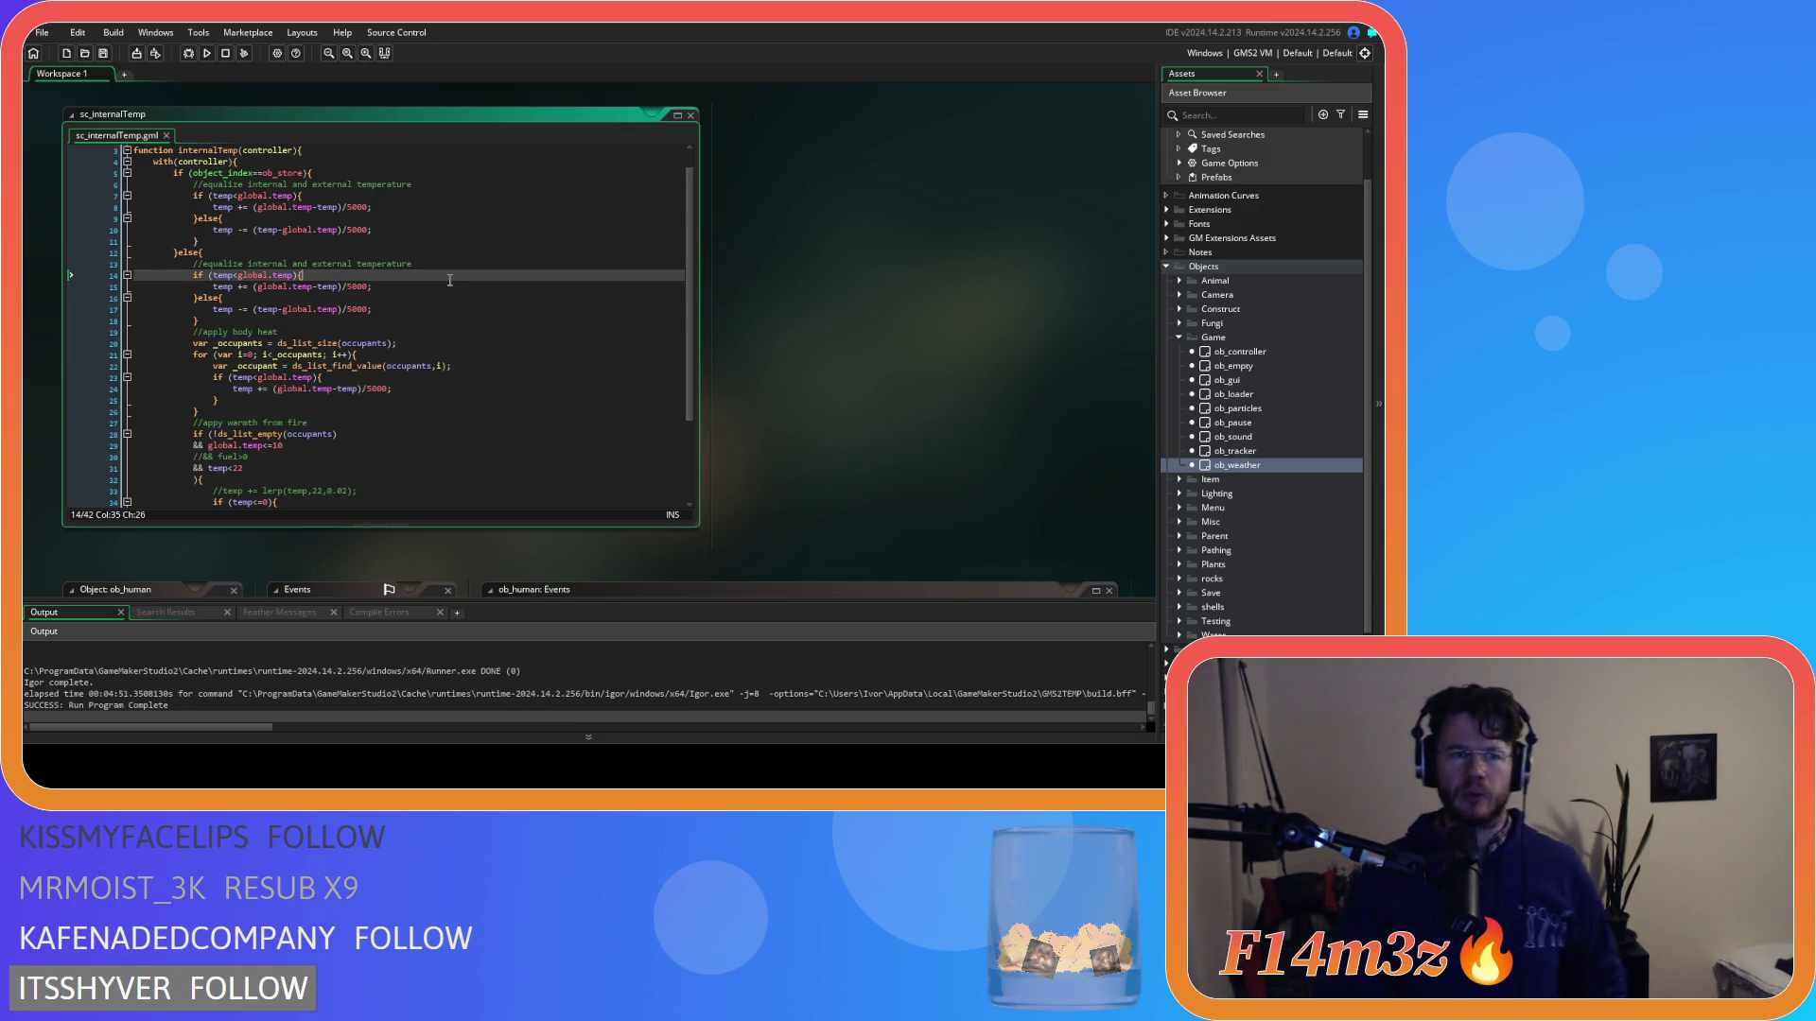
left_click(402, 252)
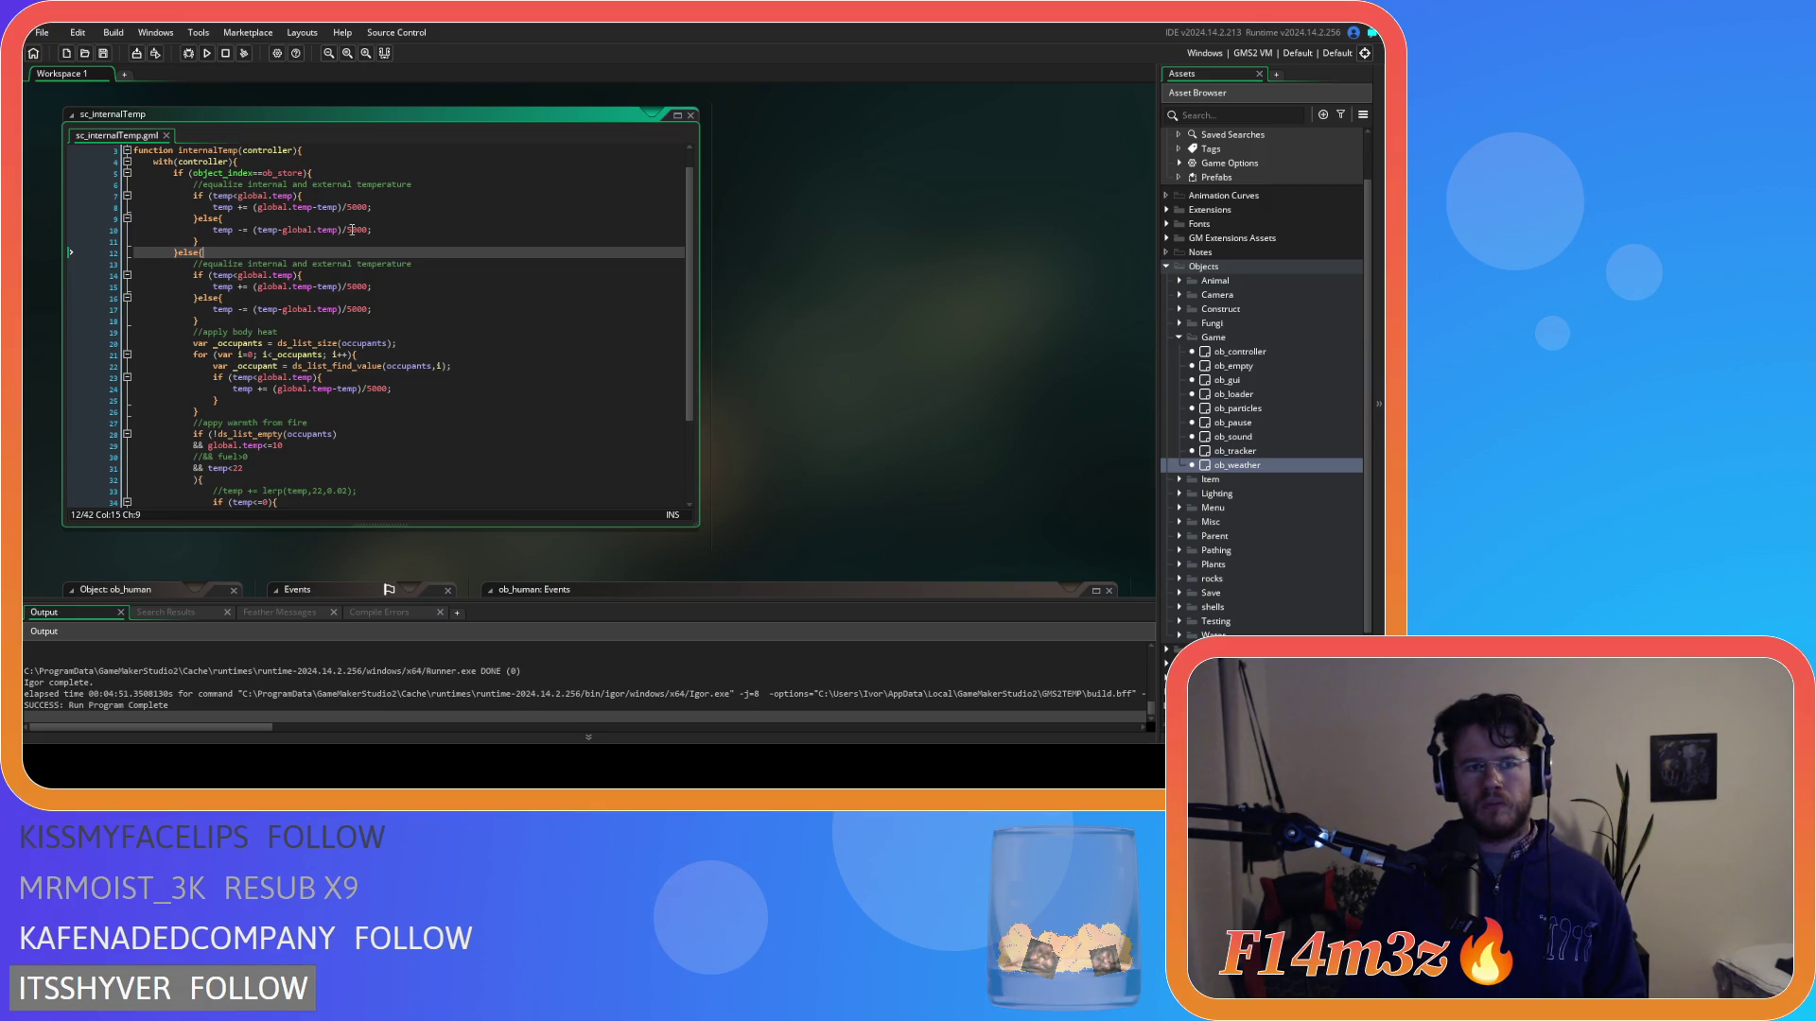
left_click(351, 230)
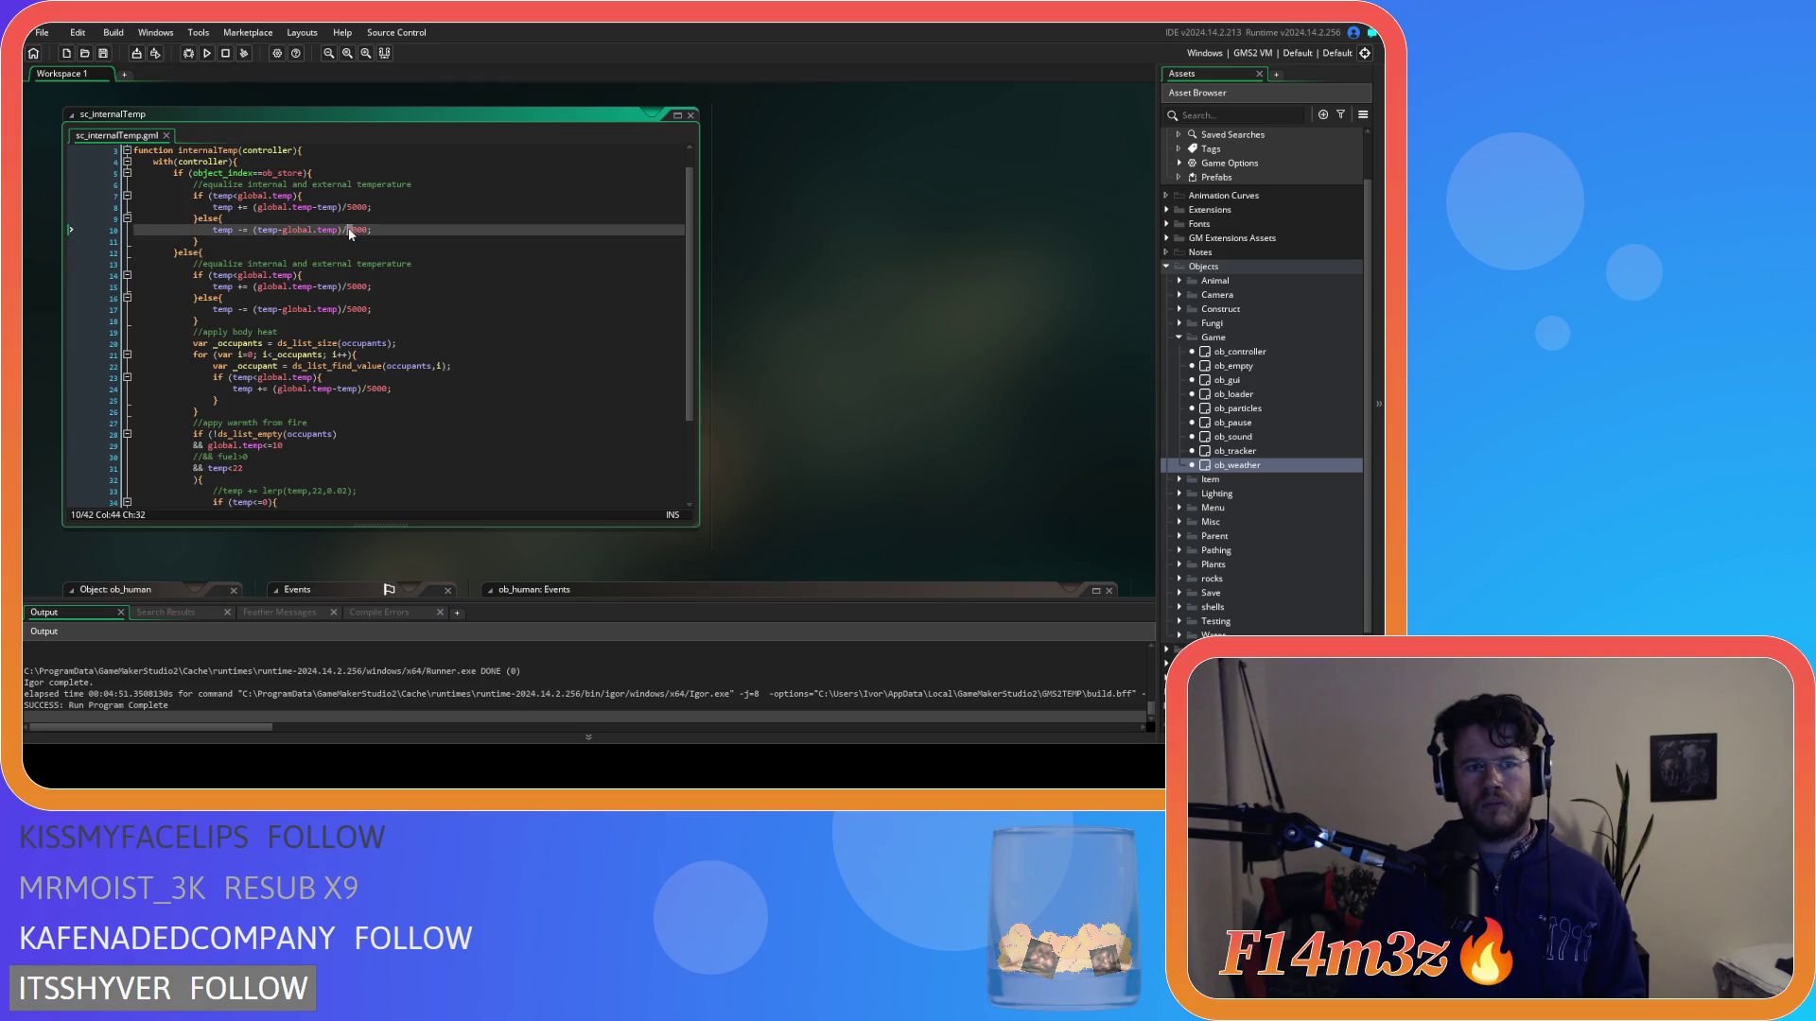
type("10")
left_click(432, 229)
key("ctrl+s")
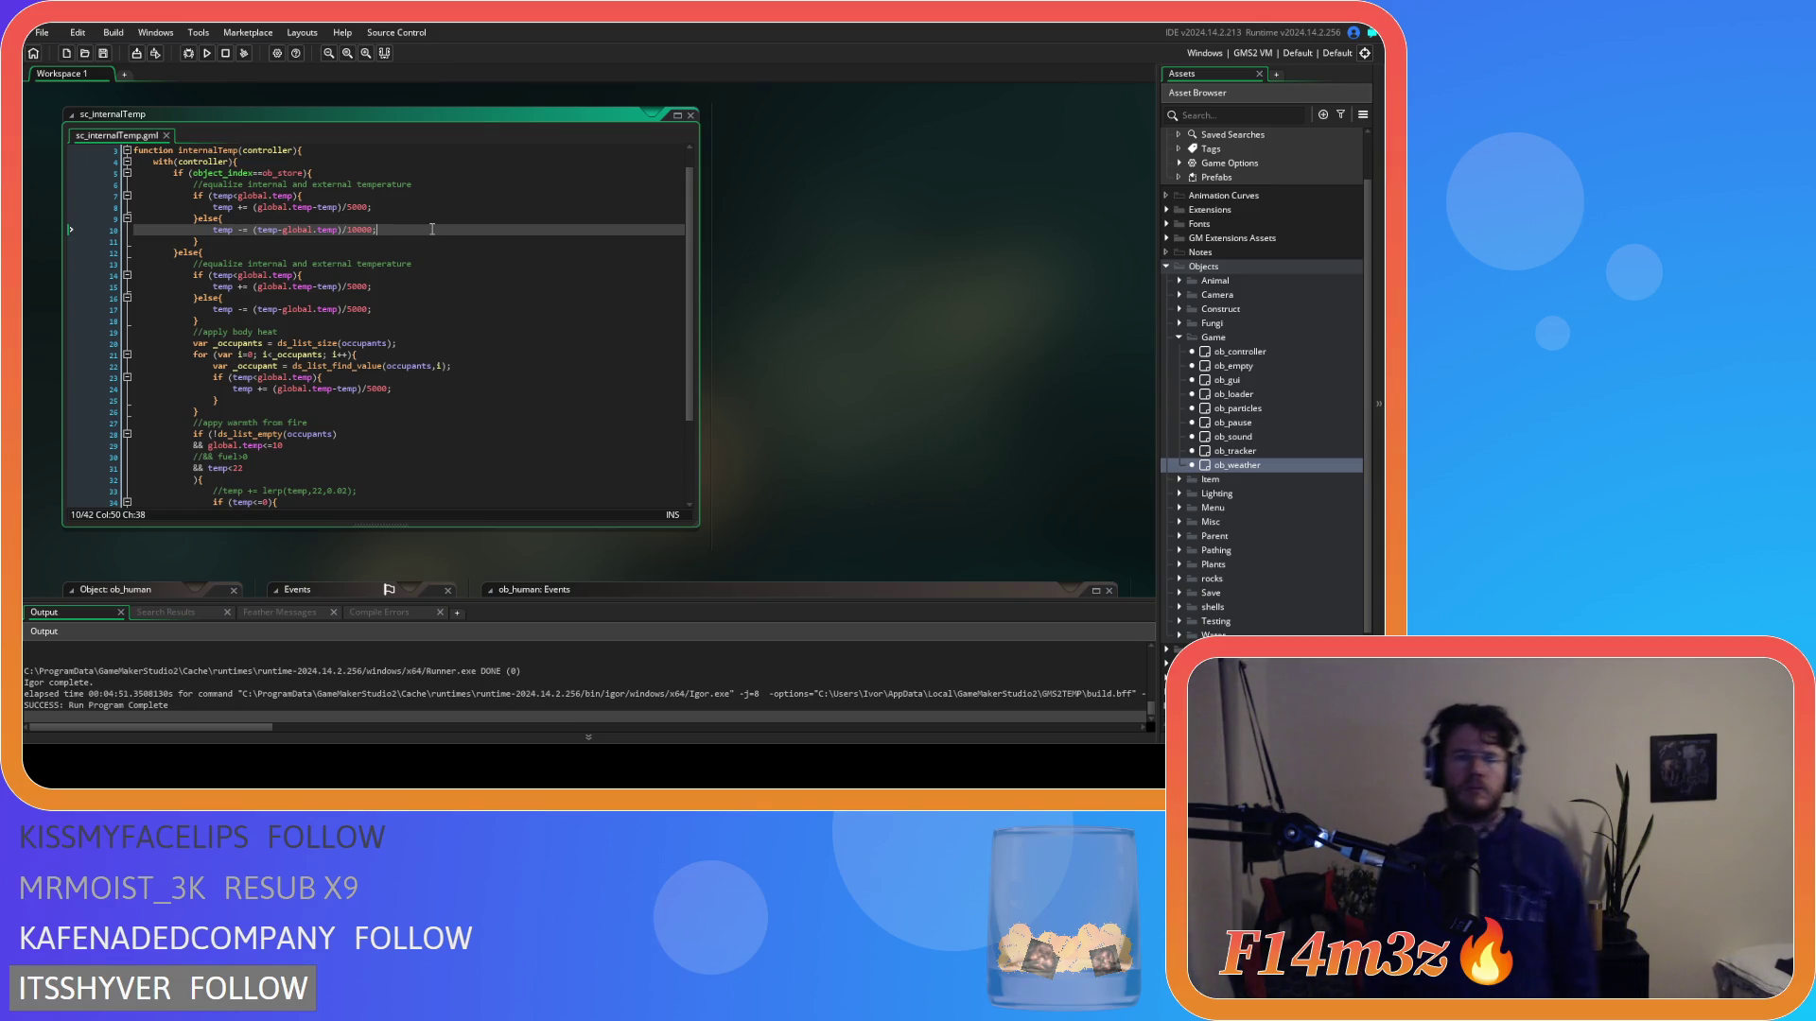
Copy 10000 over line 17's 5000 divisor and save the script.
double_click(365, 229)
key("ctrl+c")
double_click(360, 309)
key("ctrl+v")
scroll(438, 316, "down", 3)
left_click(456, 273)
key("ctrl+s")
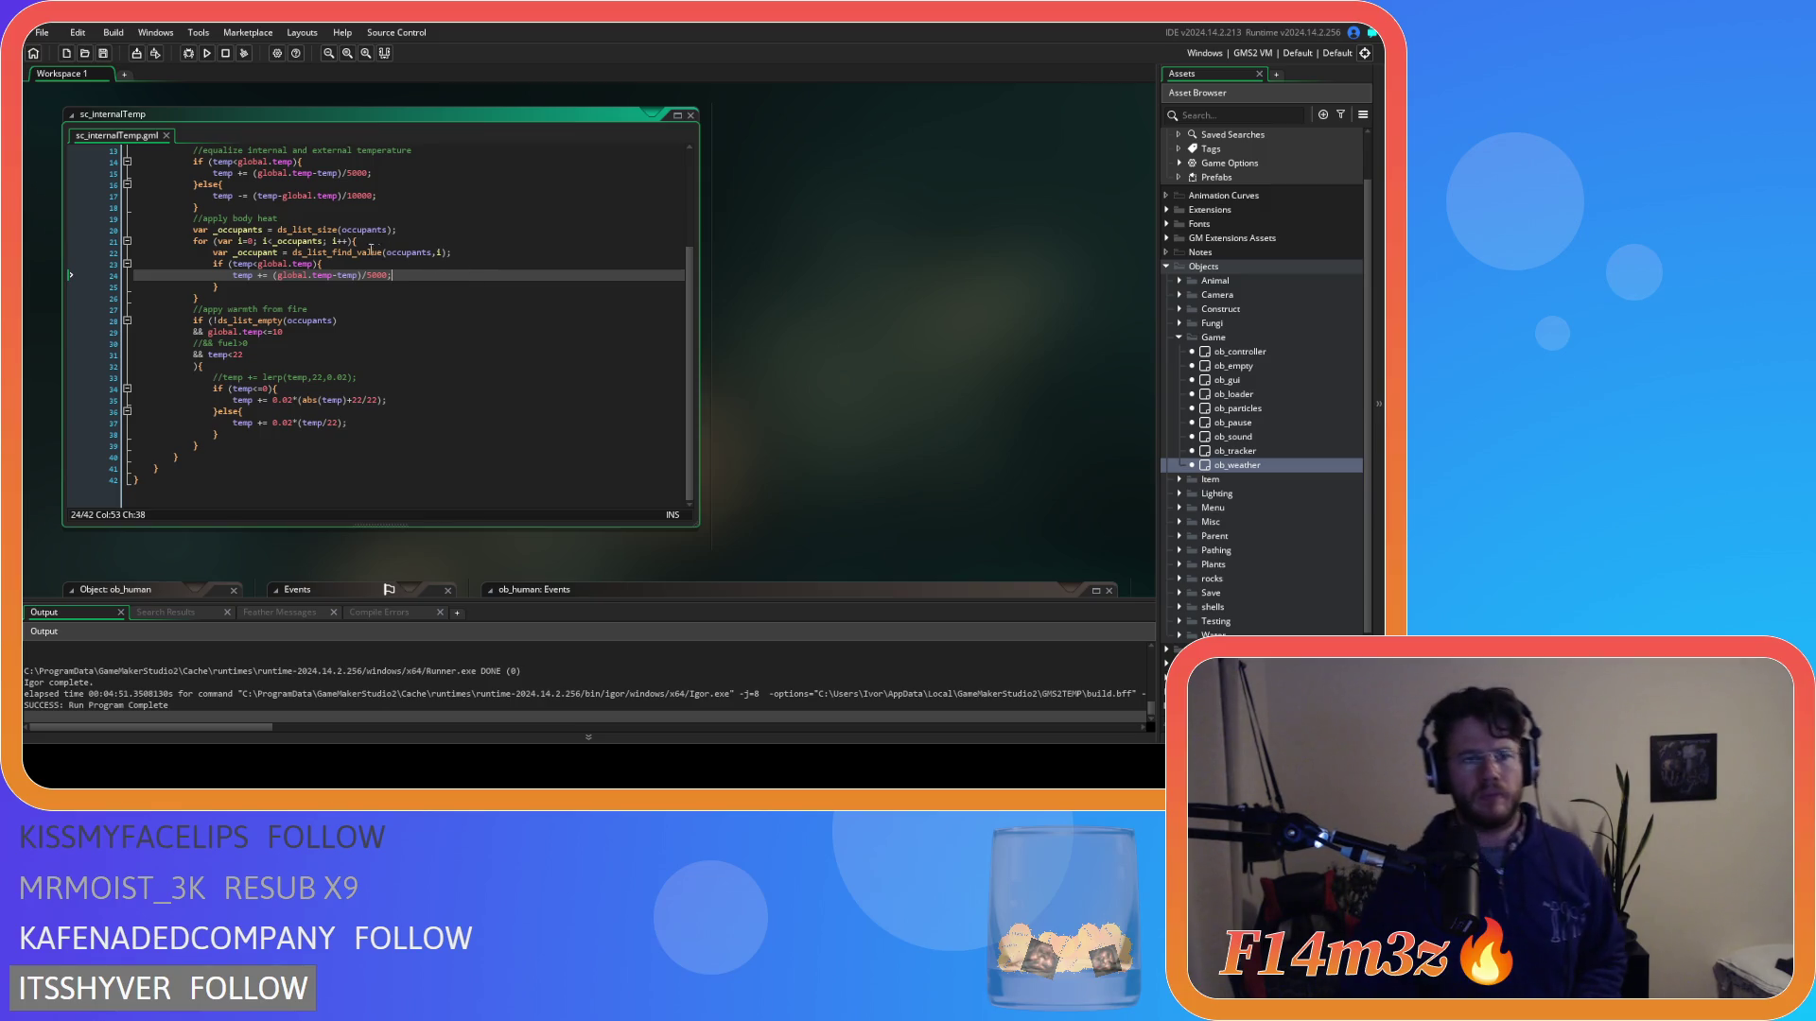
left_click(316, 265)
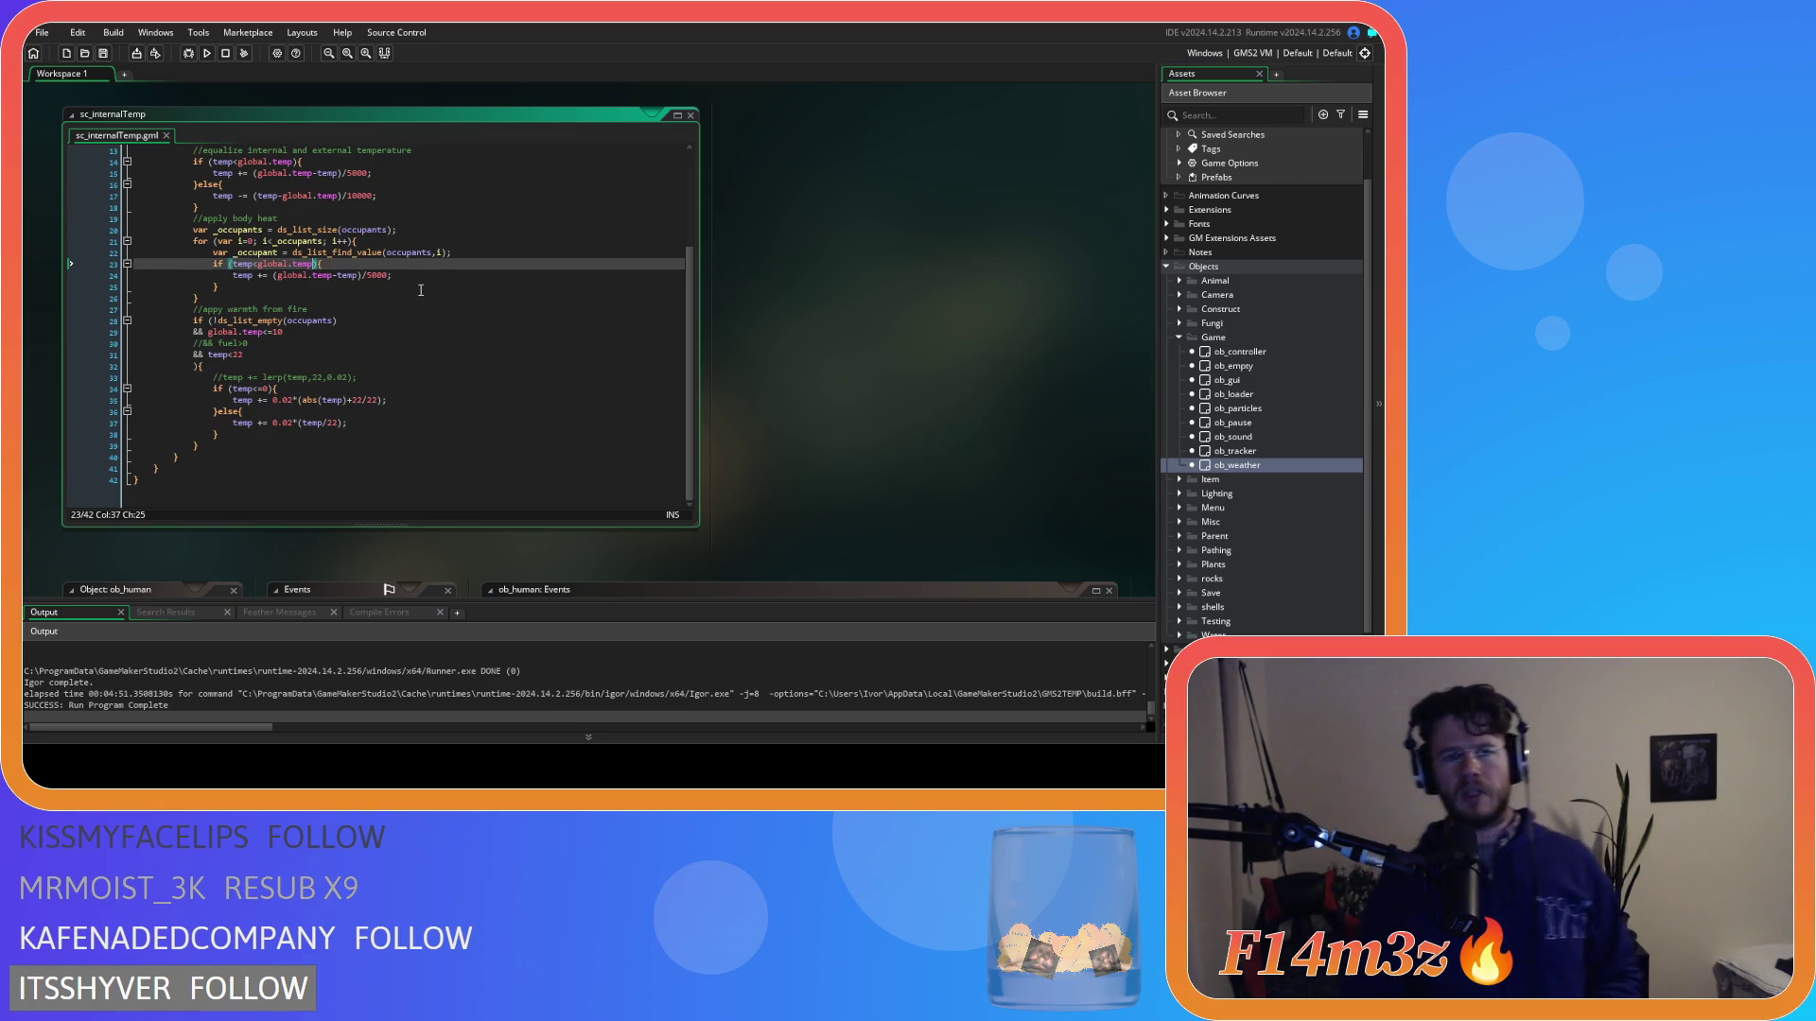
Make lines 23–24 target global.temp+10, adding ((global.temp+10)-temp)/5000, and save.
type("+10")
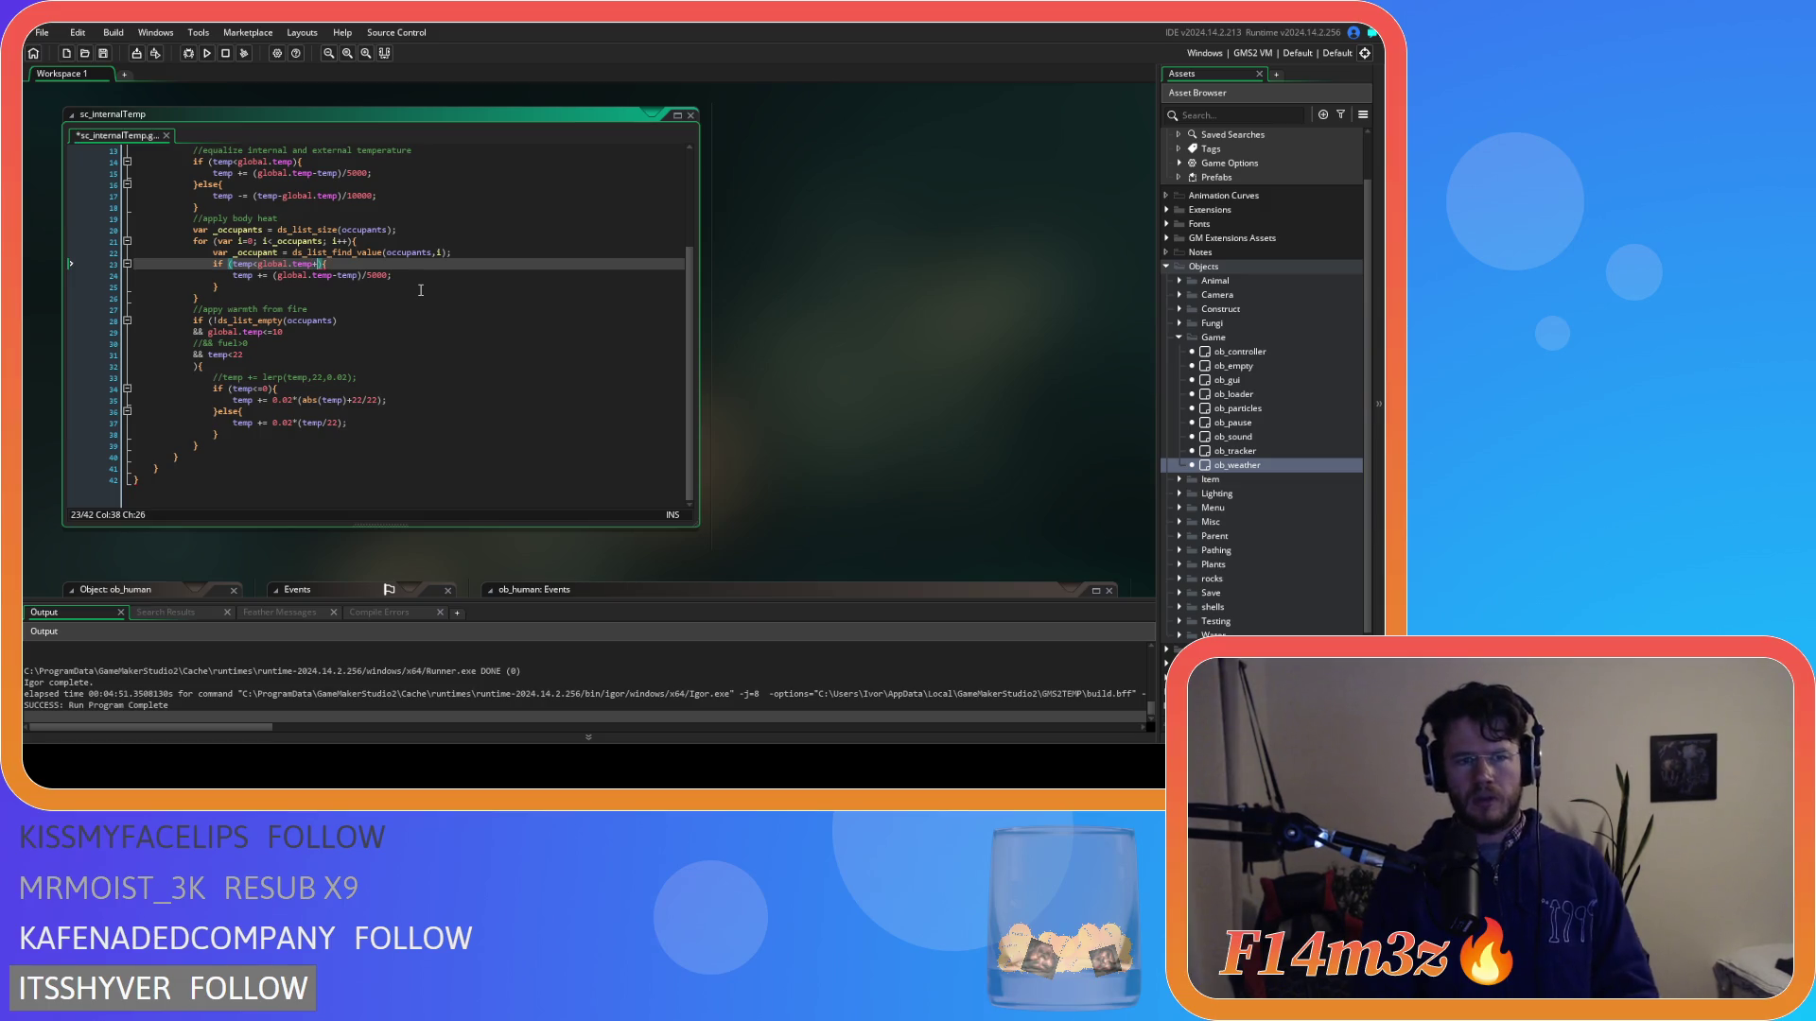
left_click(332, 275)
type("+10")
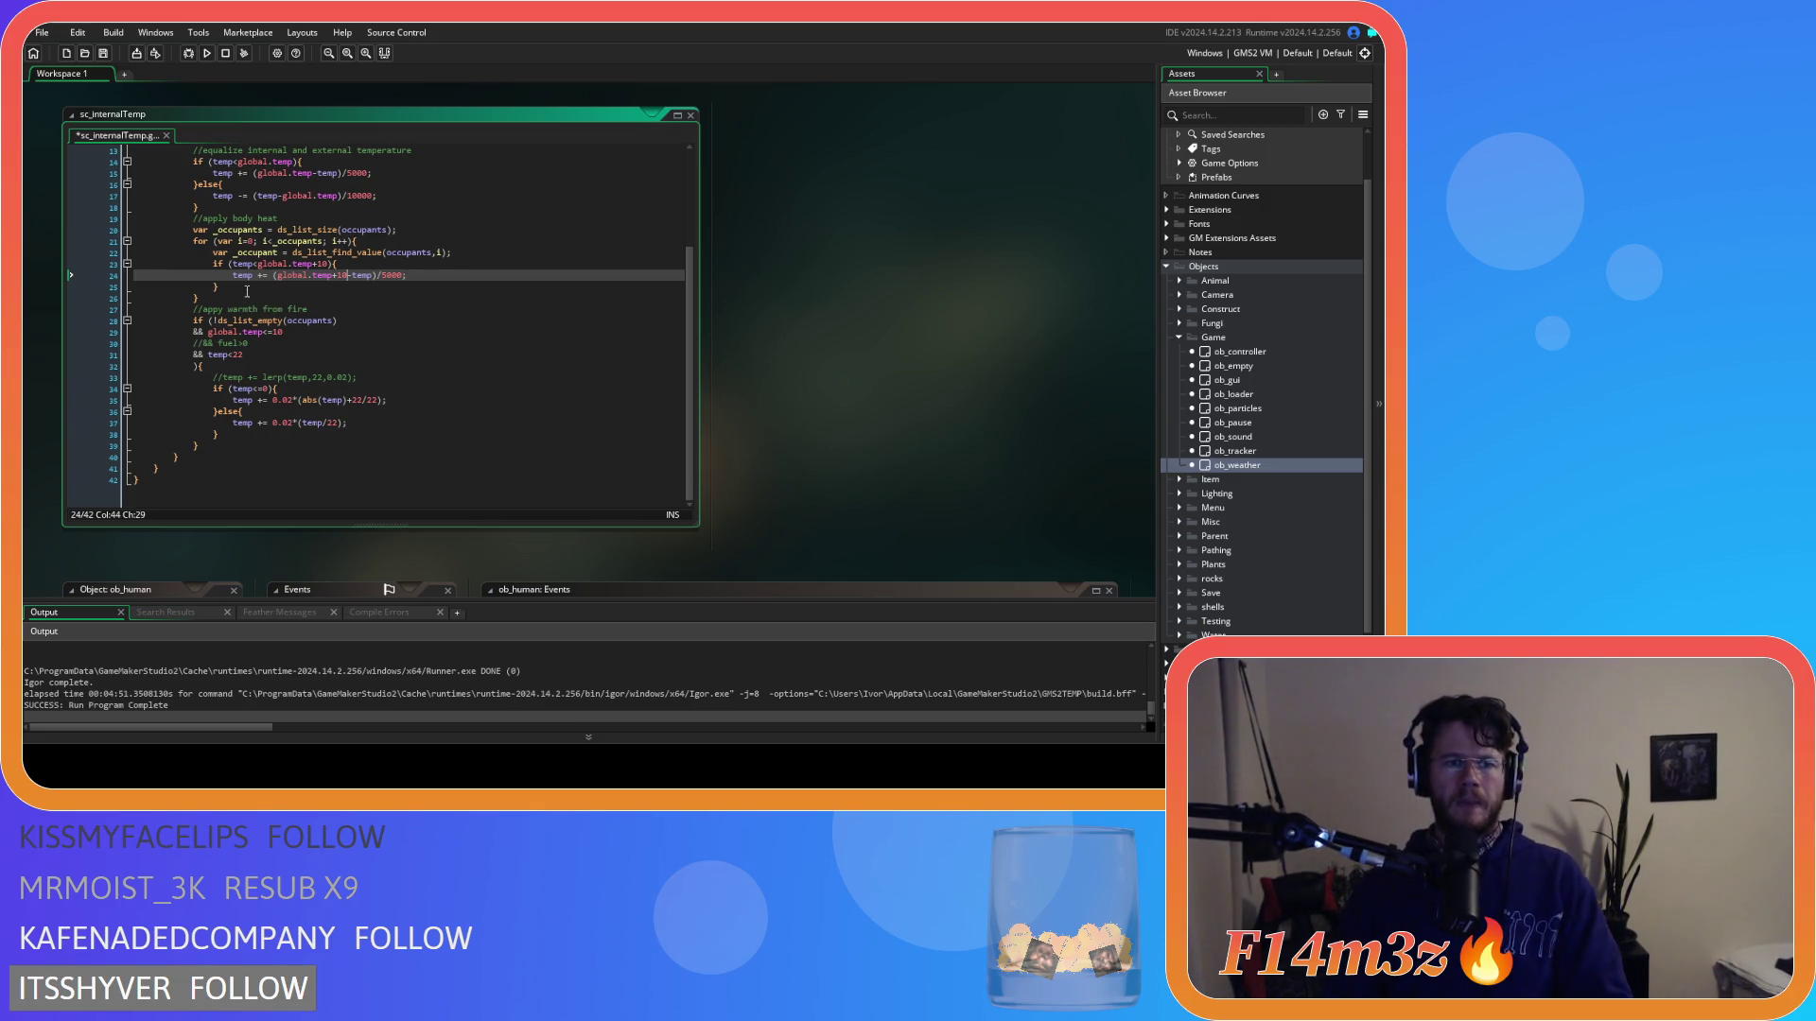
type(")")
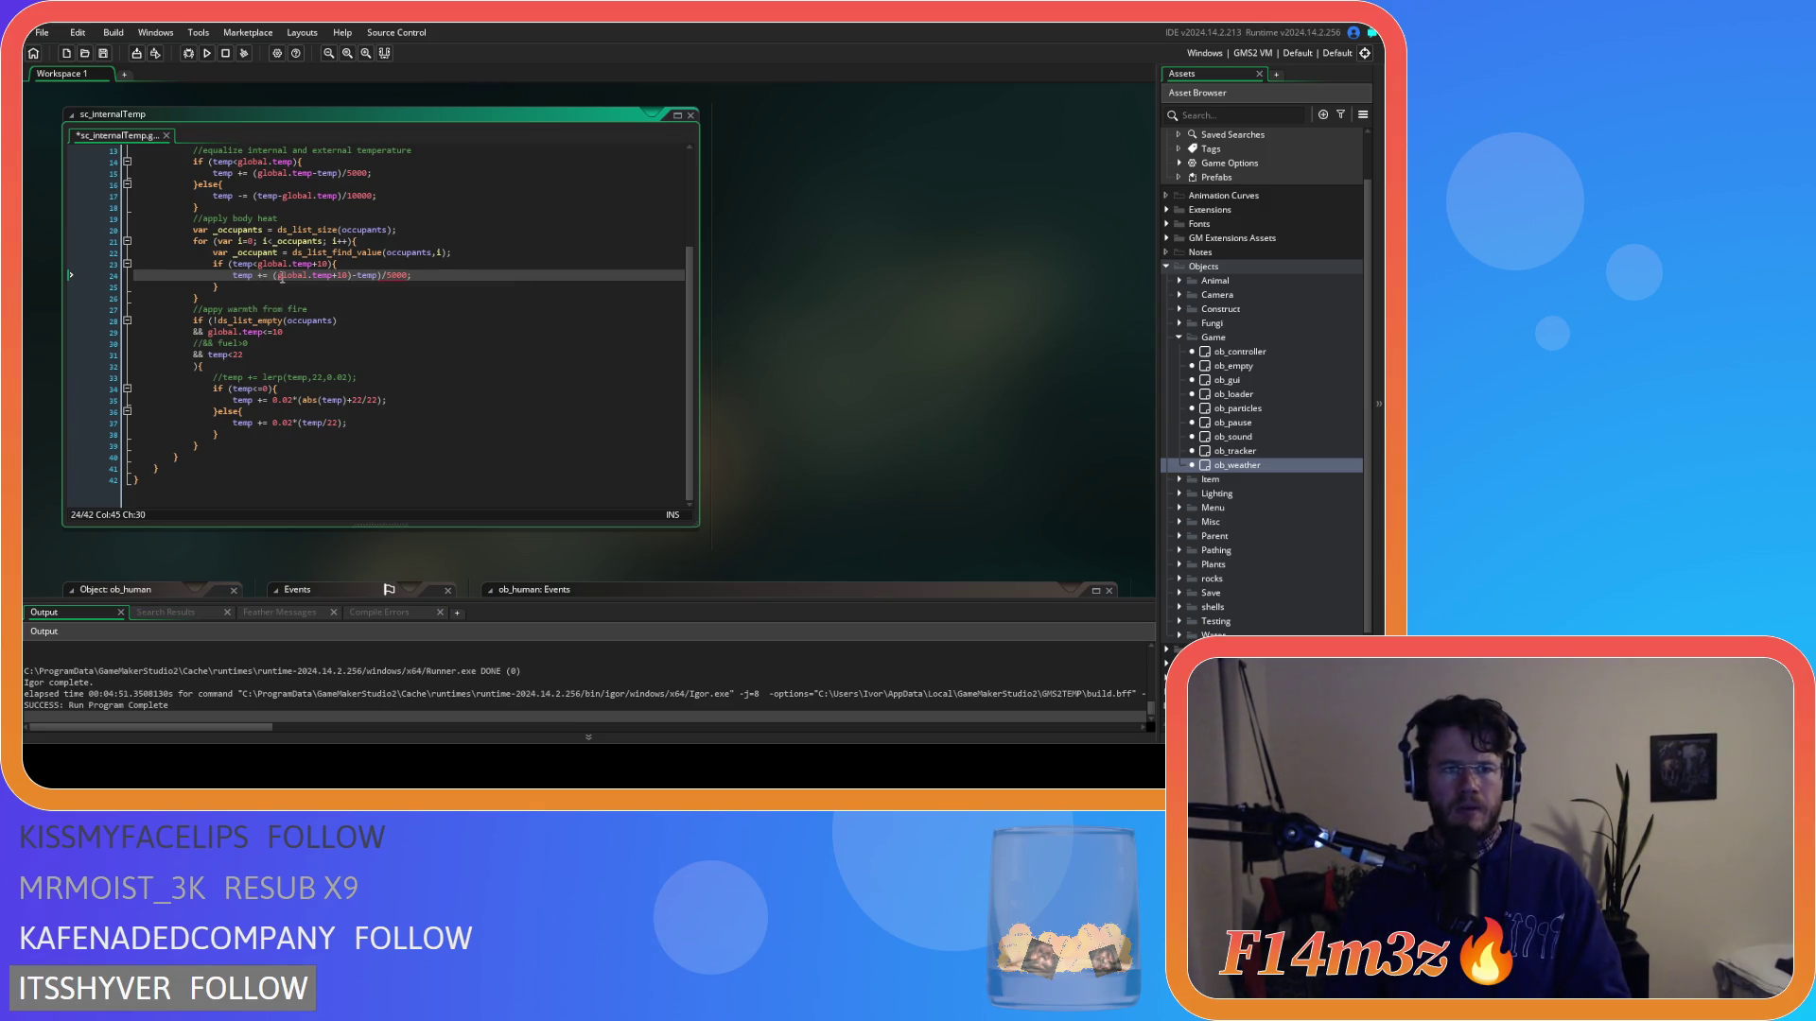
type("(")
left_click(482, 273)
key("ctrl+s")
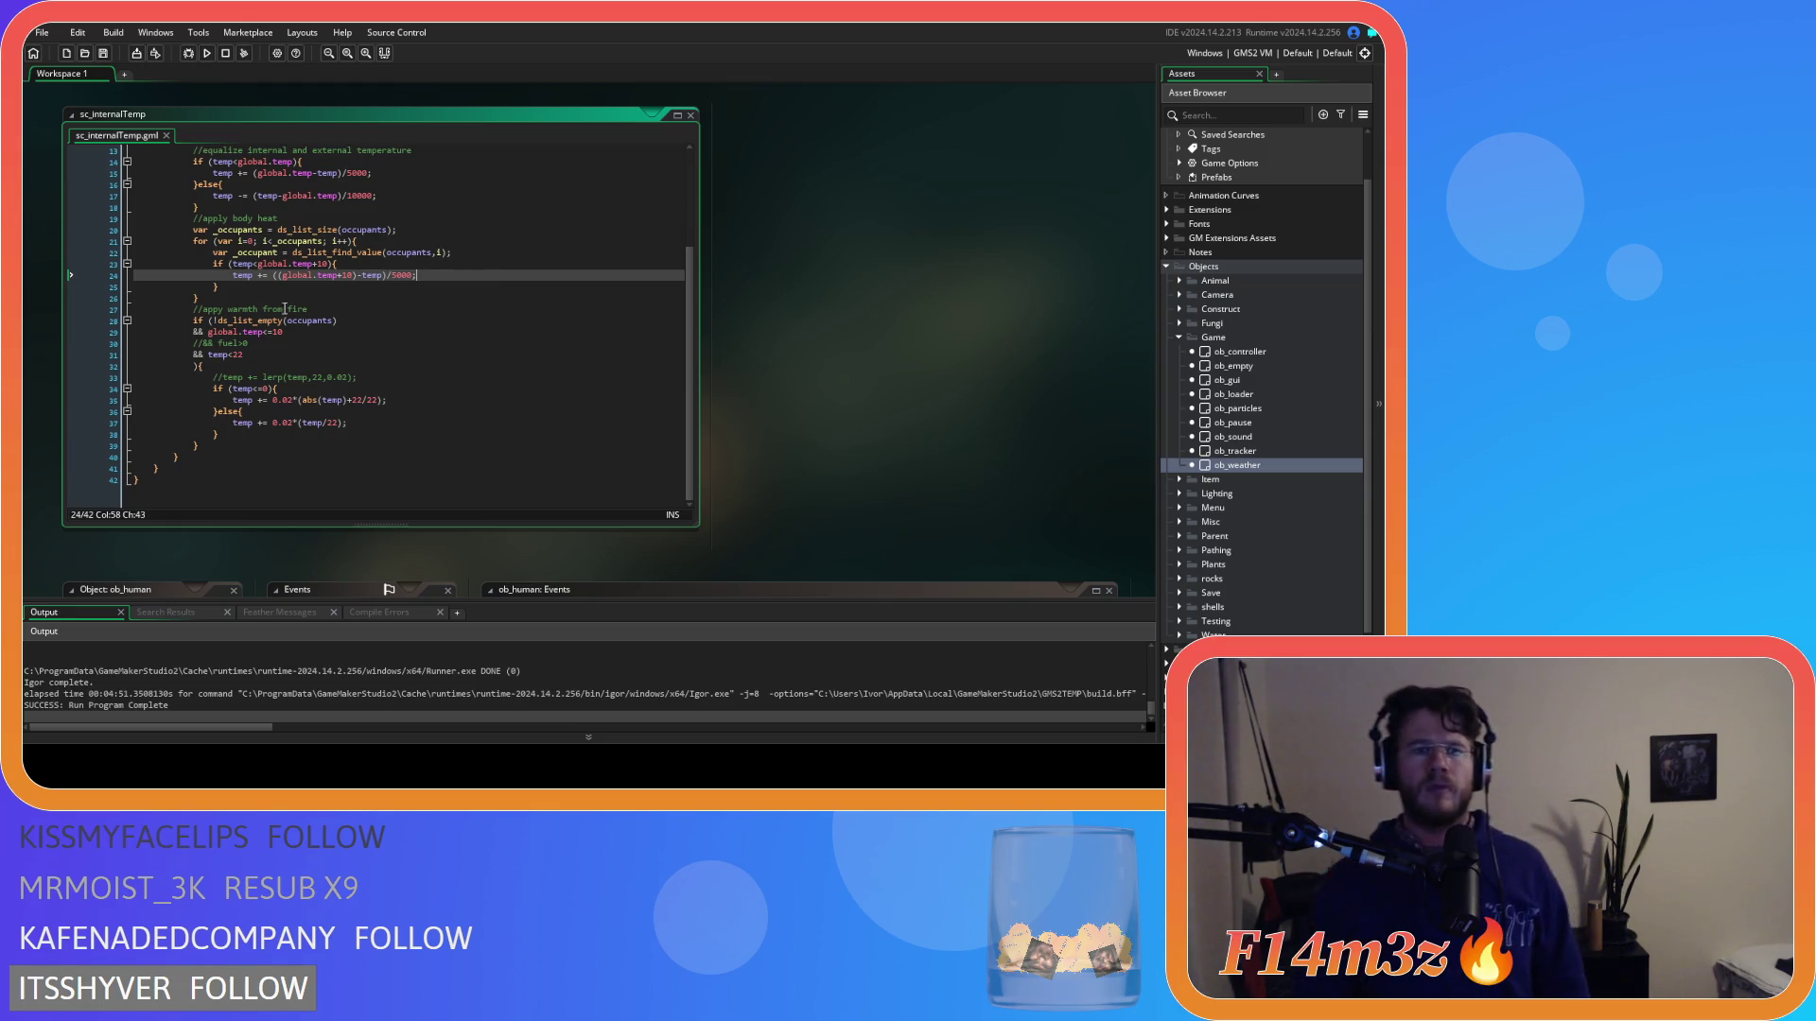
left_click_drag(389, 275, 412, 275)
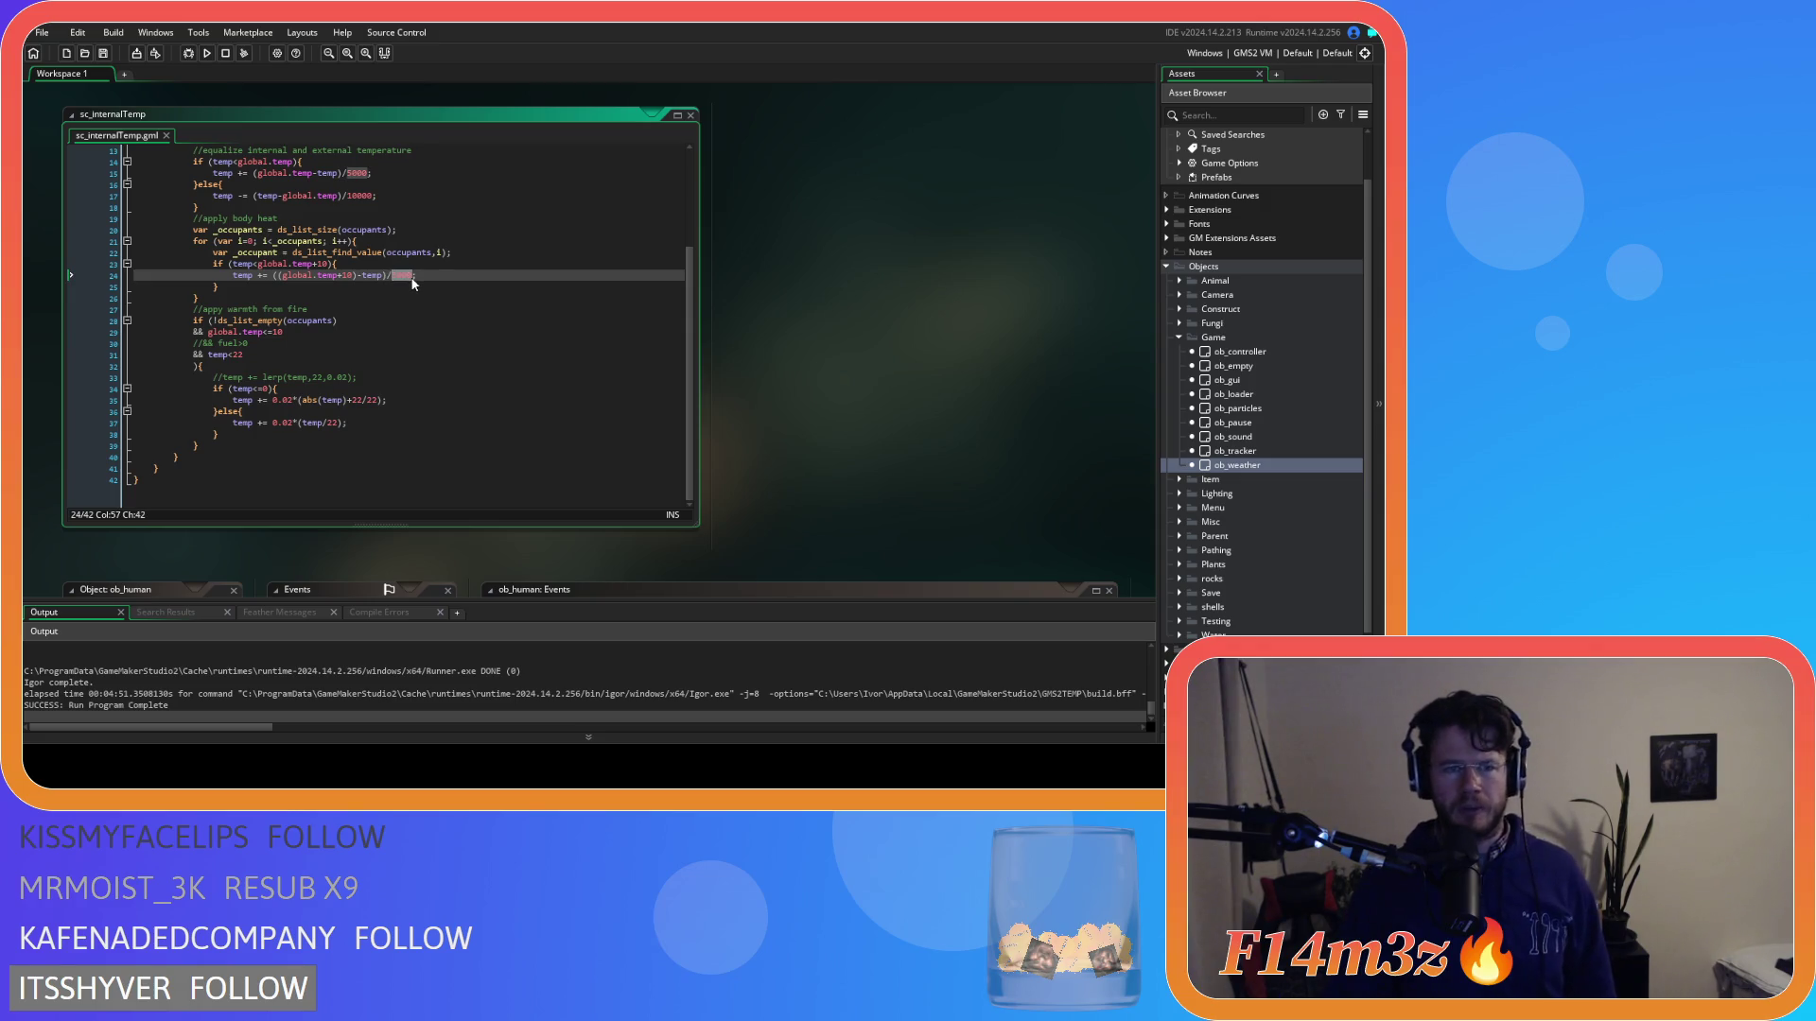
left_click(446, 432)
left_click(449, 421)
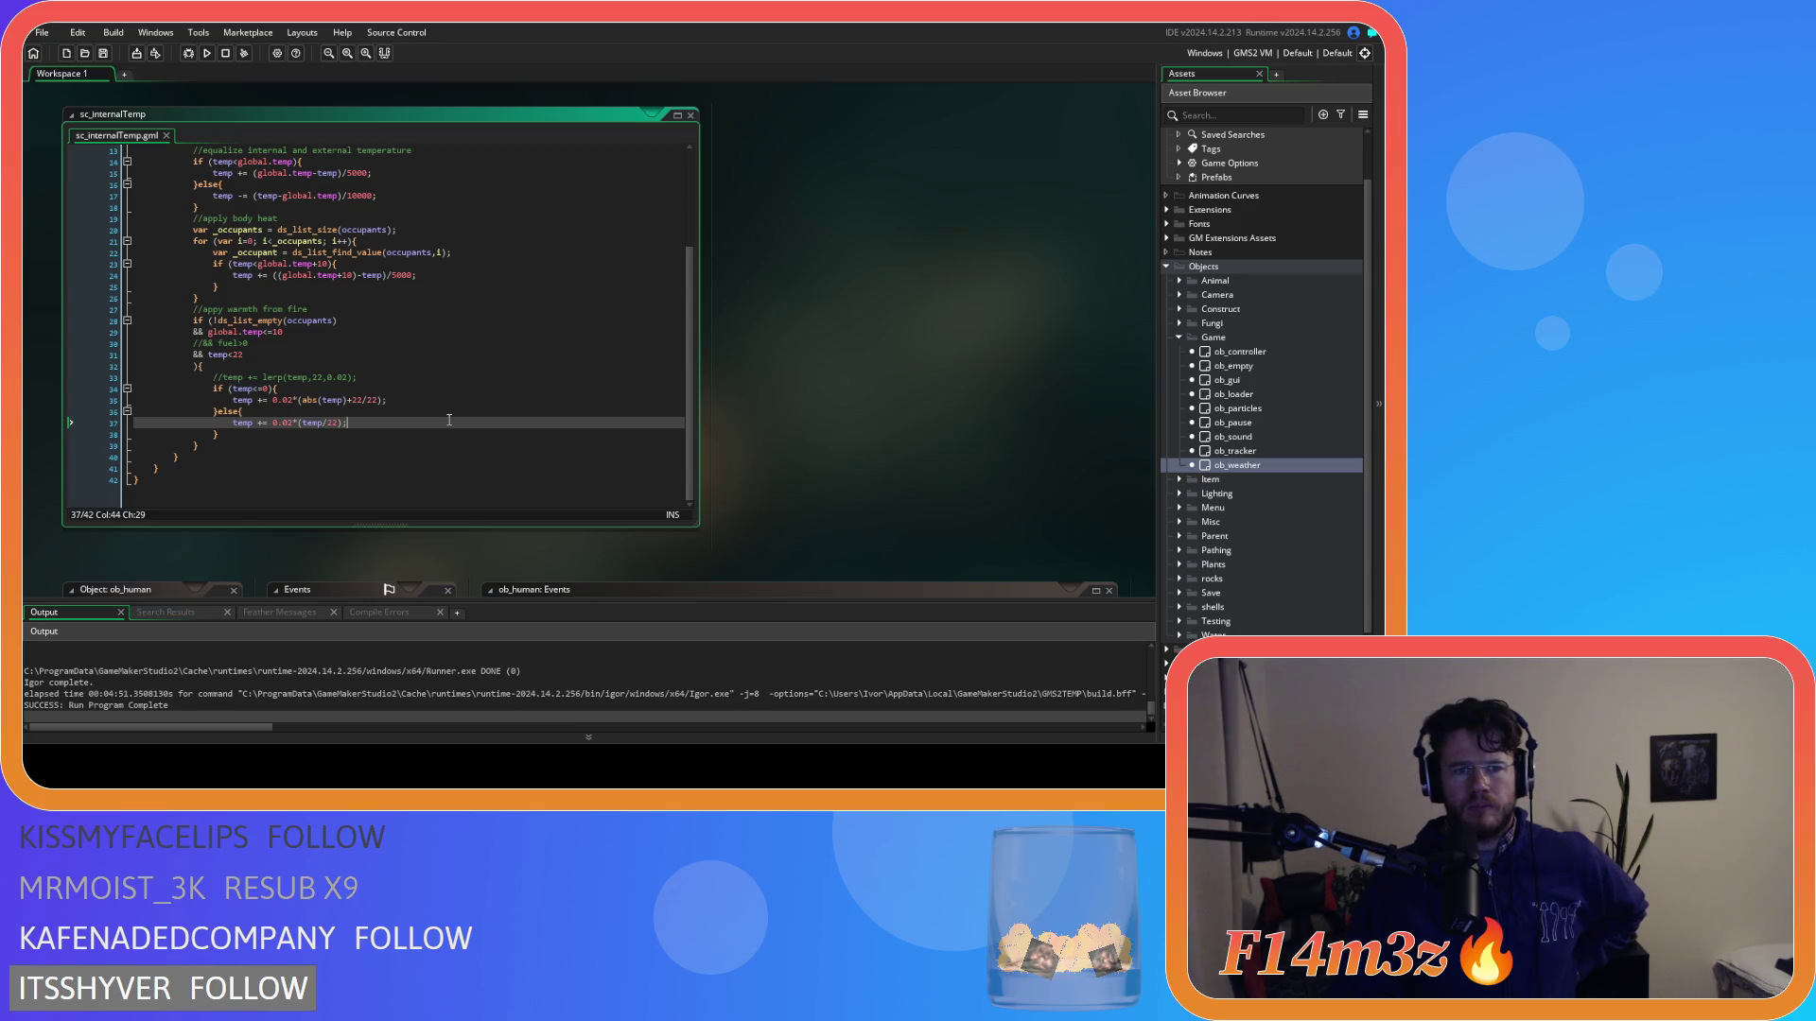
left_click(467, 275)
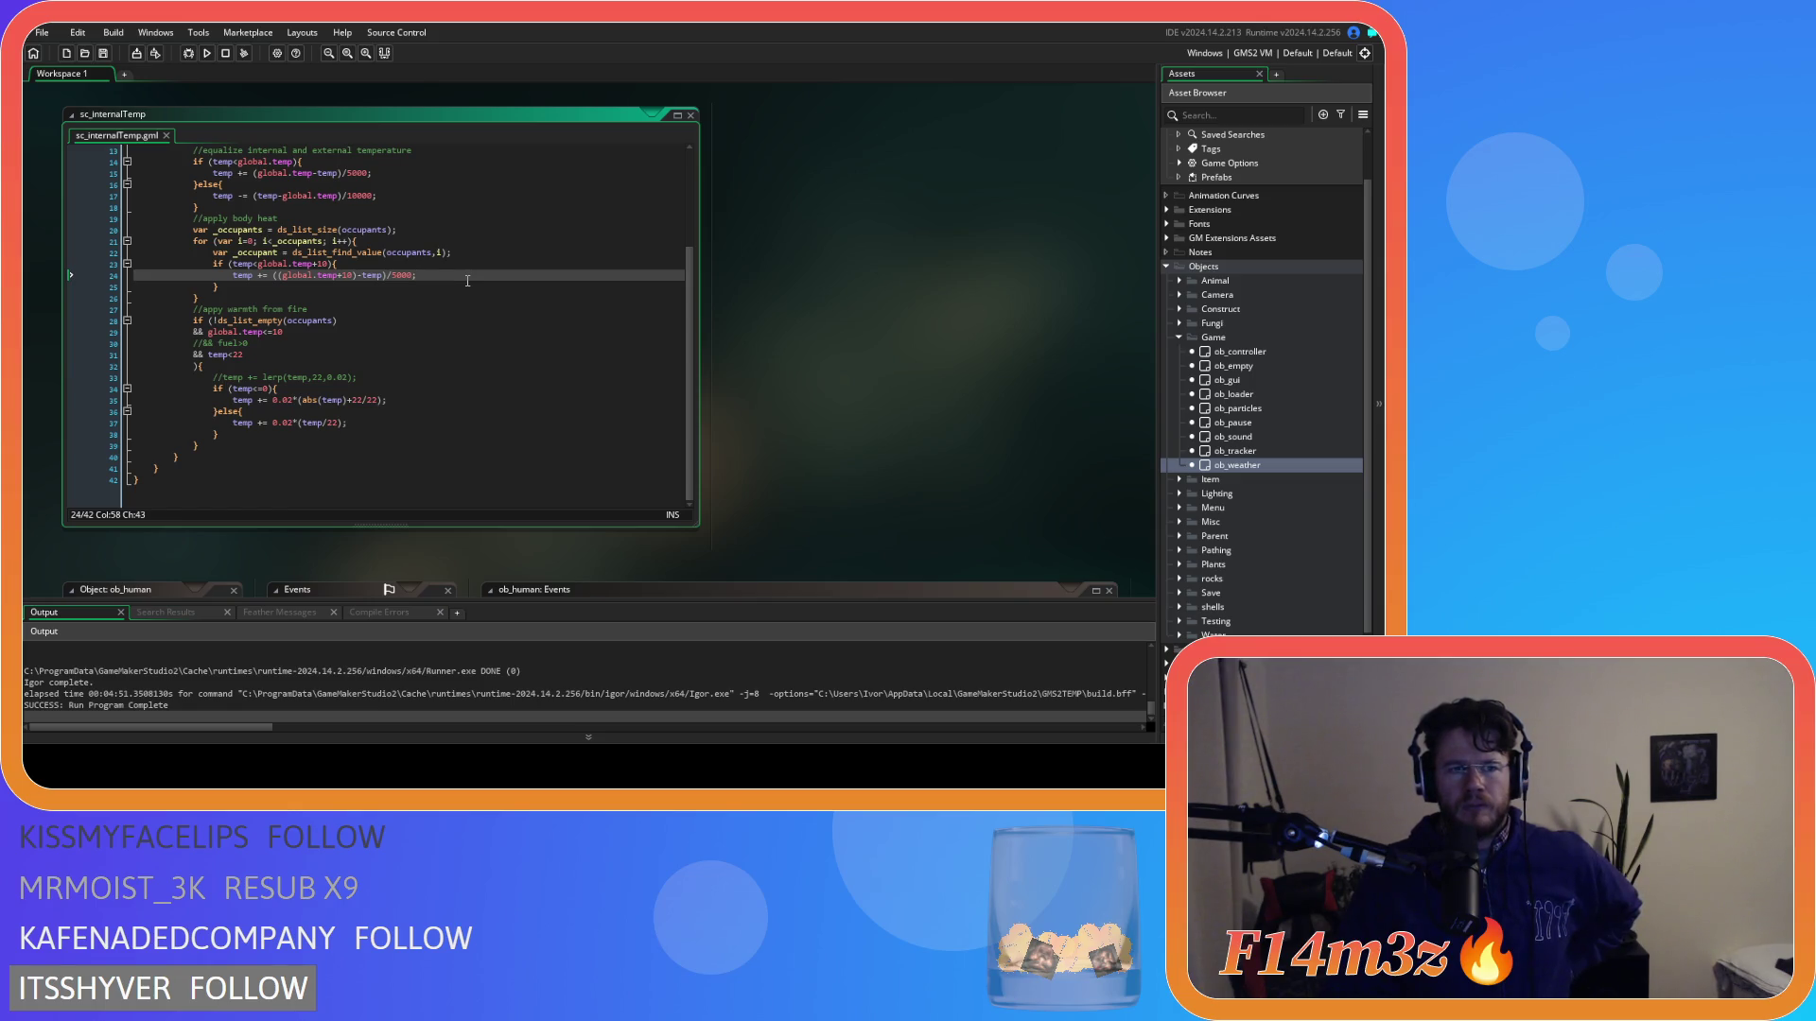
left_click(461, 425)
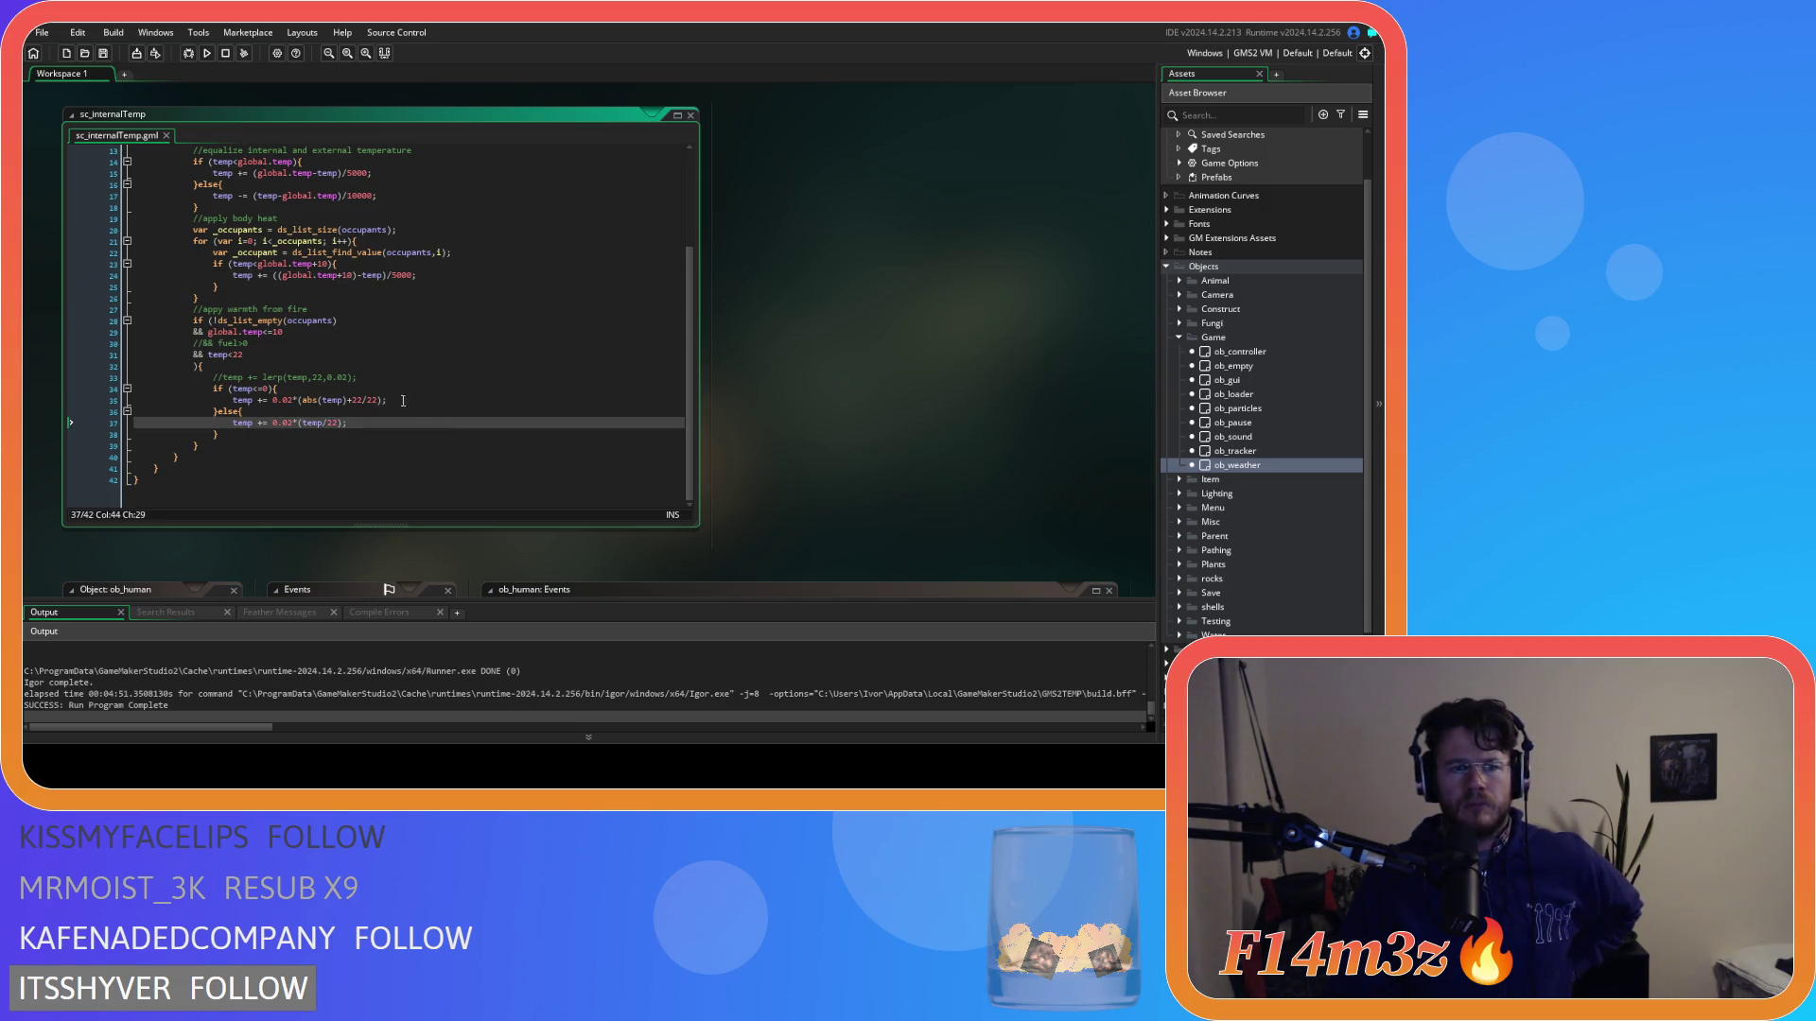
left_click(275, 399)
left_click(275, 423)
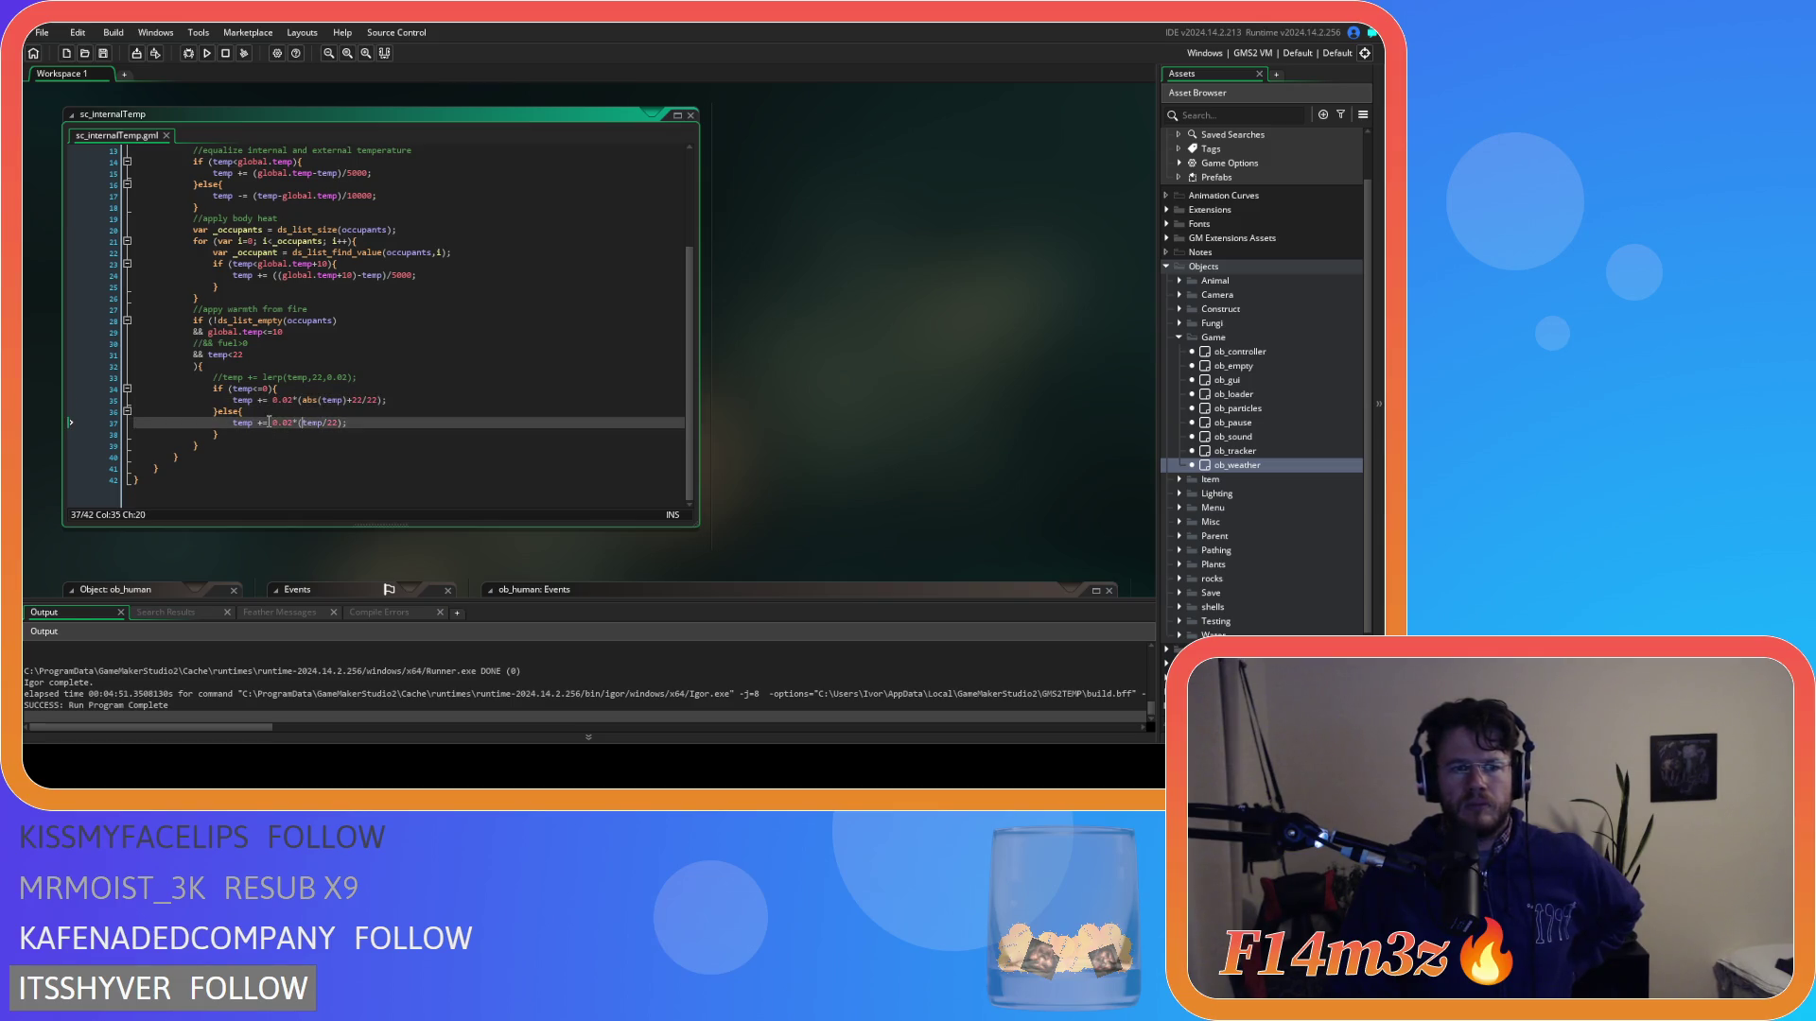
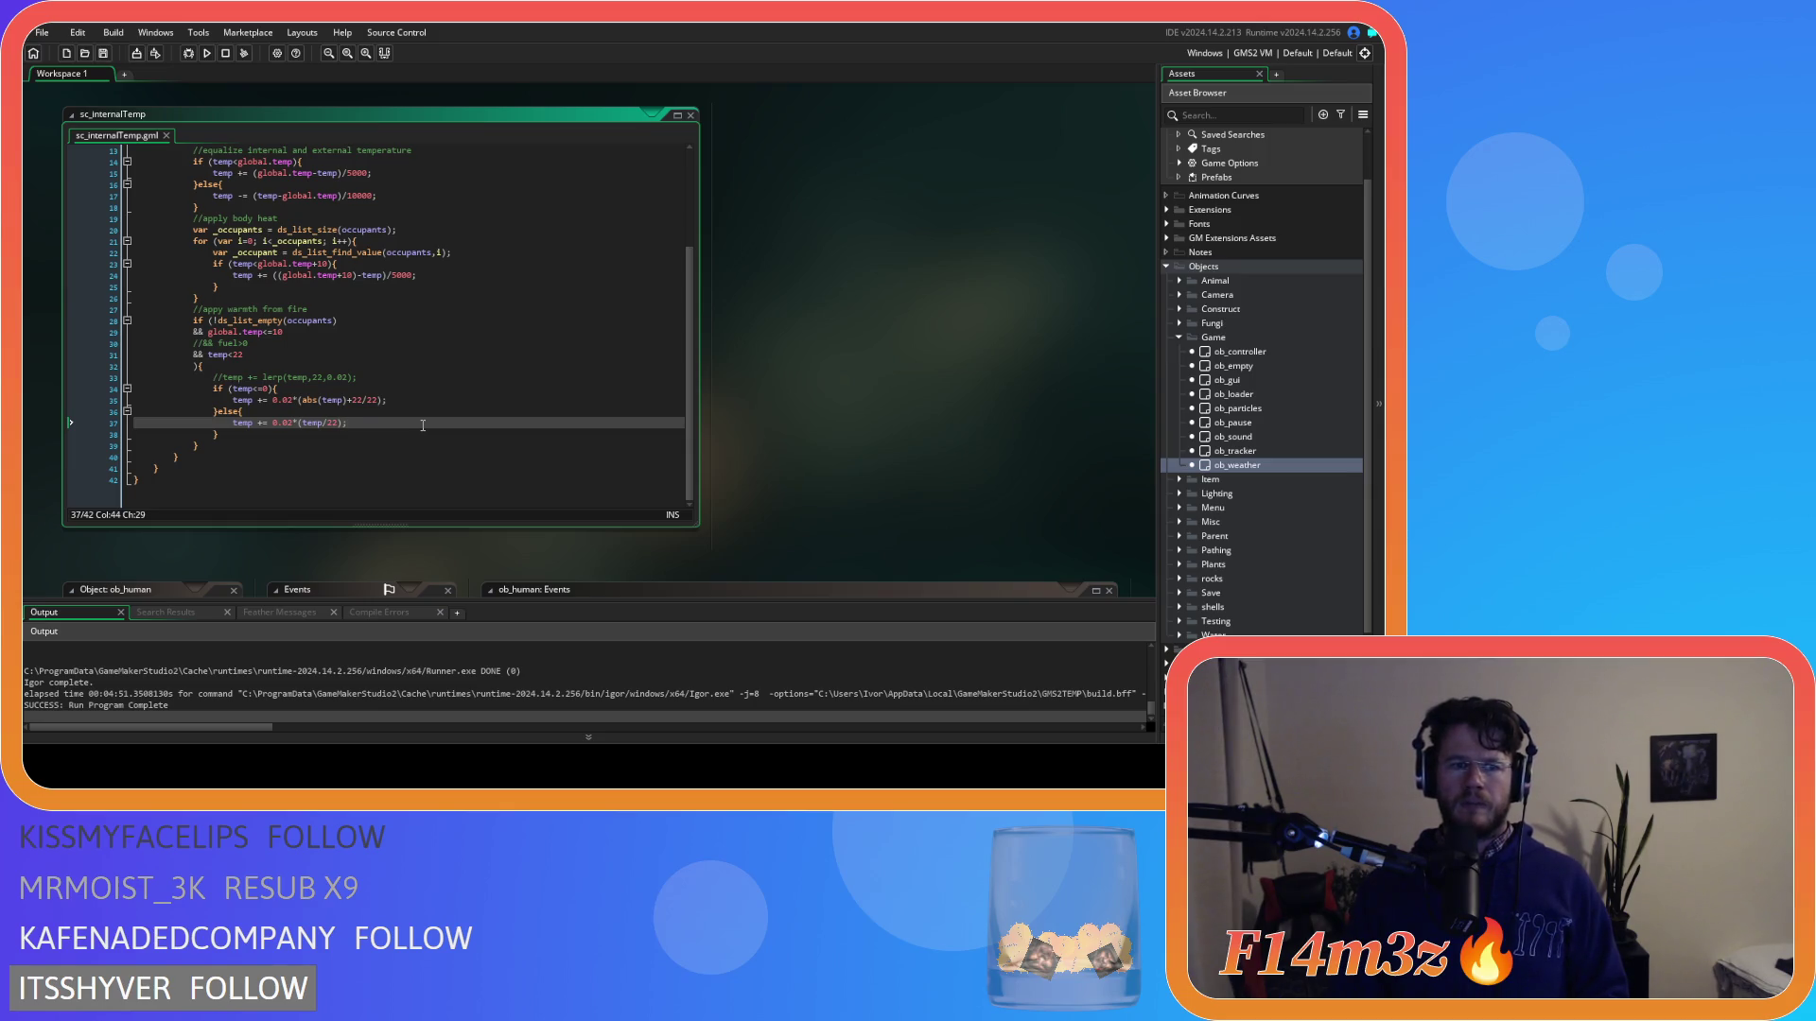
Comment out the clamped temp<22 if/else block on lines 34–38.
left_click(238, 357)
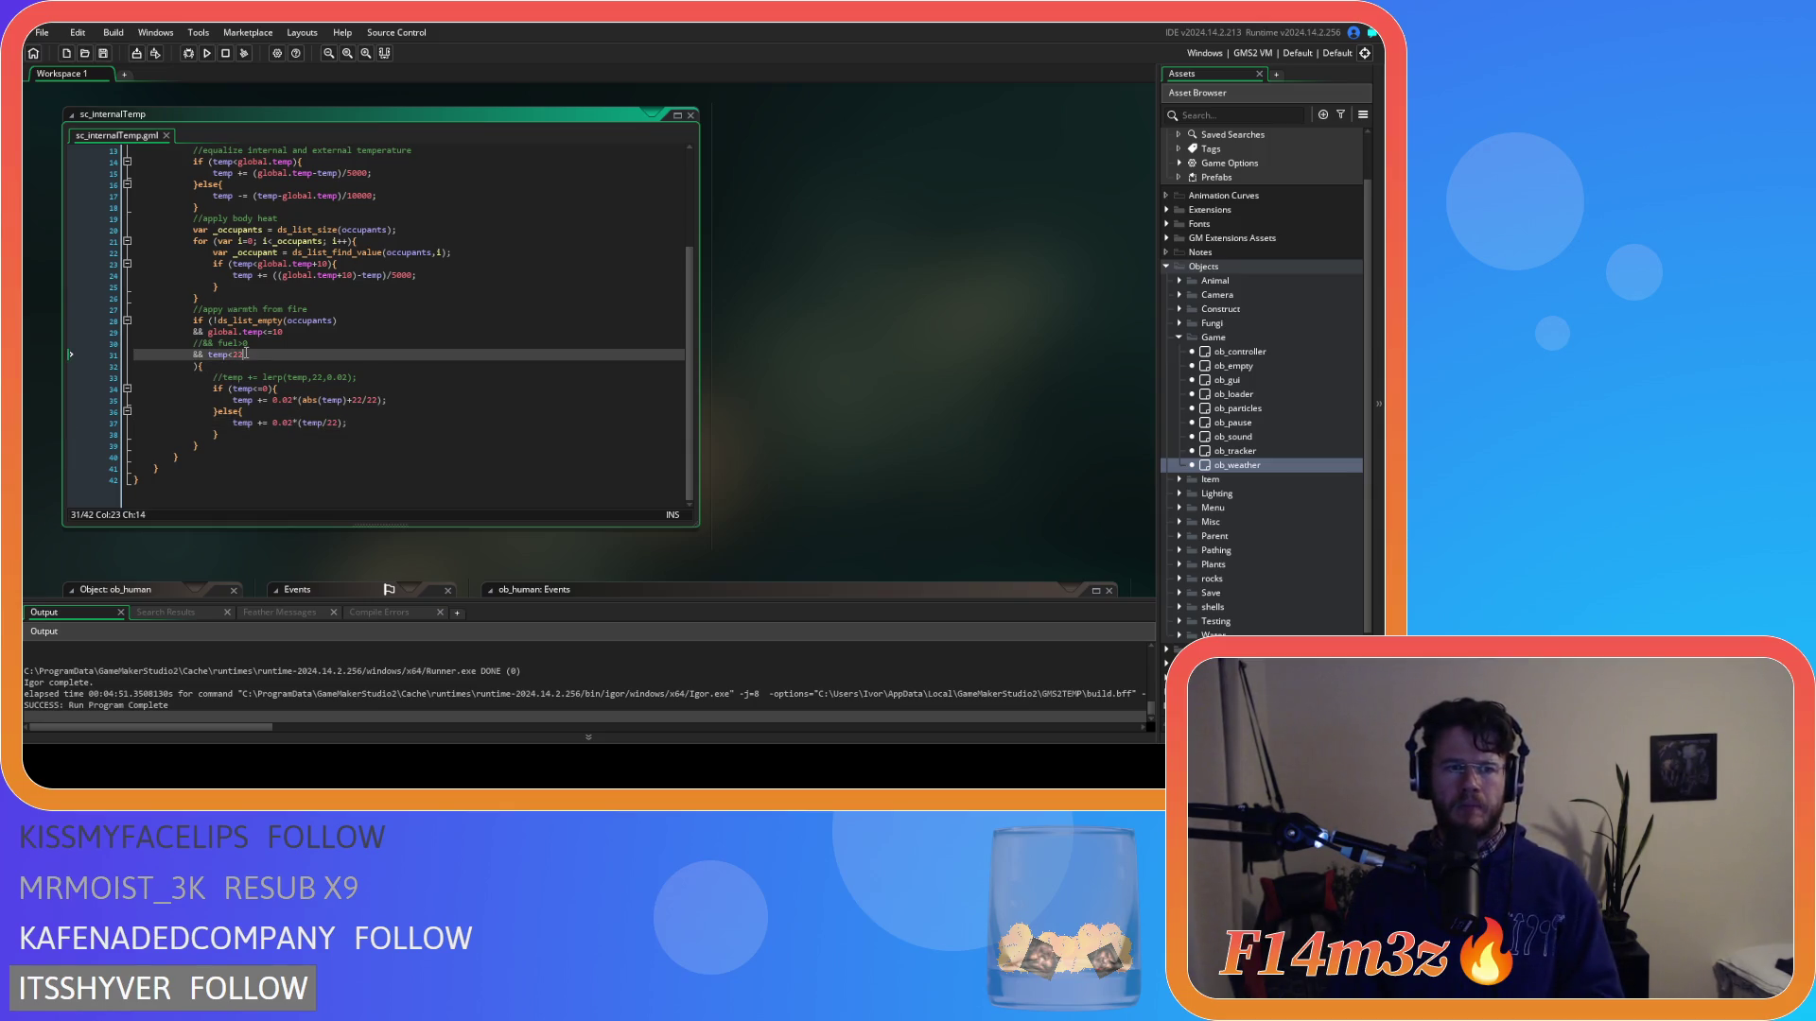
key("shift+Home")
key("BackSpace")
key("ctrl+z")
left_click(391, 427)
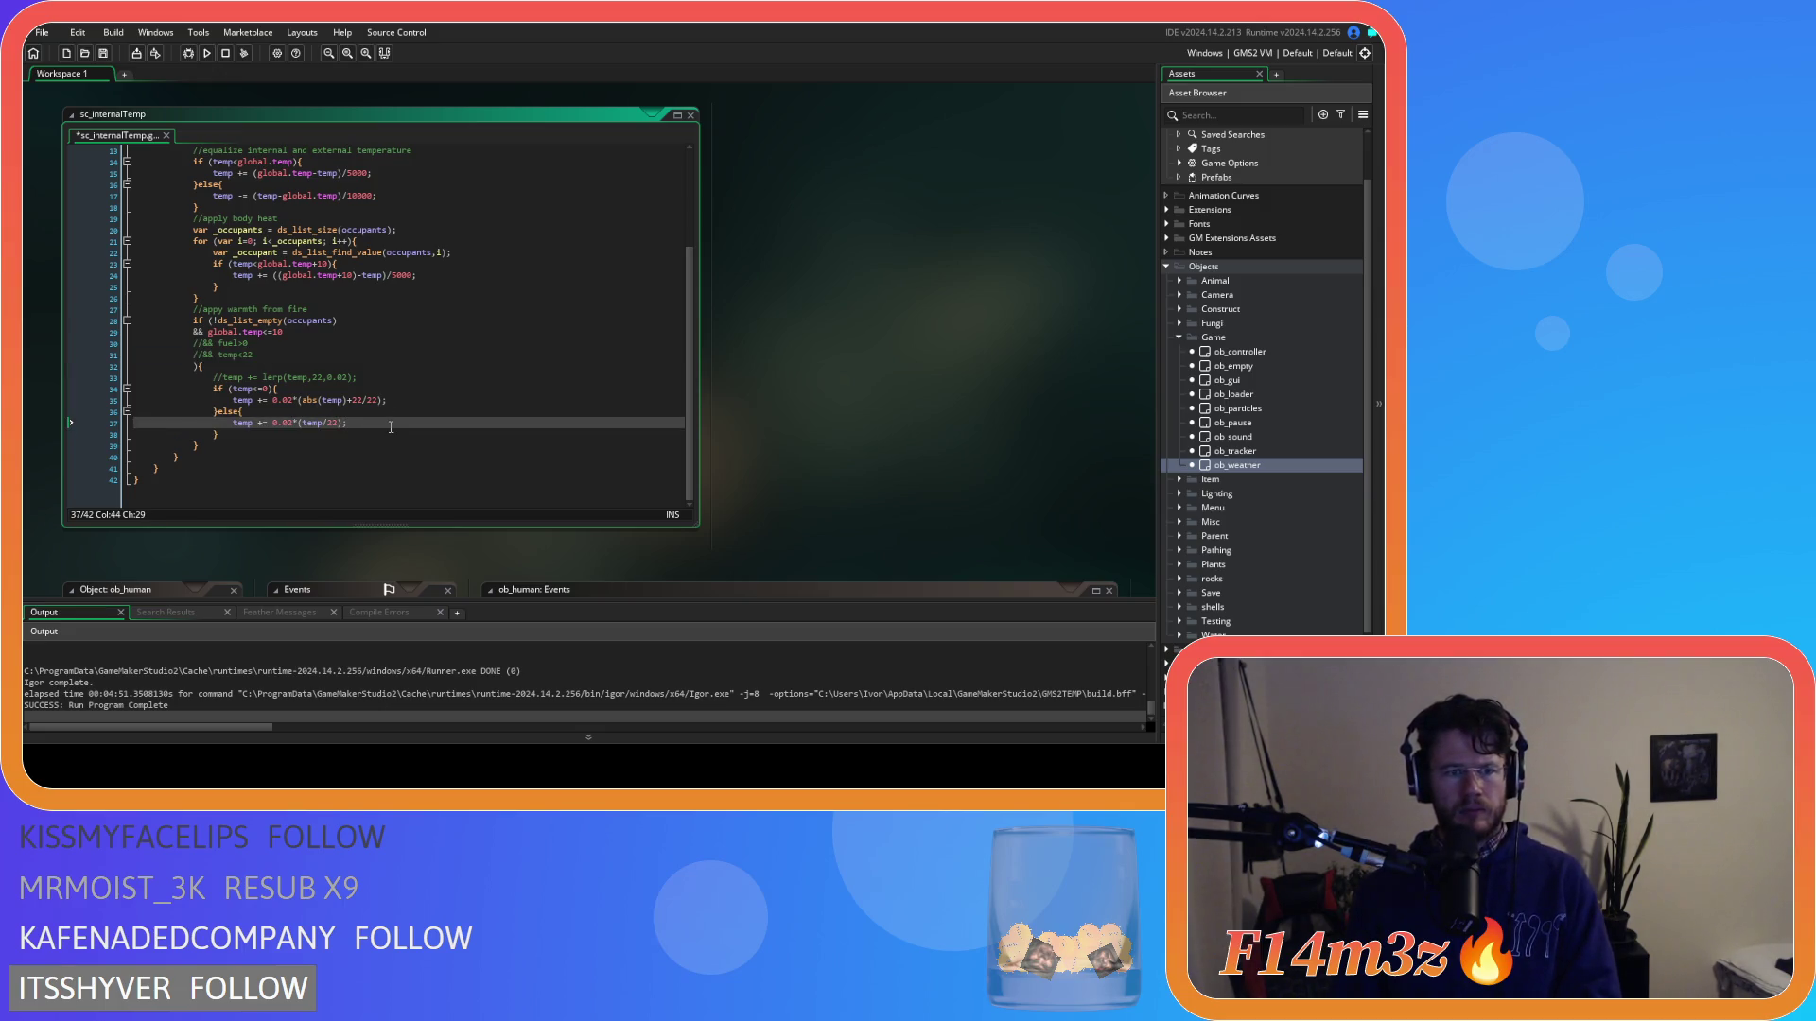
mouse_move(390, 430)
left_mouse_down()
mouse_move(312, 435)
mouse_move(216, 395)
mouse_move(387, 400)
left_mouse_up()
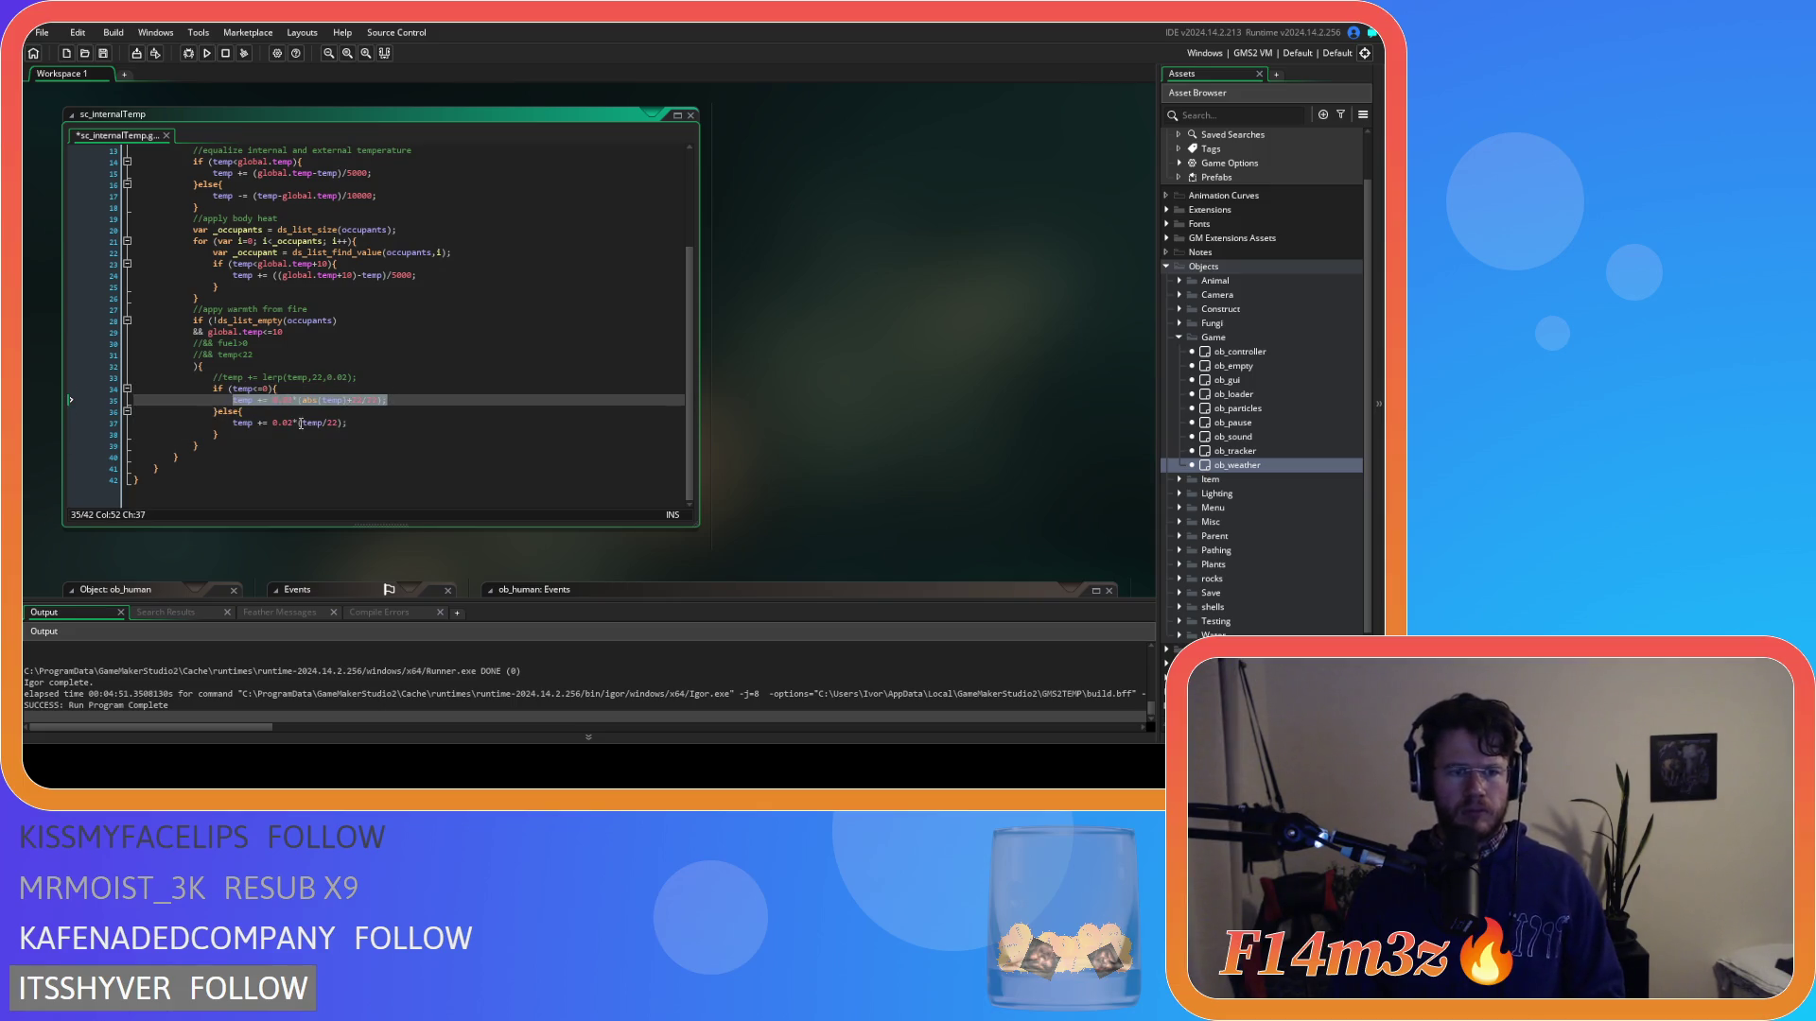
left_click_drag(274, 434, 215, 390)
key("ctrl+k")
Uncomment the lerp line 33 and replace its lerp call with a flat 0.02.
left_click(266, 378)
key("ctrl+shift+k")
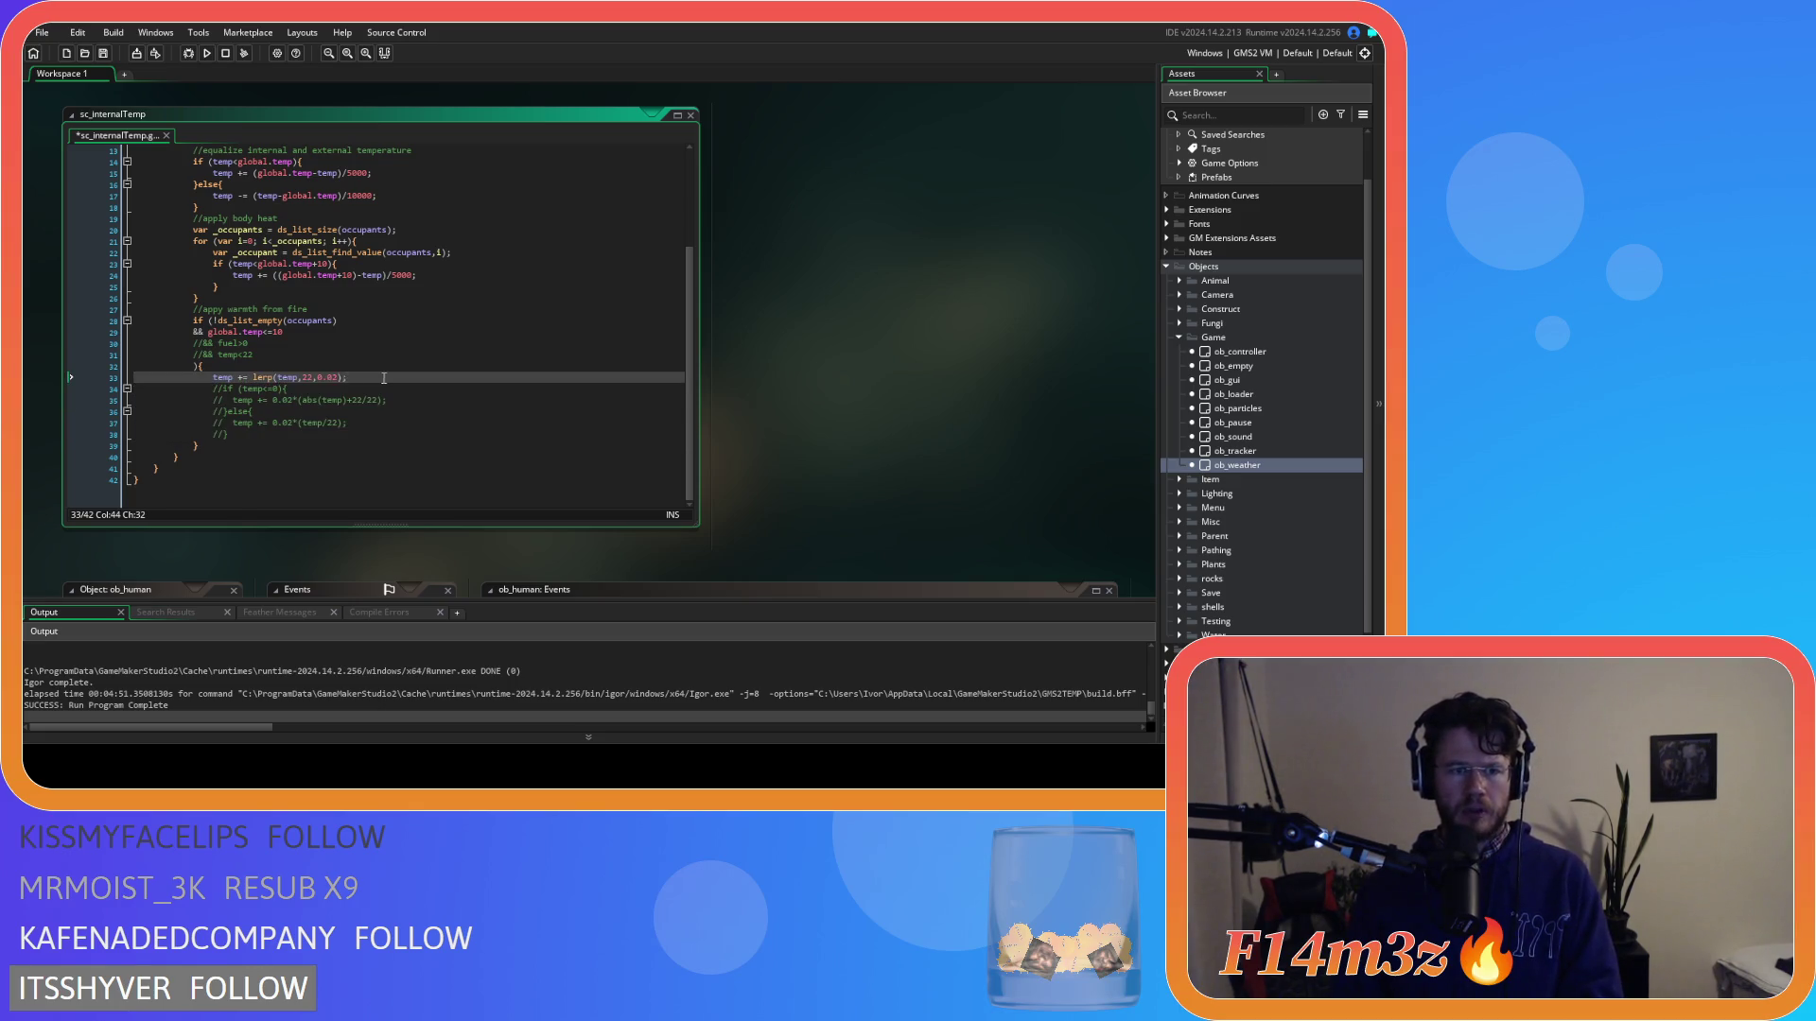
left_click(255, 379)
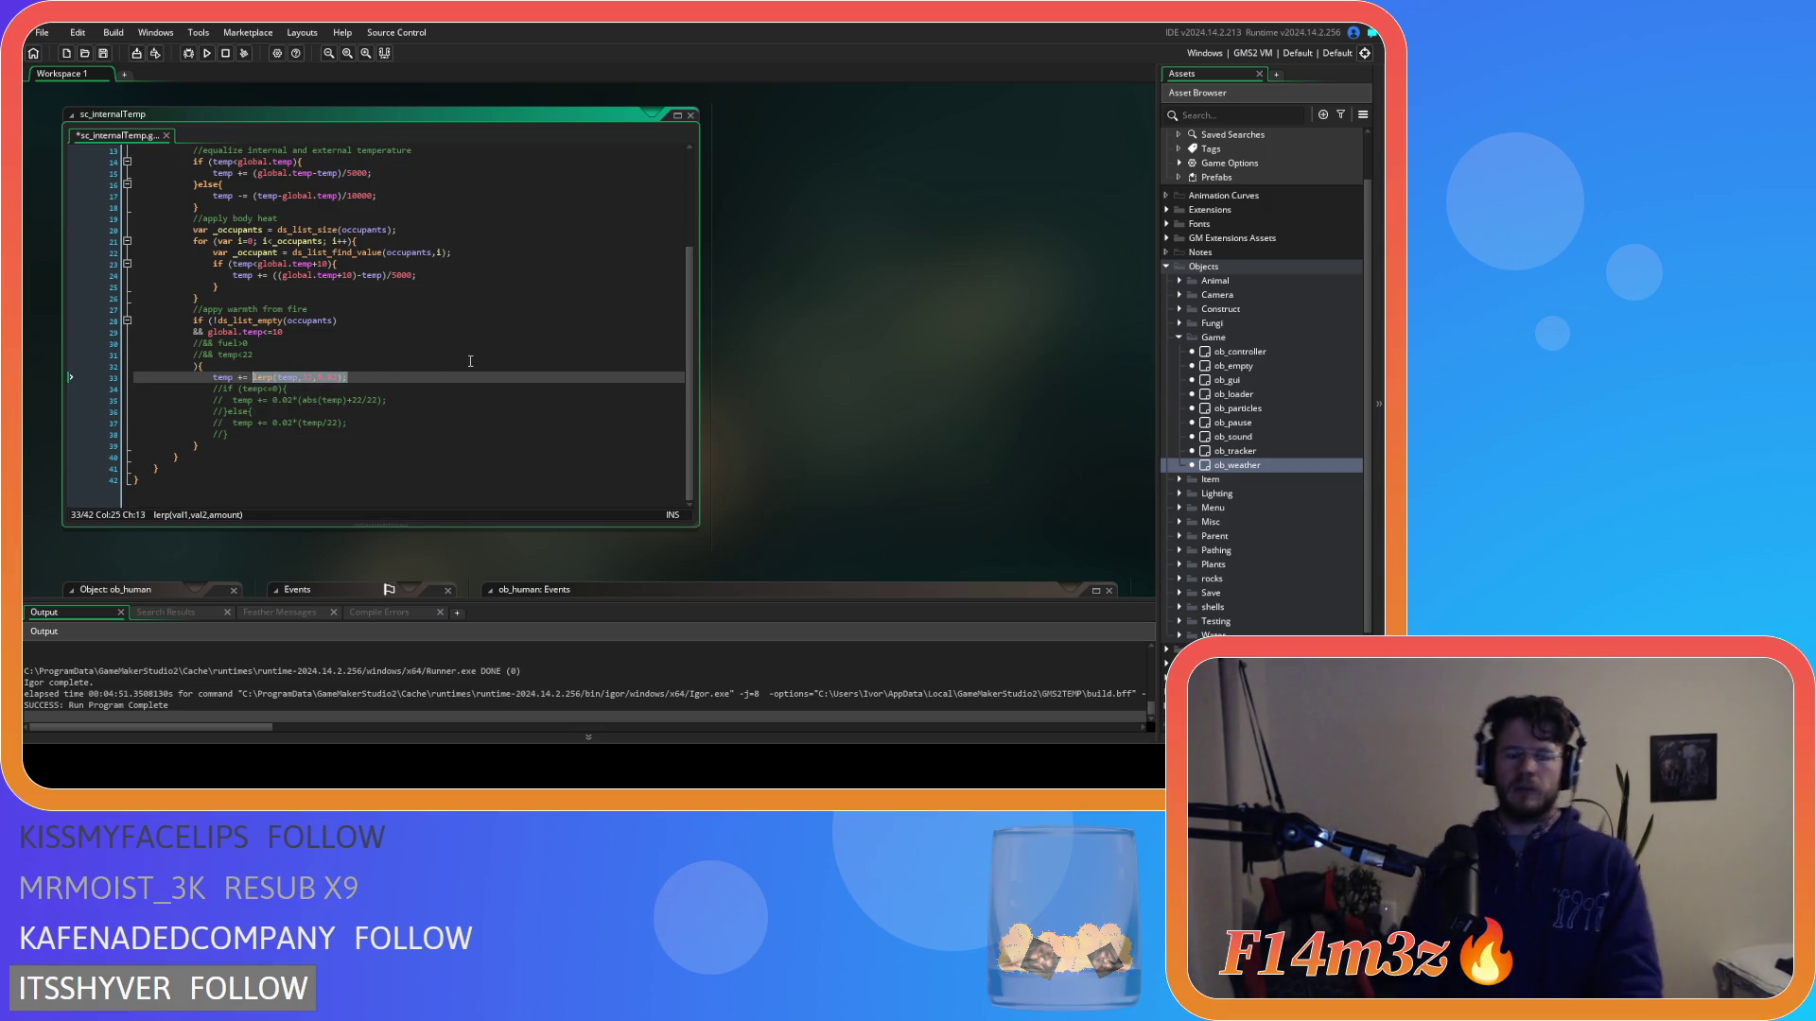
type("0.02;")
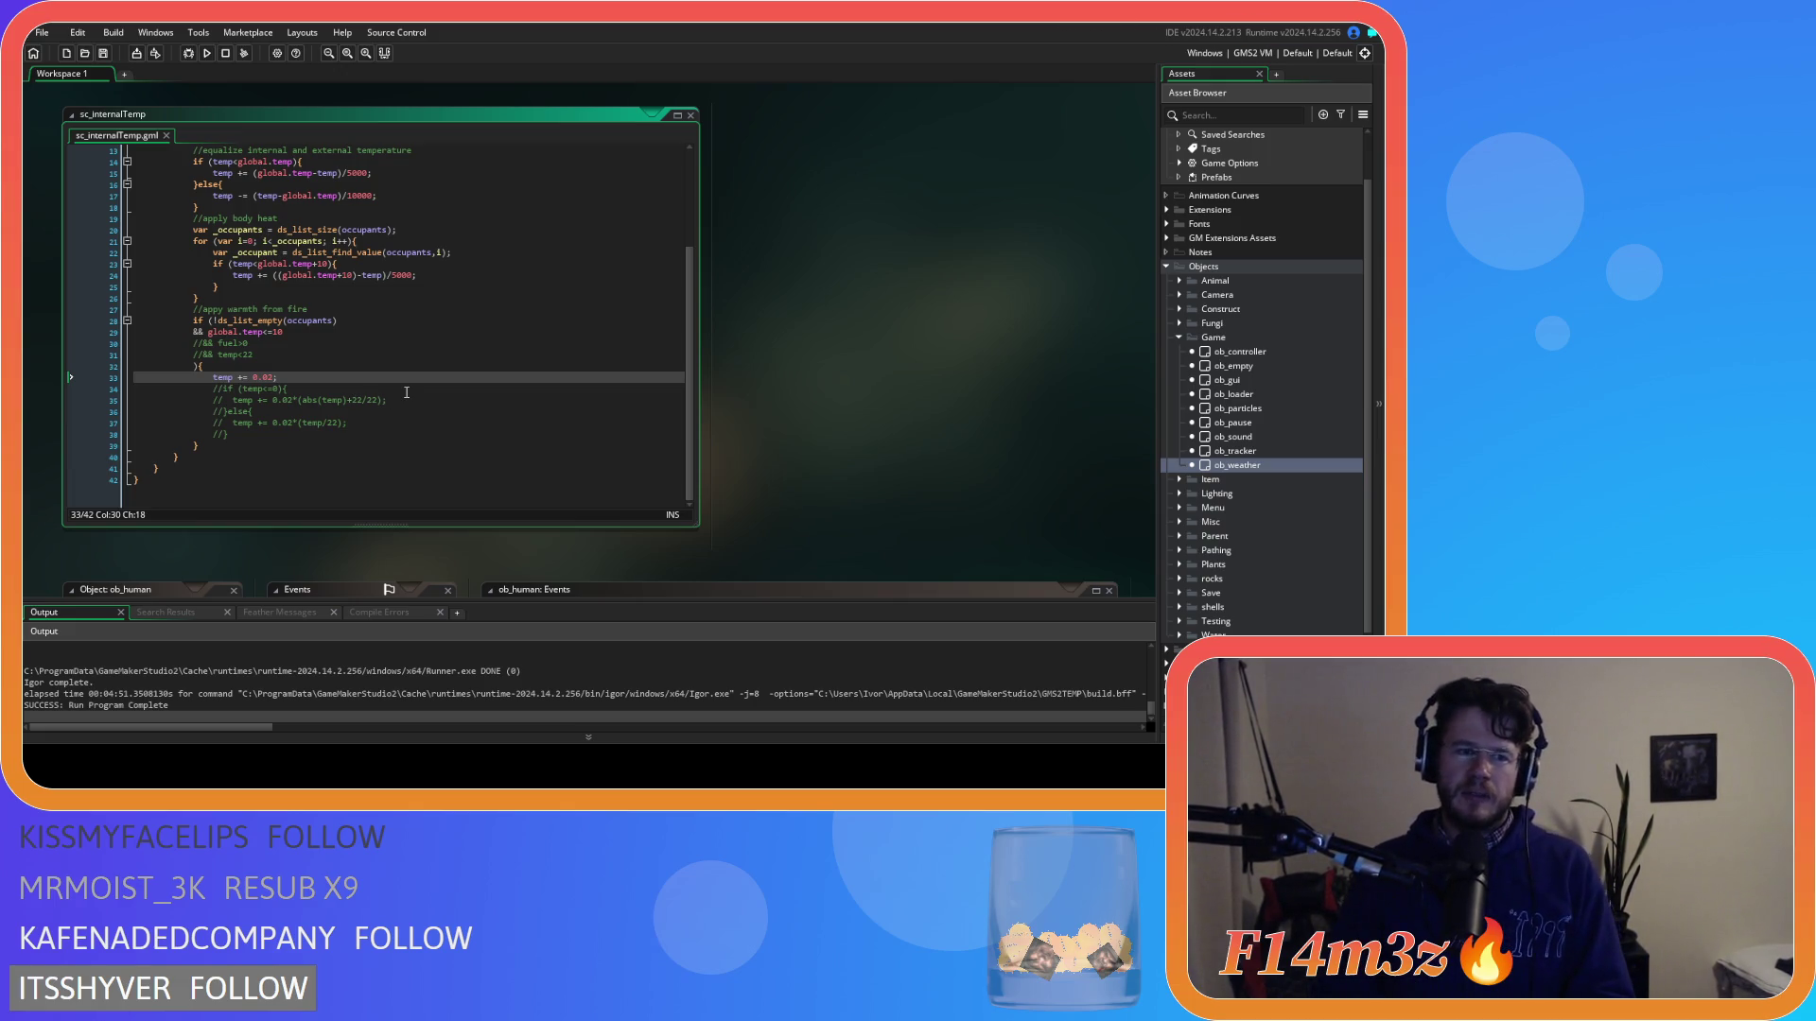
Build and run the game with F5, then return to the top of sc_internalTemp.
key("F5")
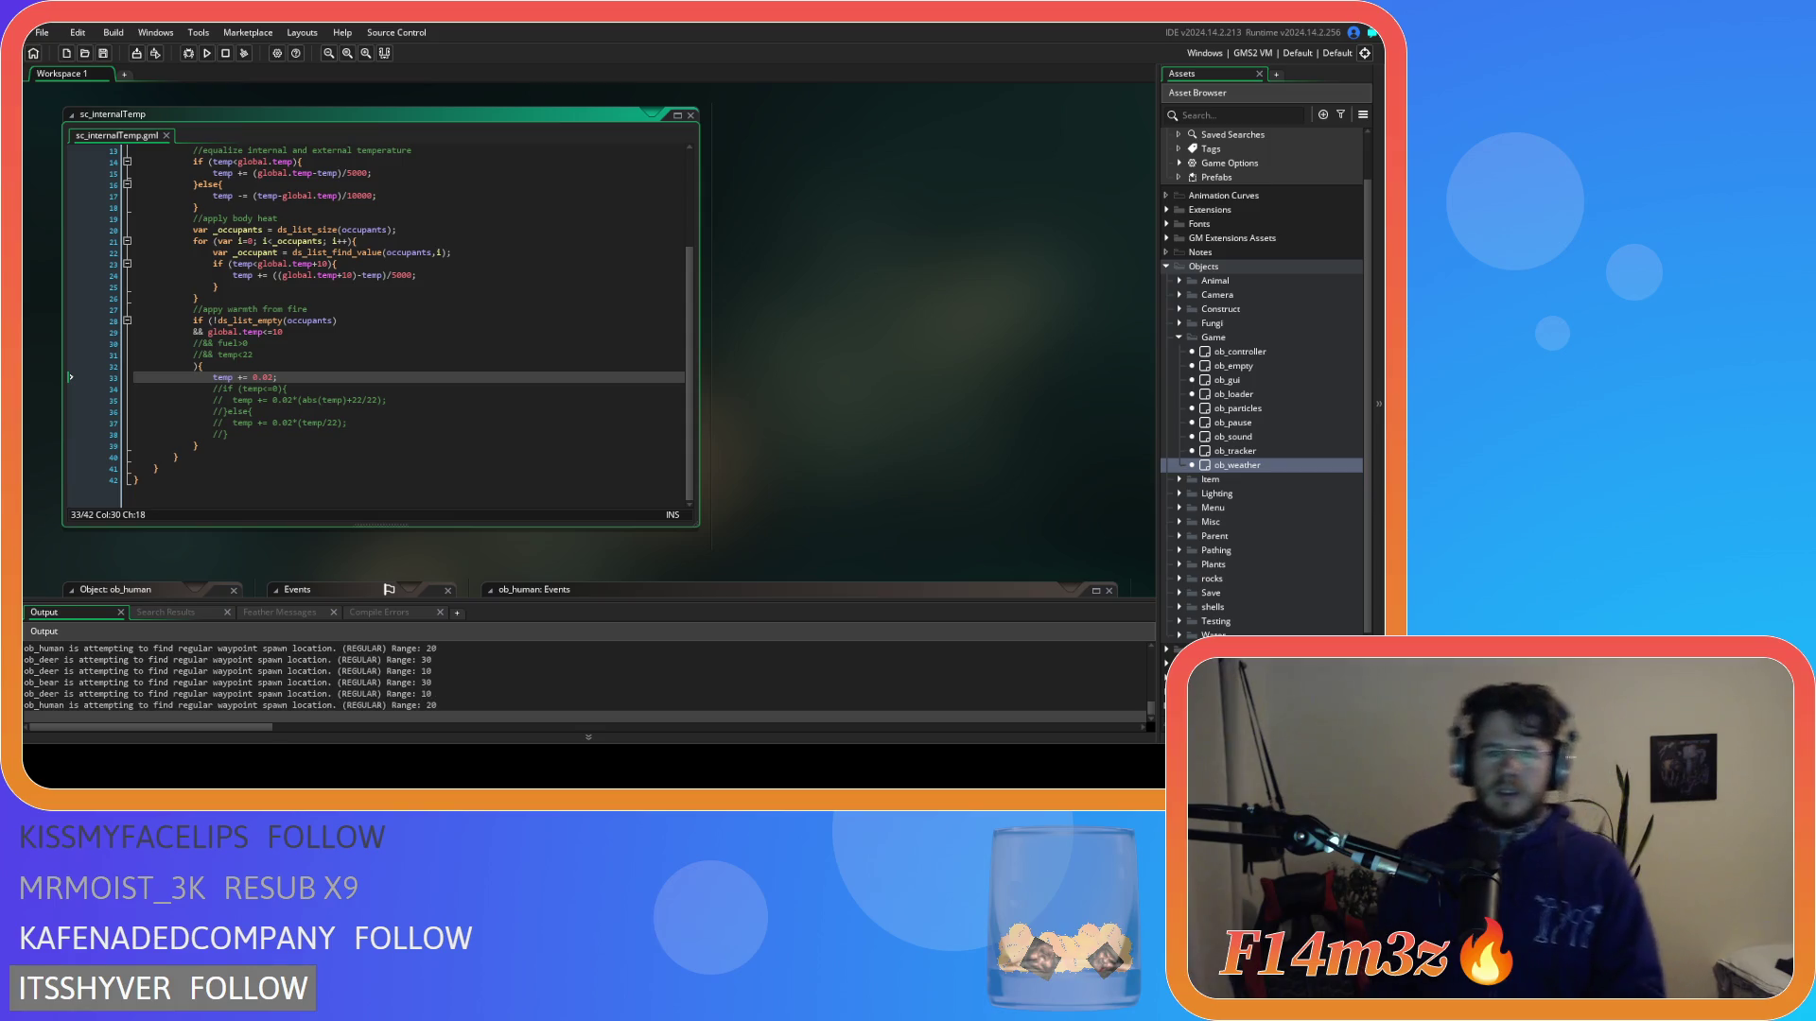
scroll(409, 299, "up", 4)
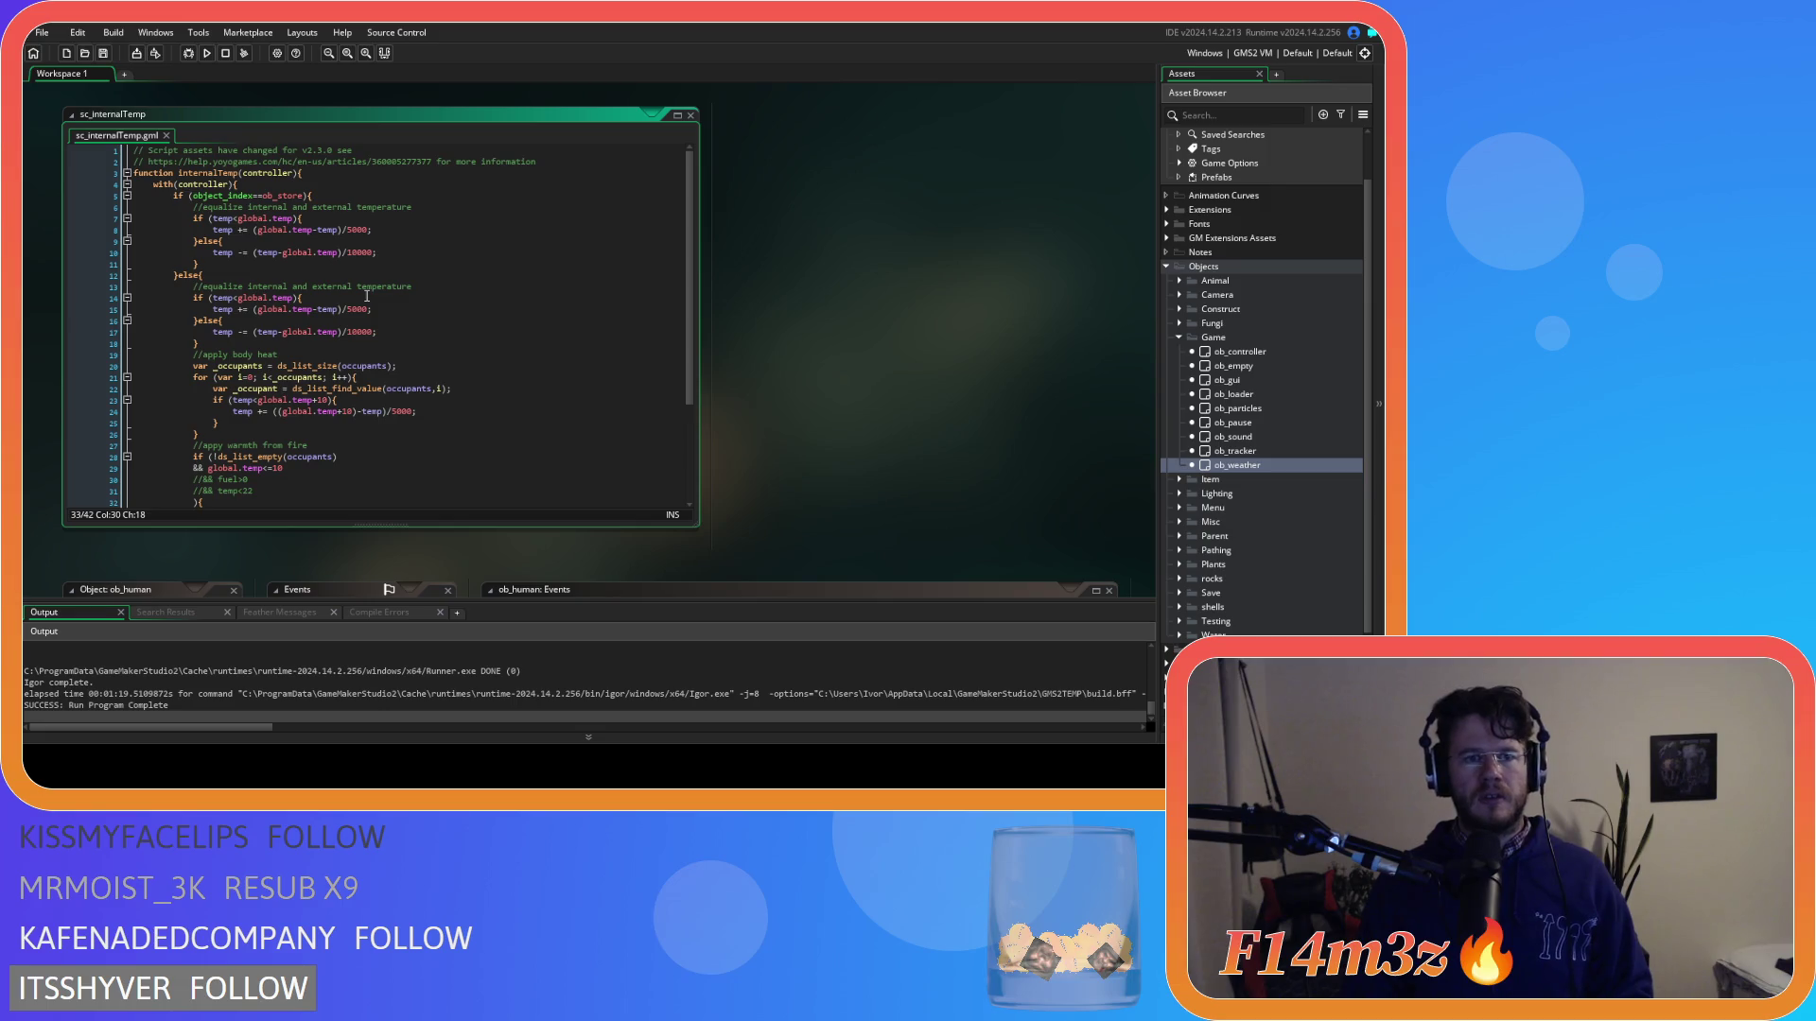
Change the line 8 divisor from 5000 to 2500 and line 10 from 10000 to 5000, then save.
left_click_drag(346, 252, 358, 254)
left_click(348, 229)
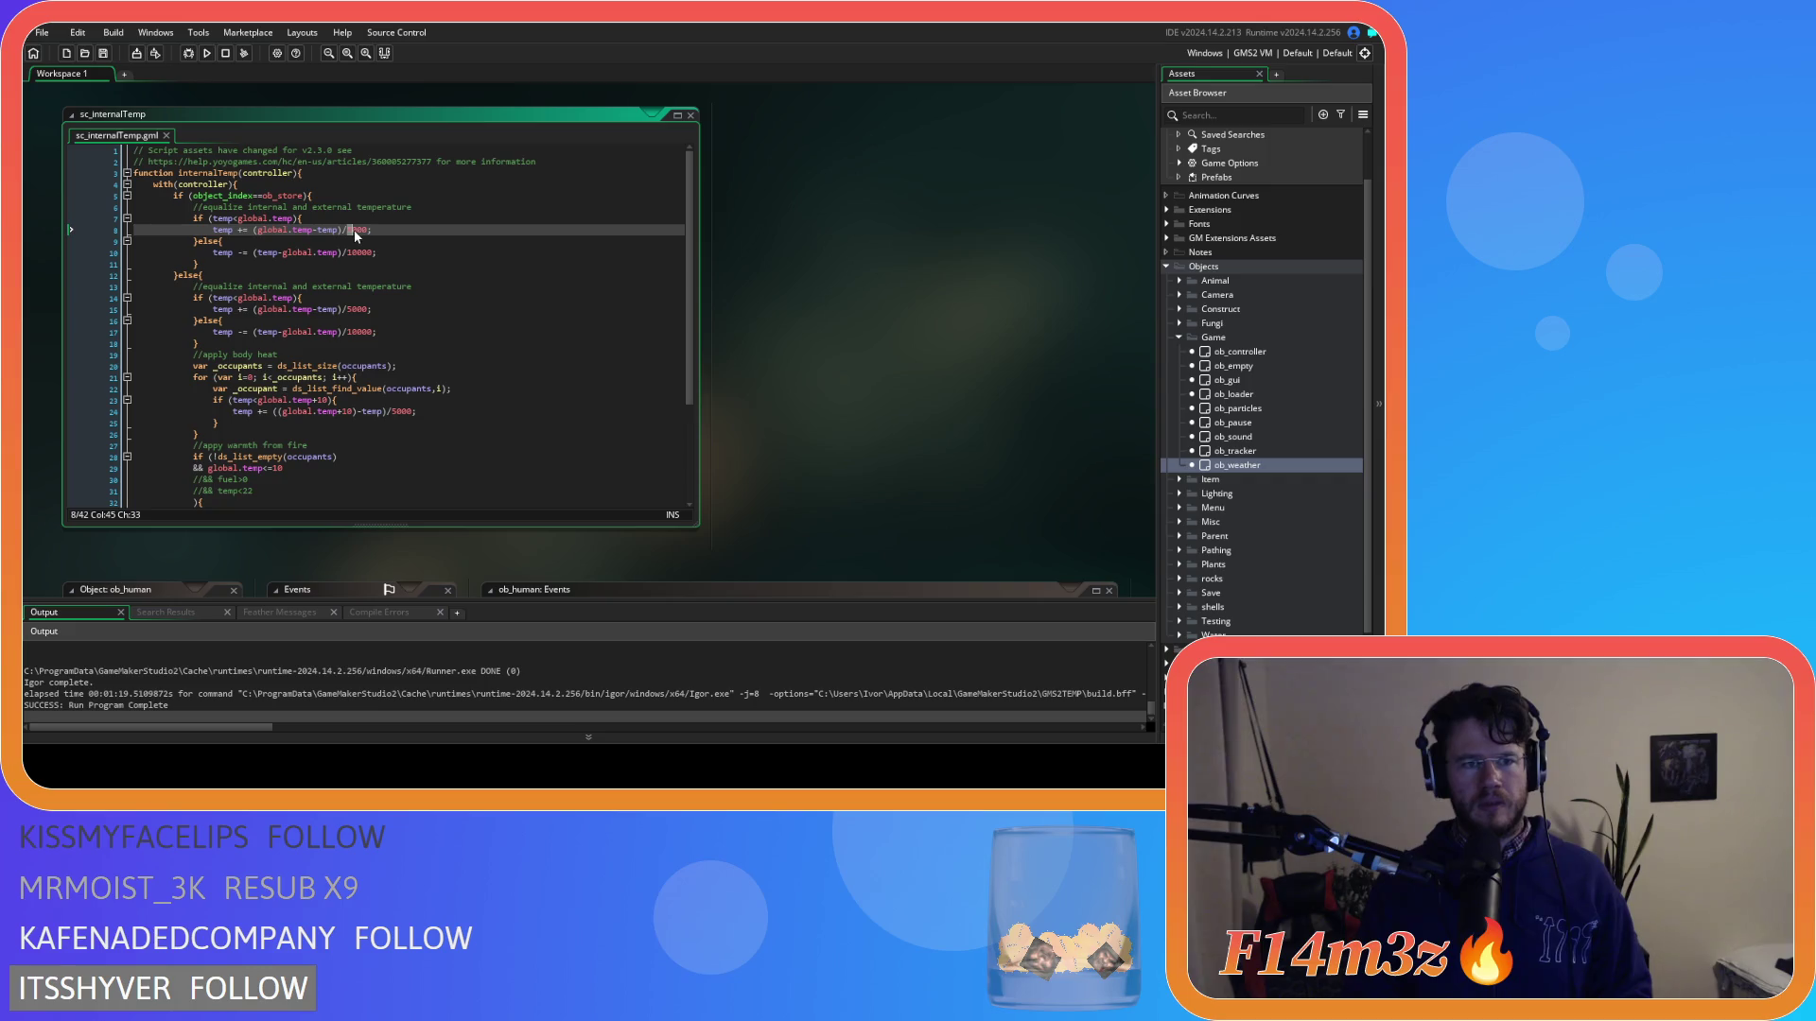
left_click(354, 230)
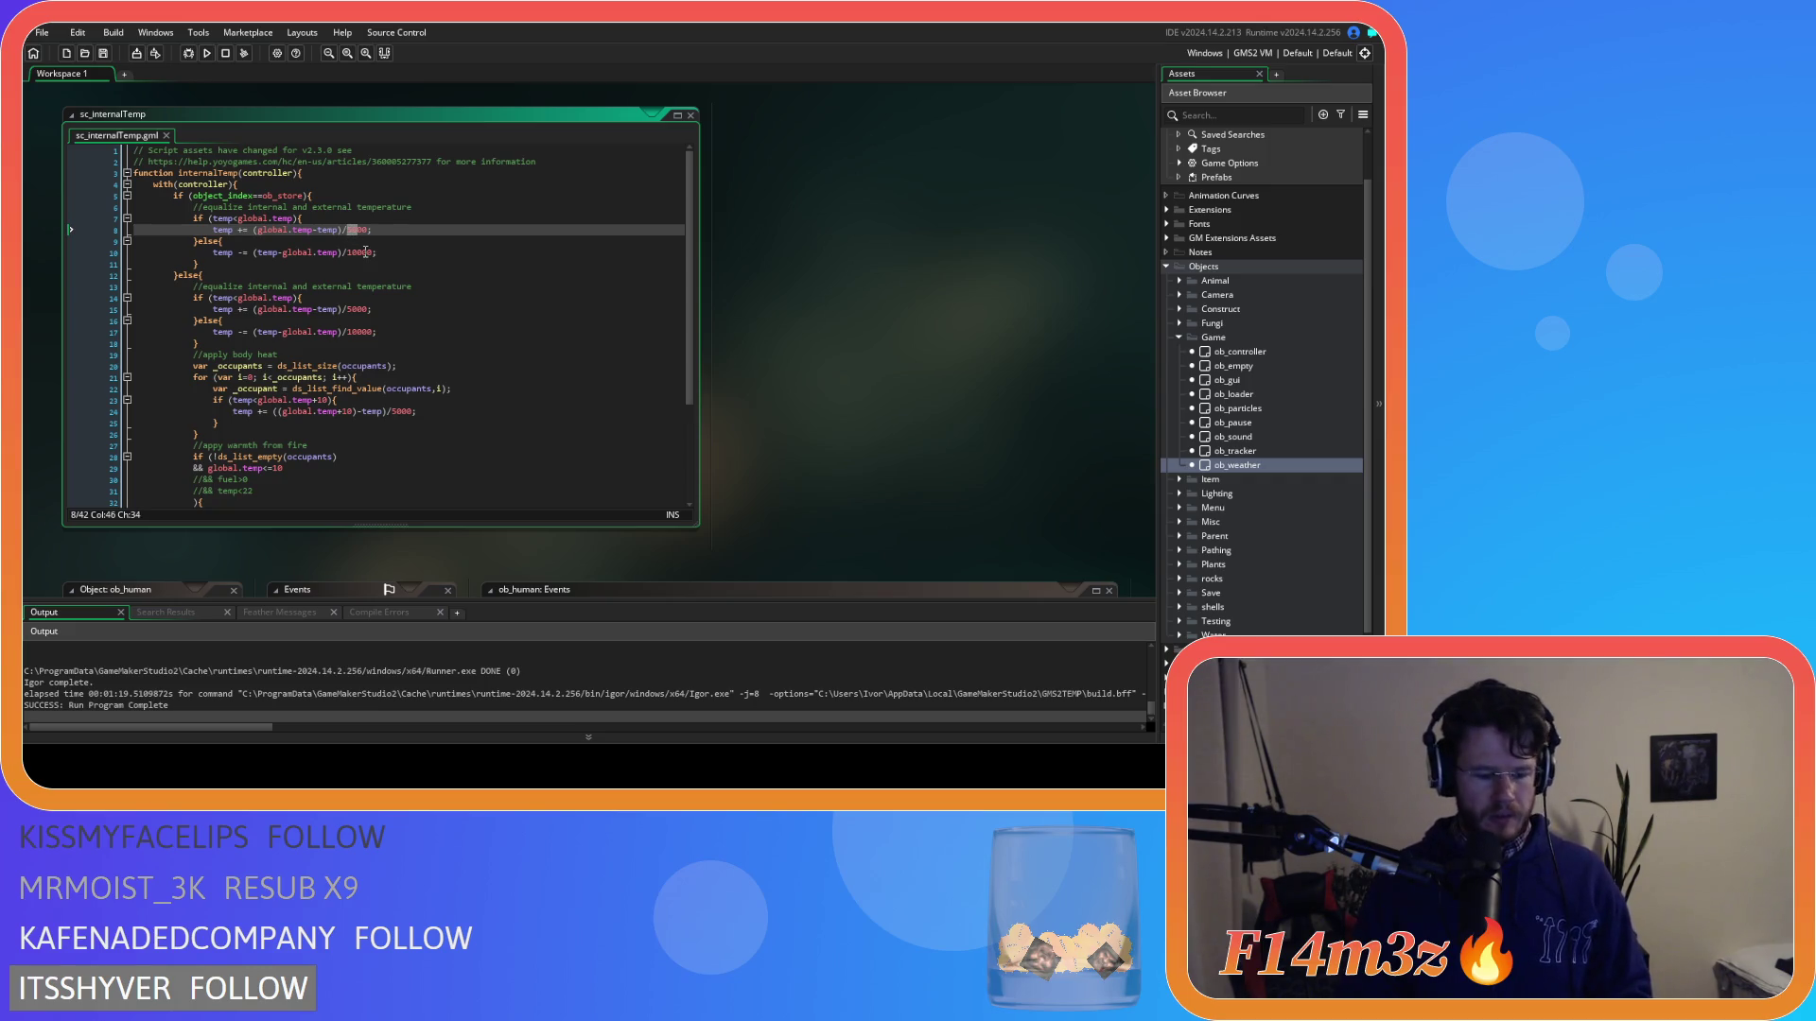
type("25")
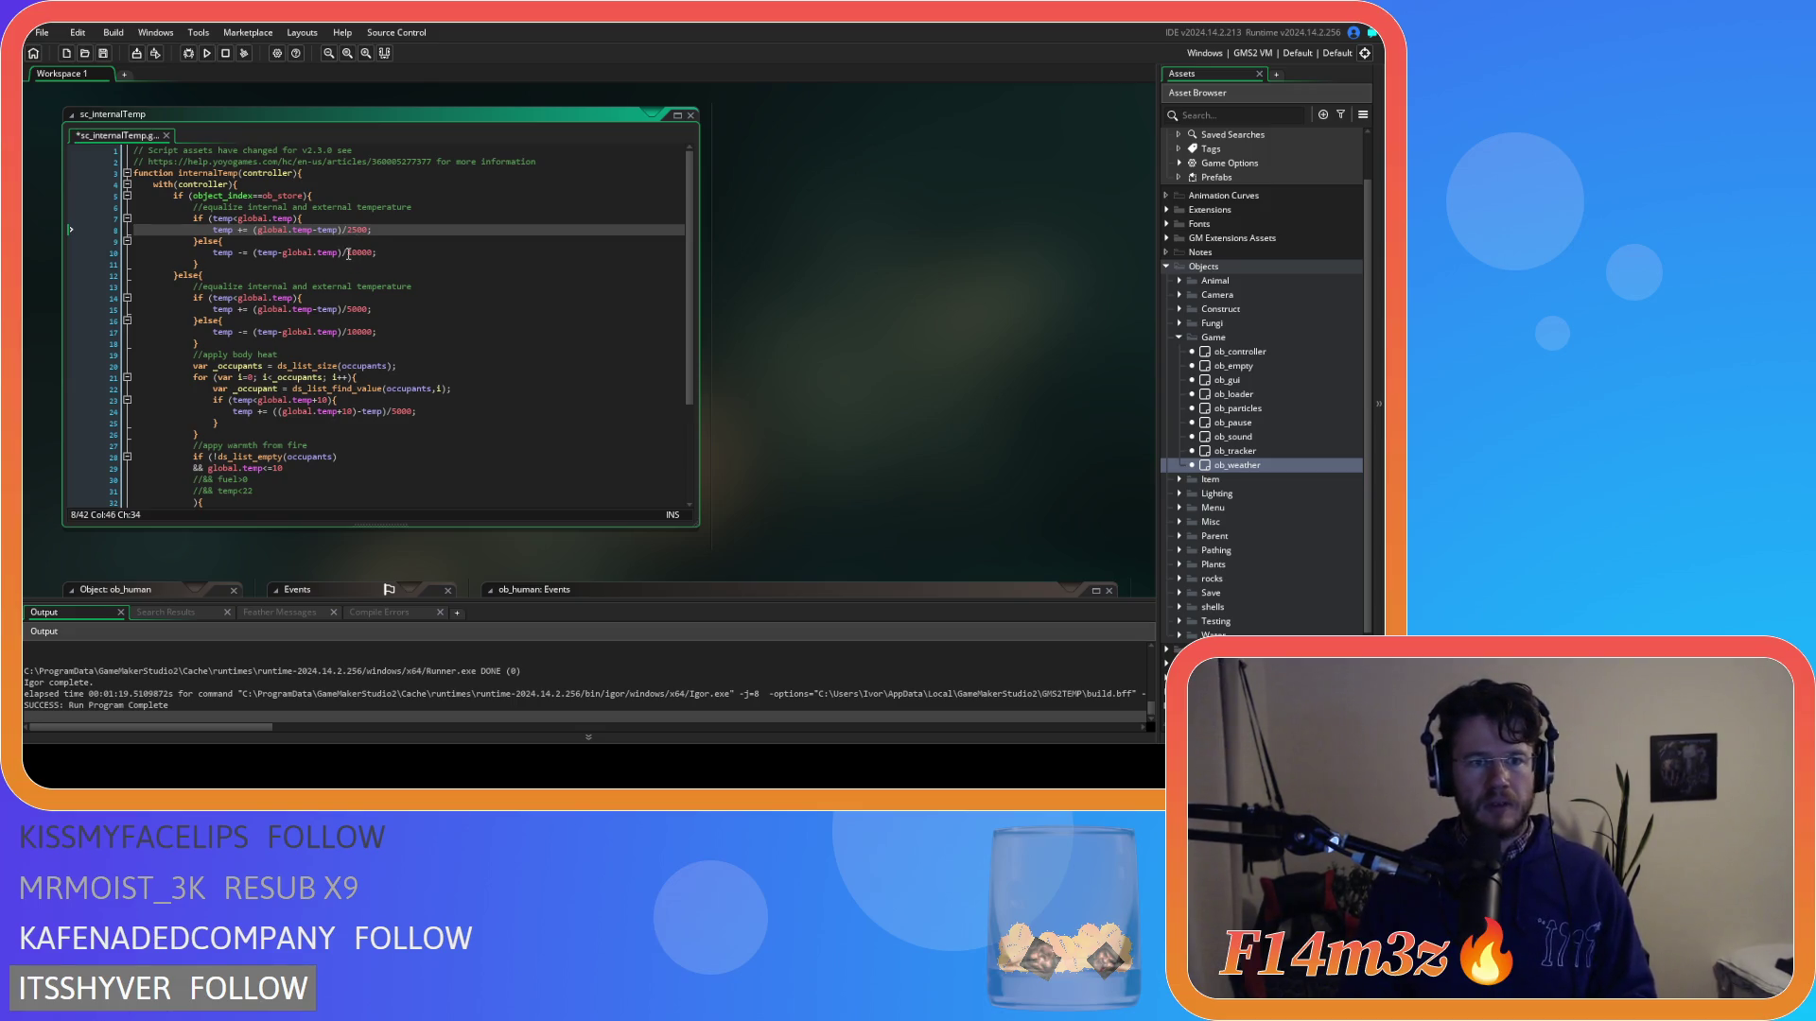
left_click_drag(348, 253, 353, 255)
type("5")
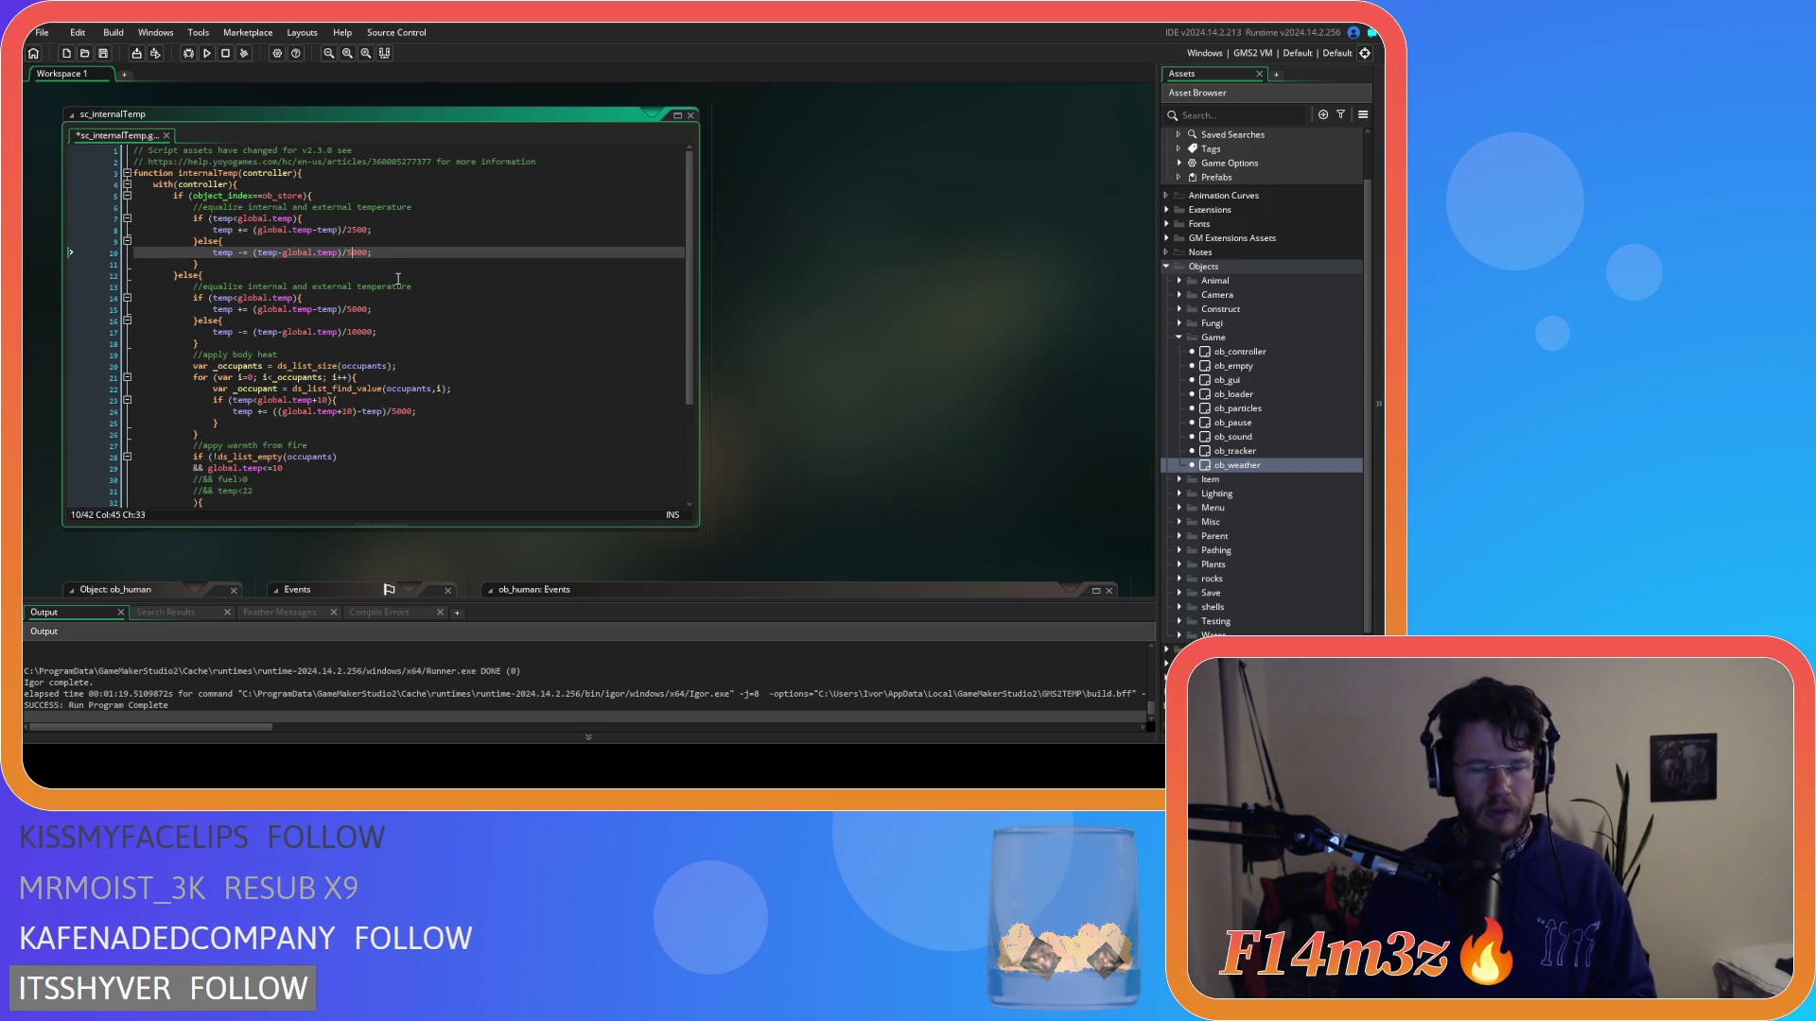
key("ctrl+s")
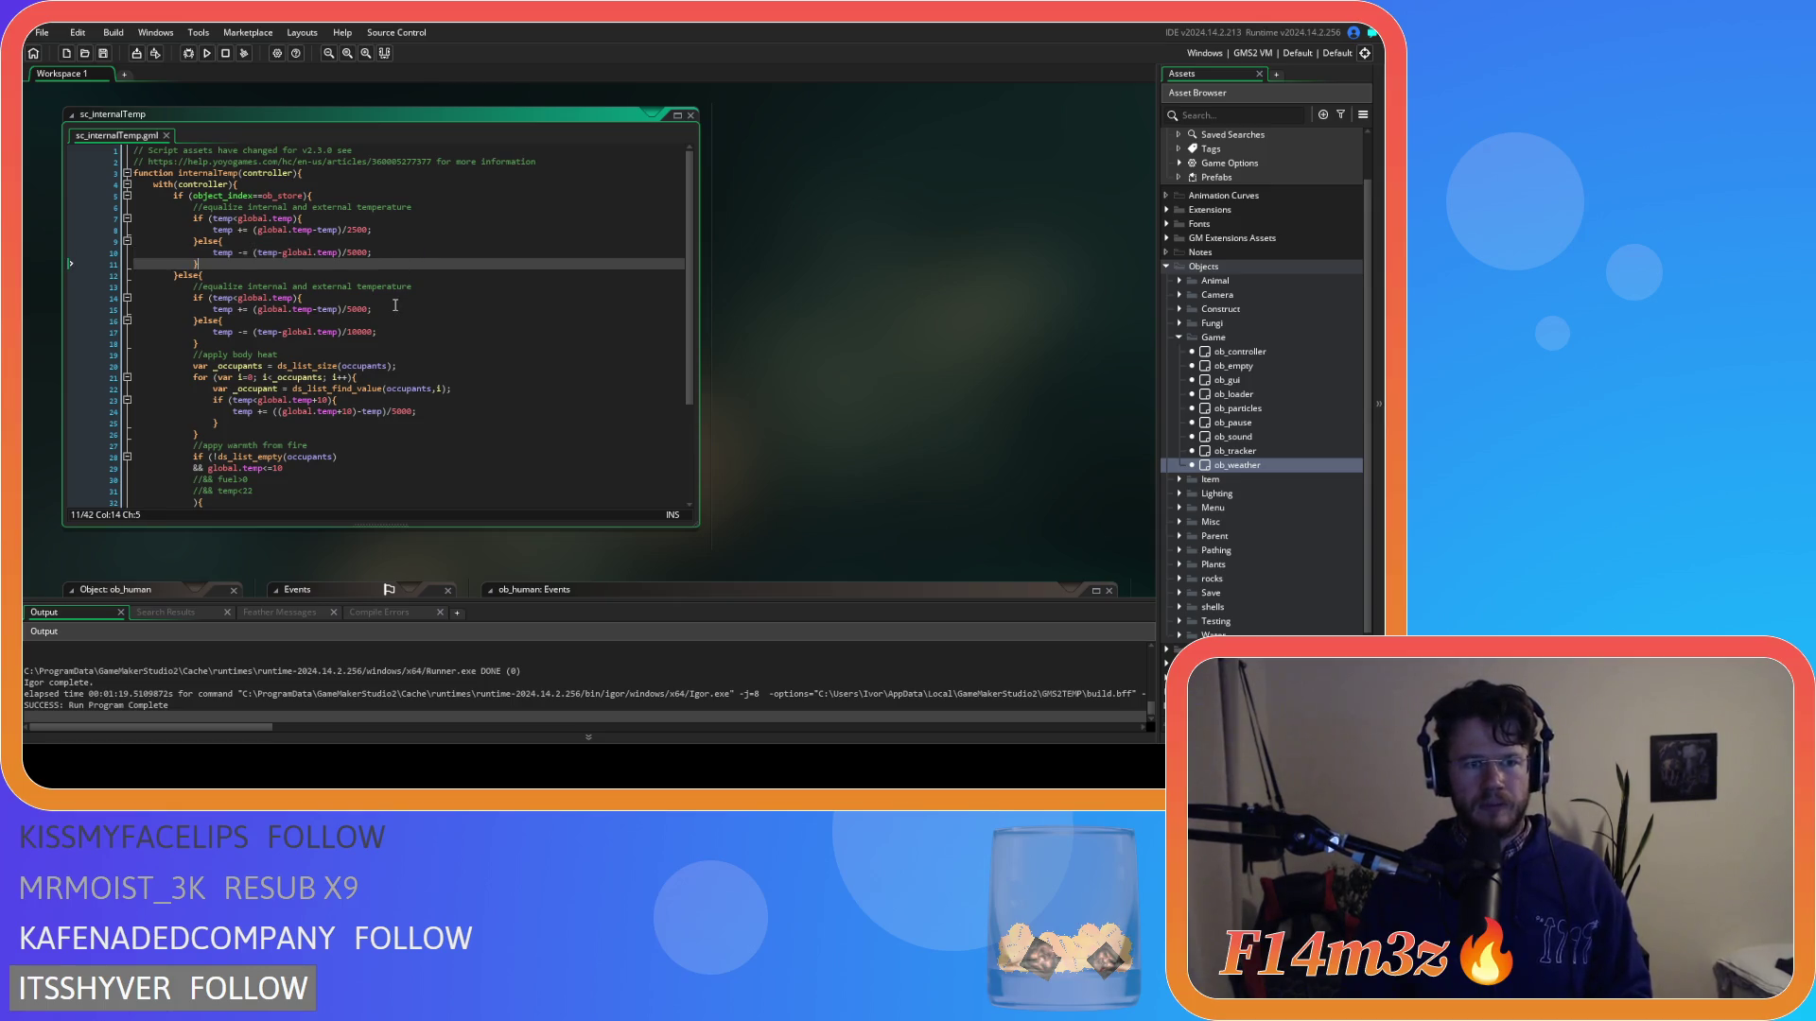
left_click(395, 308)
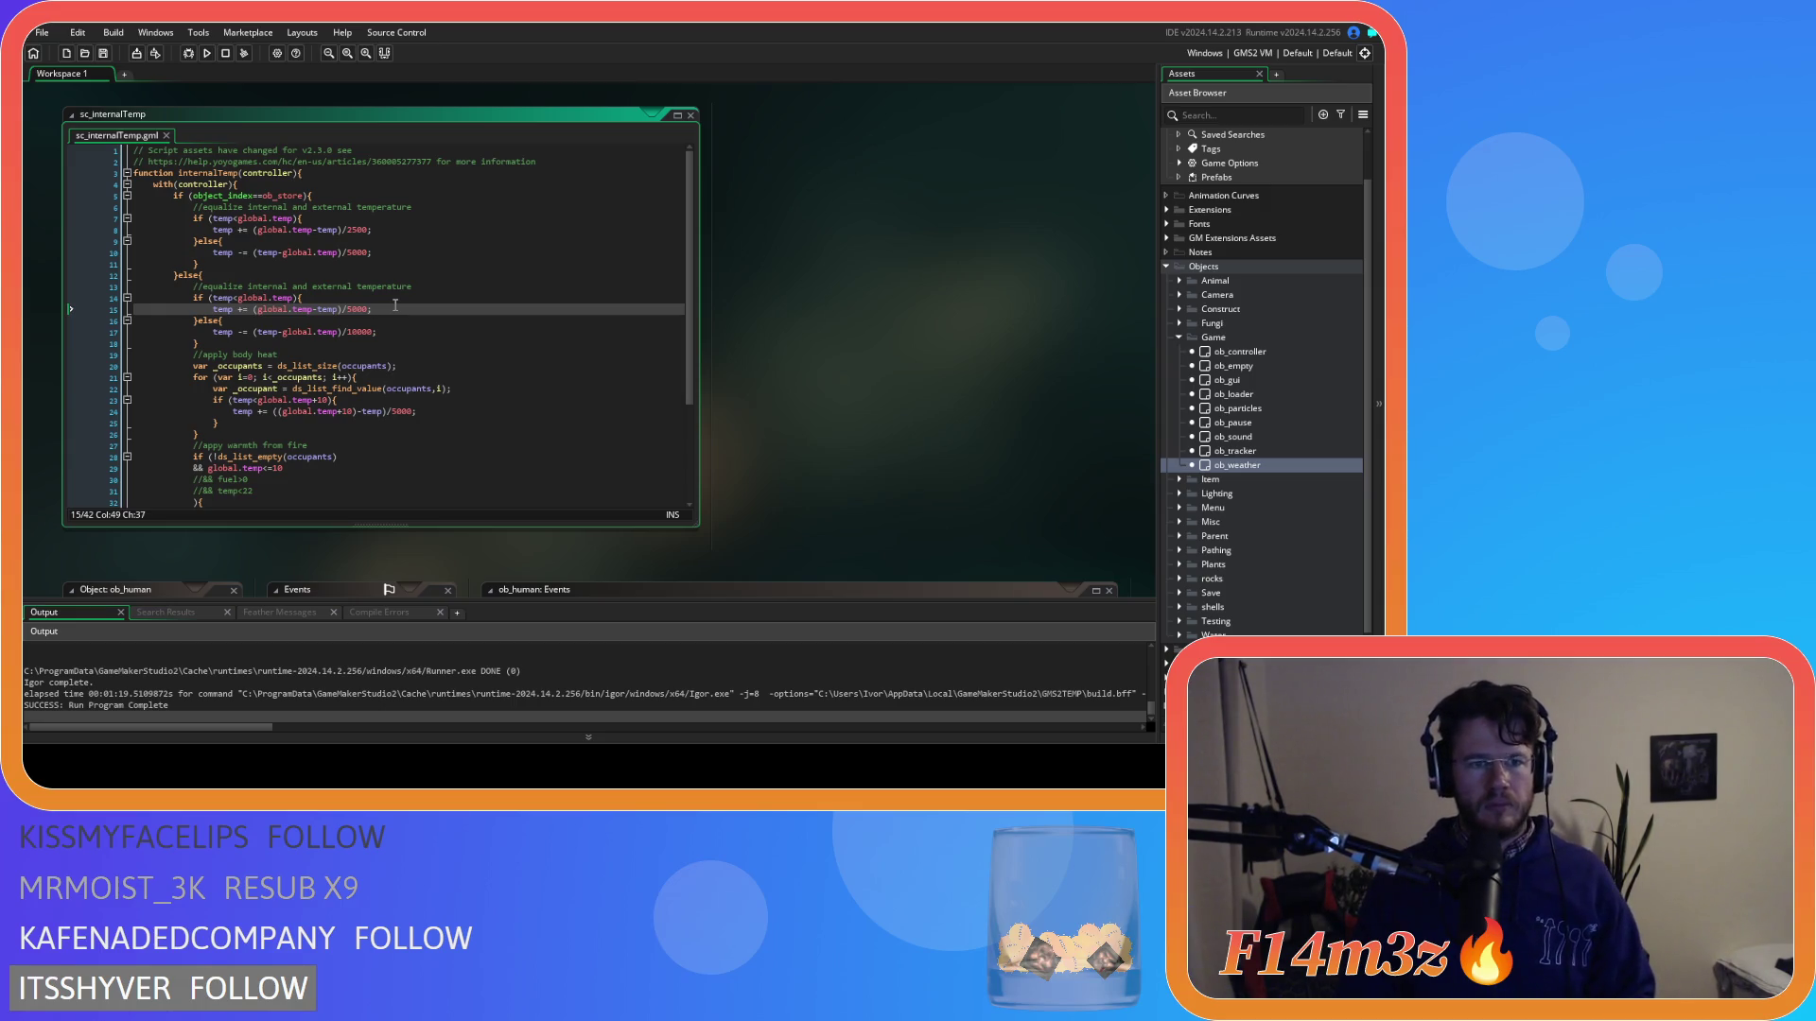
left_click(411, 252)
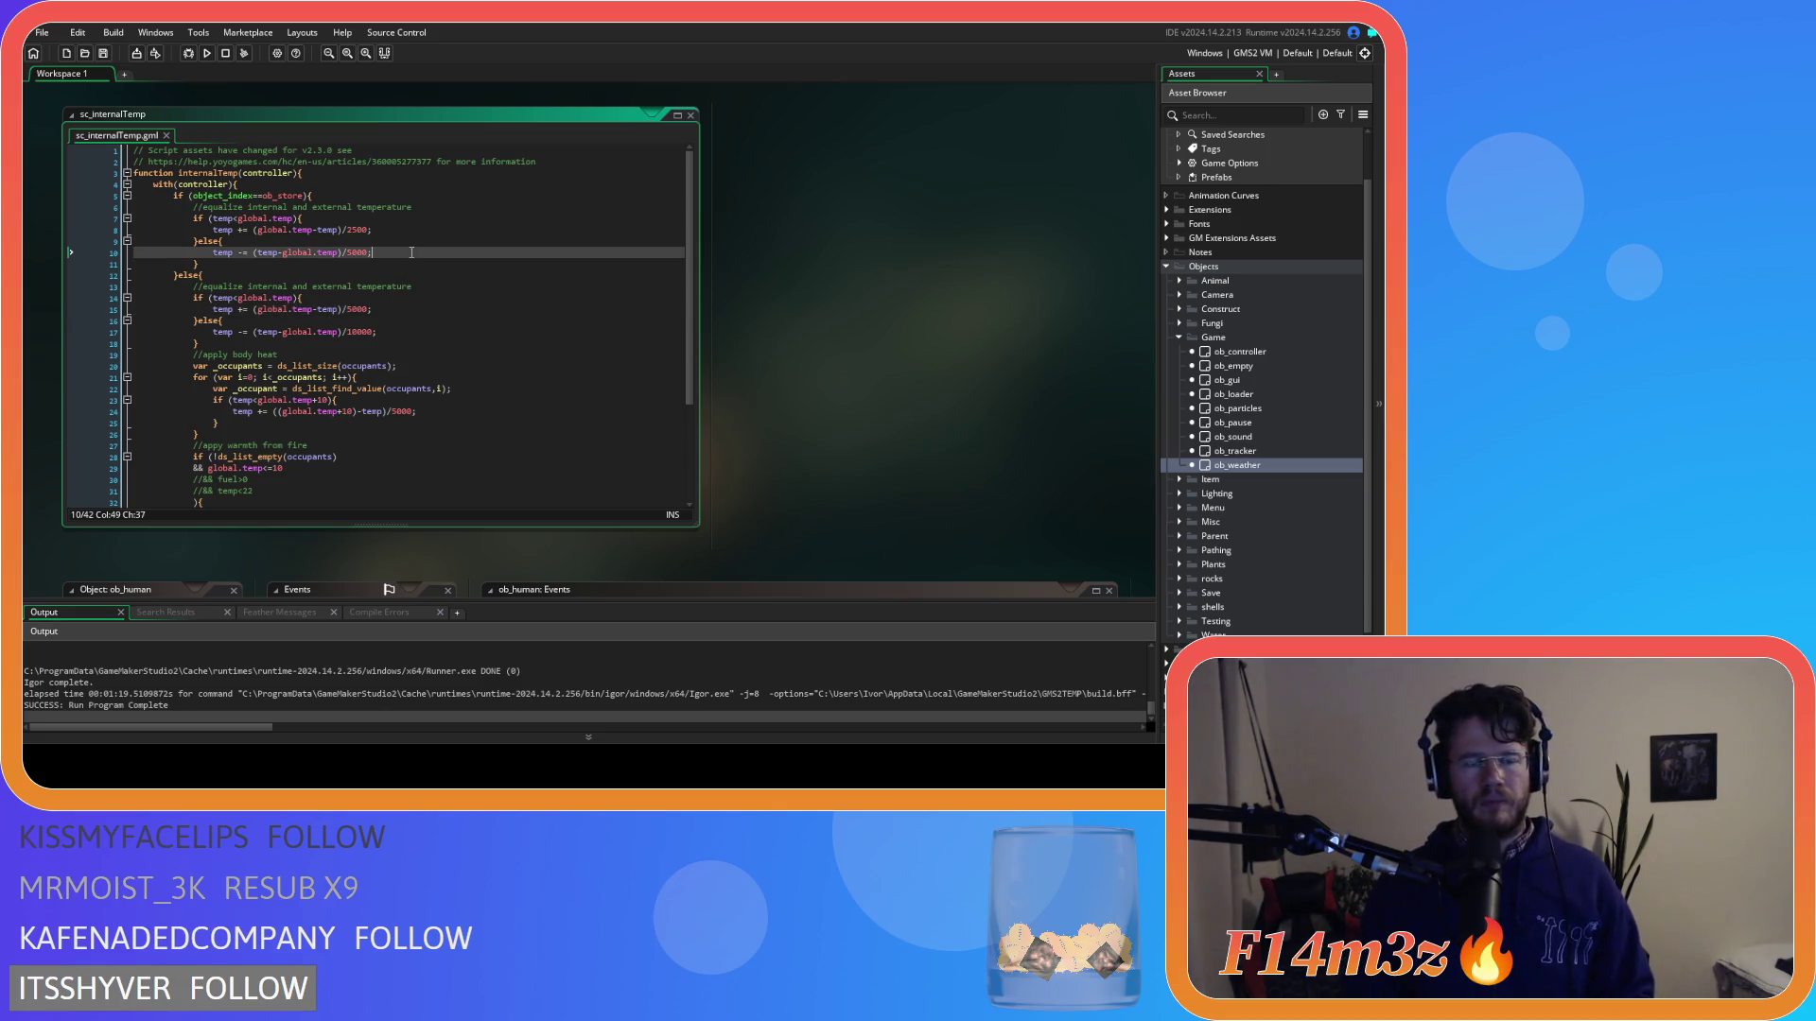
Undo the edits to restore the 5000 and 10000 divisors on lines 8 and 10, and save.
key("ctrl+z")
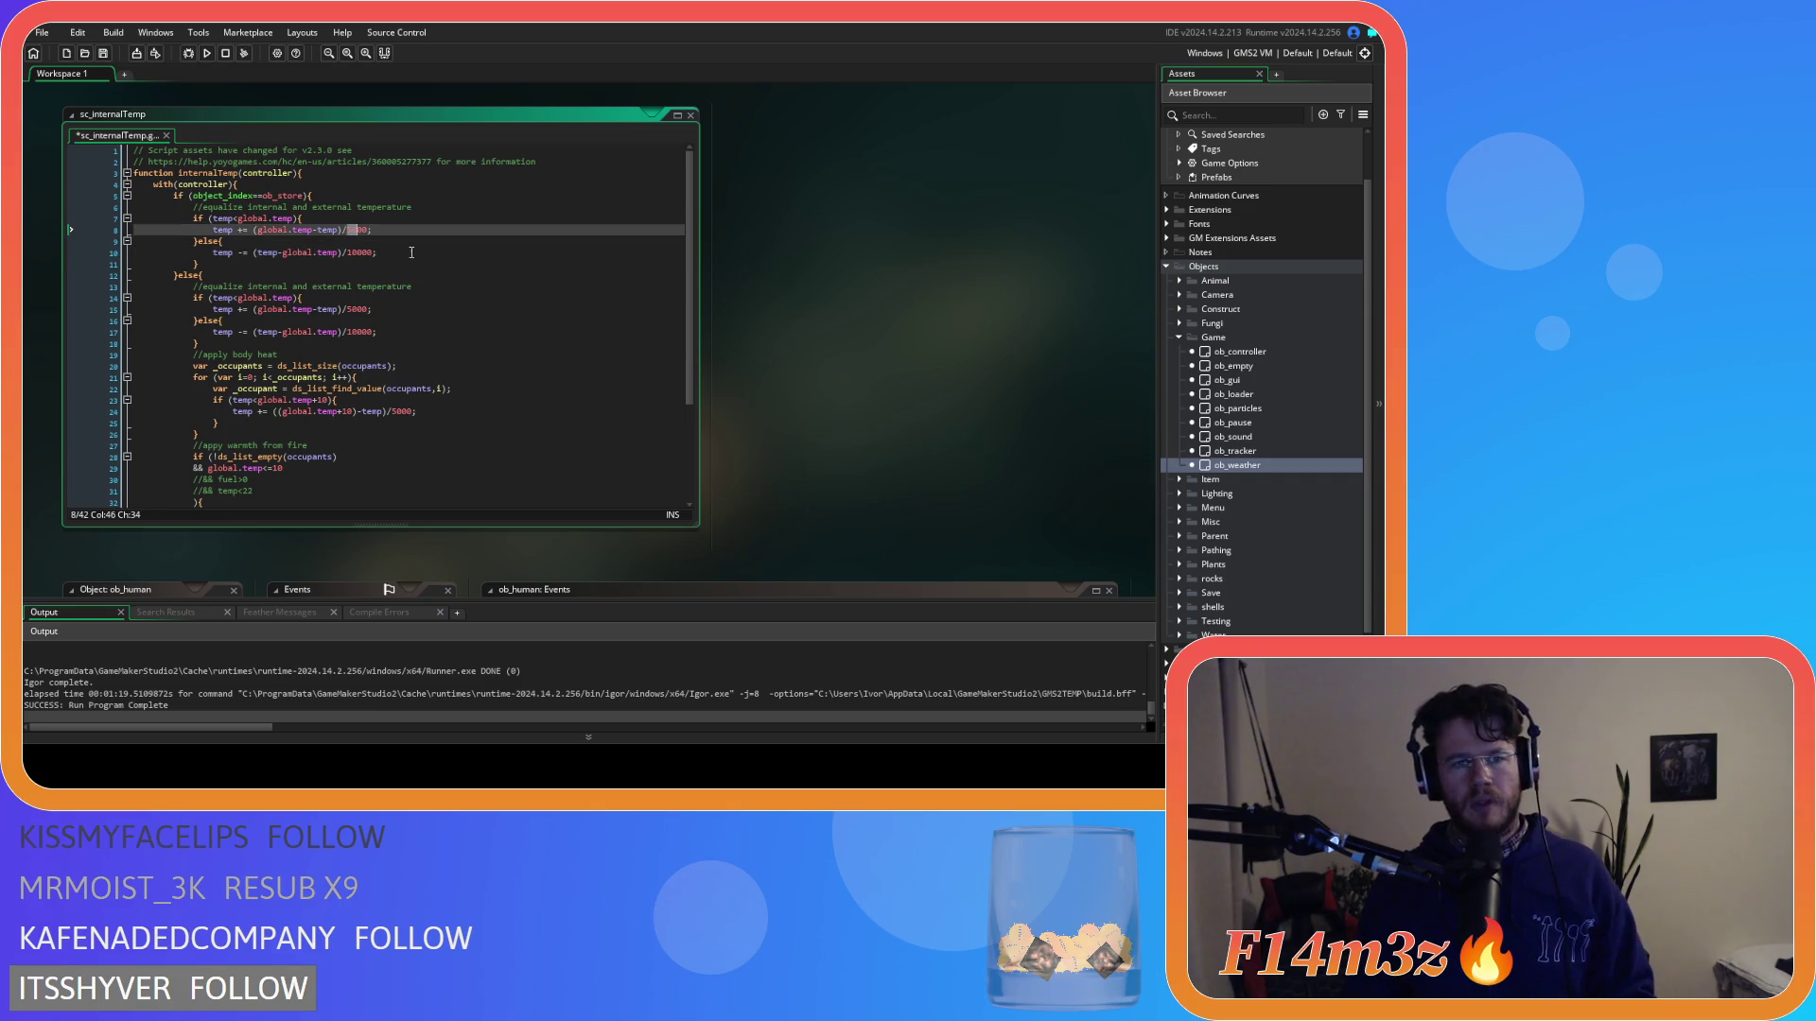
left_click(411, 252)
key("ctrl+s")
left_click(390, 309)
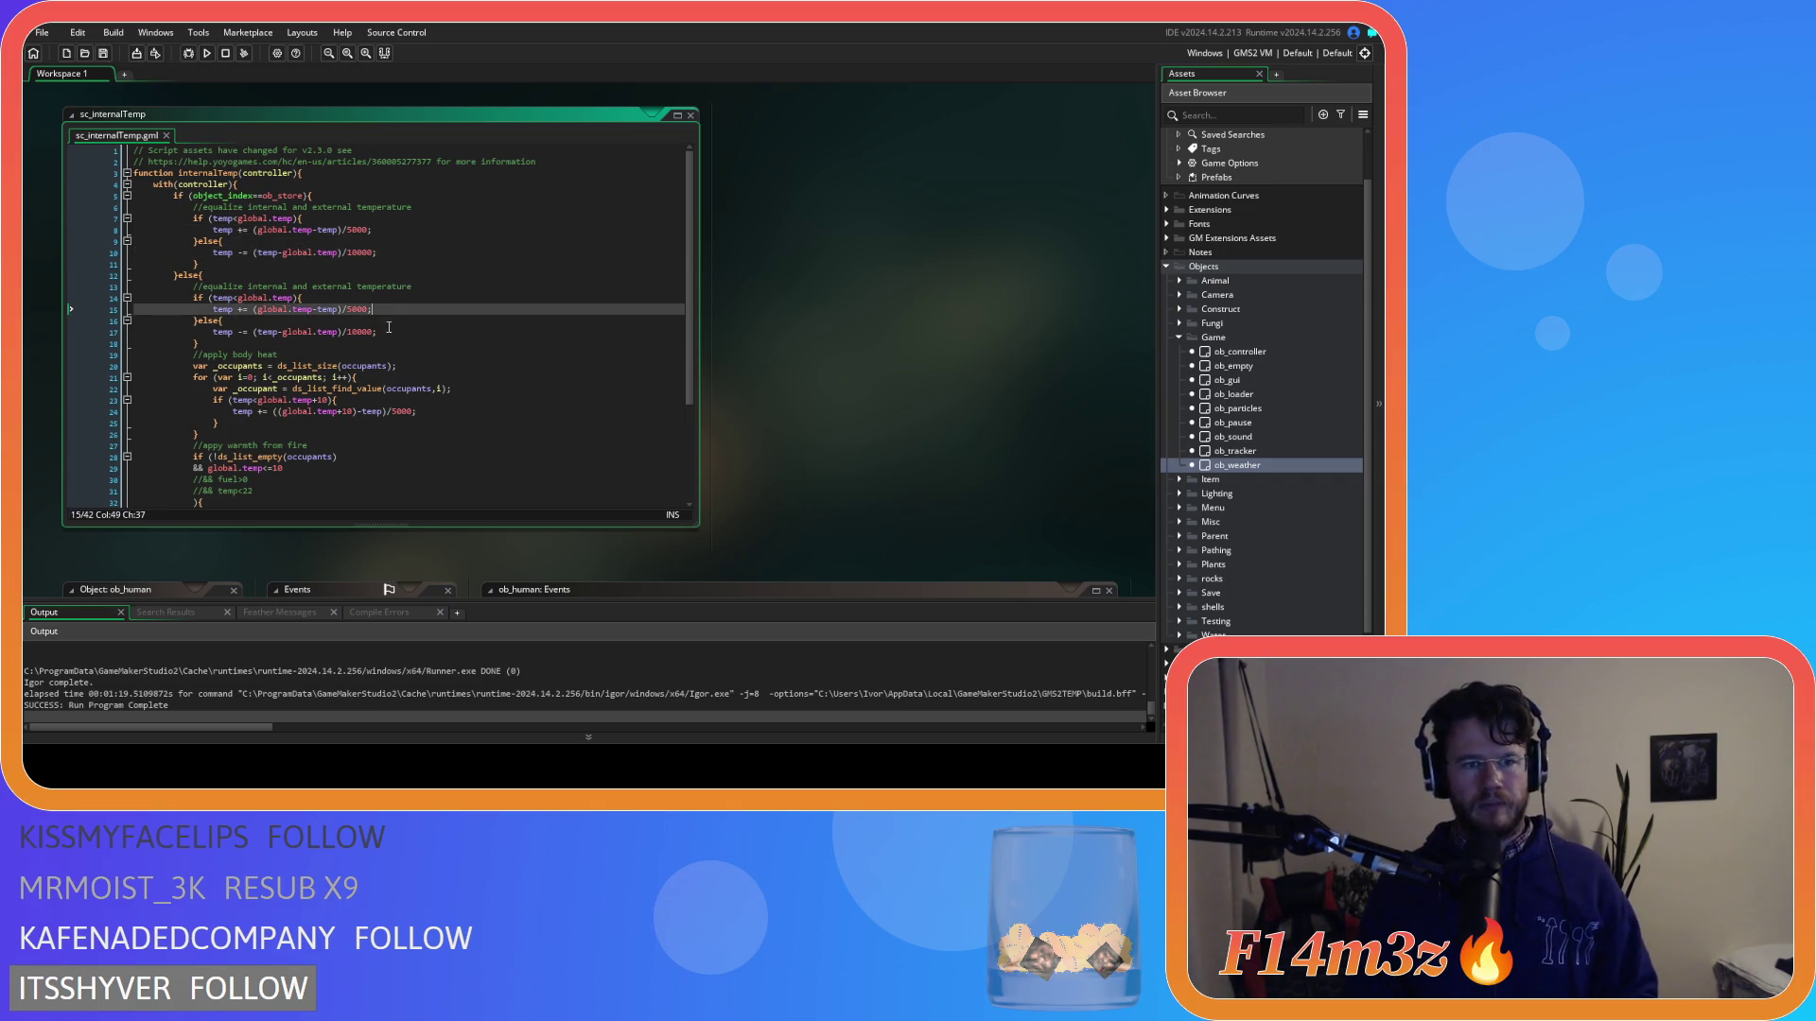
left_click(377, 332)
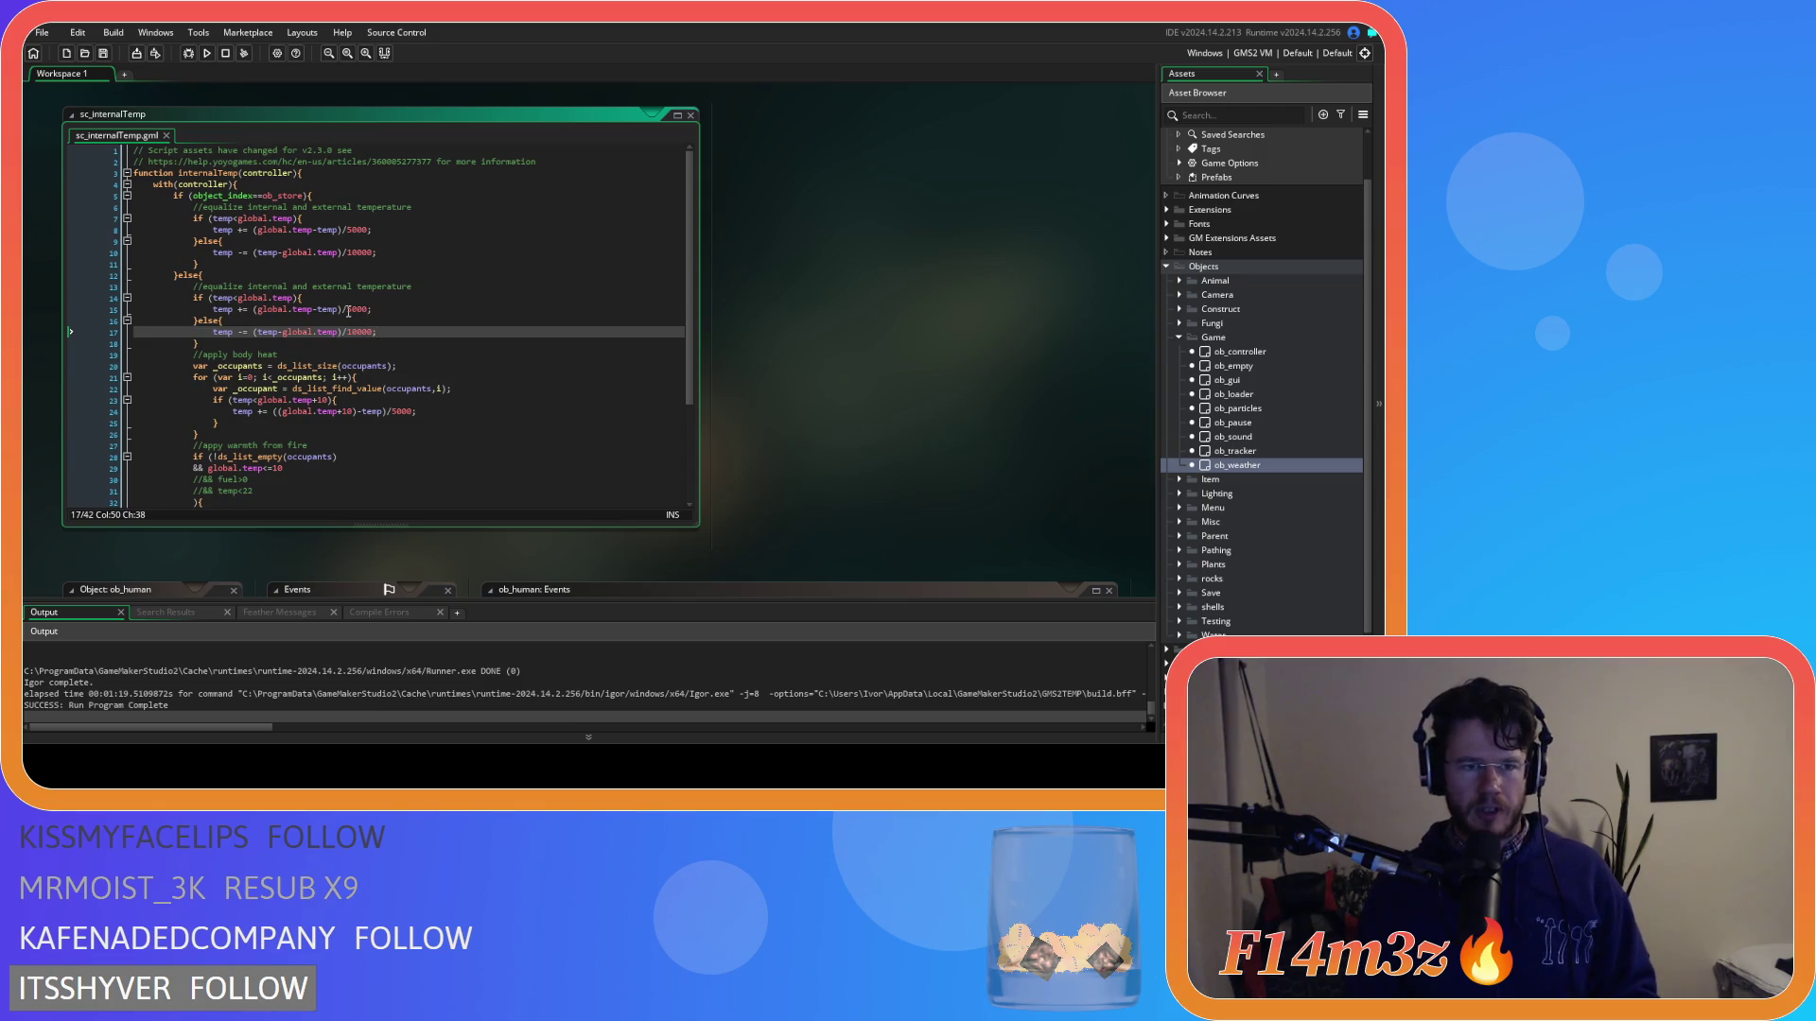
left_click(349, 309)
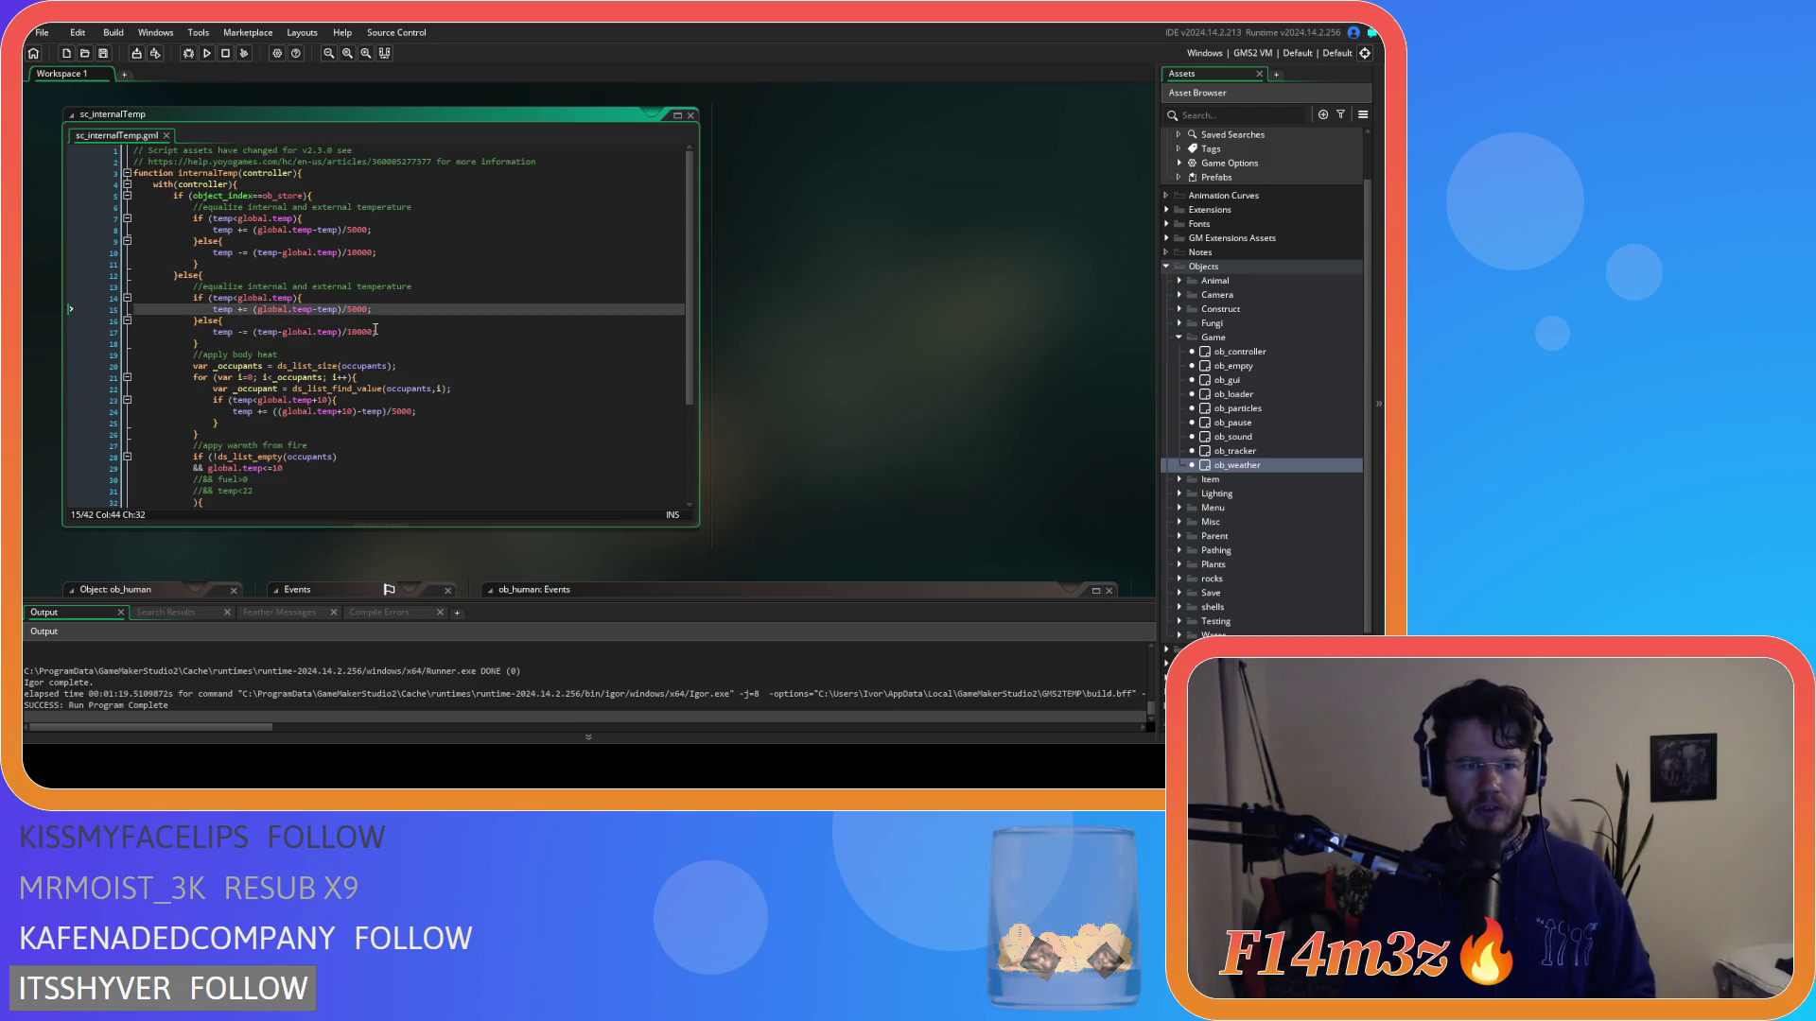
Change the body-heat divisor on line 24 from 5000 to 2500 and save.
scroll(375, 329, "down", 3)
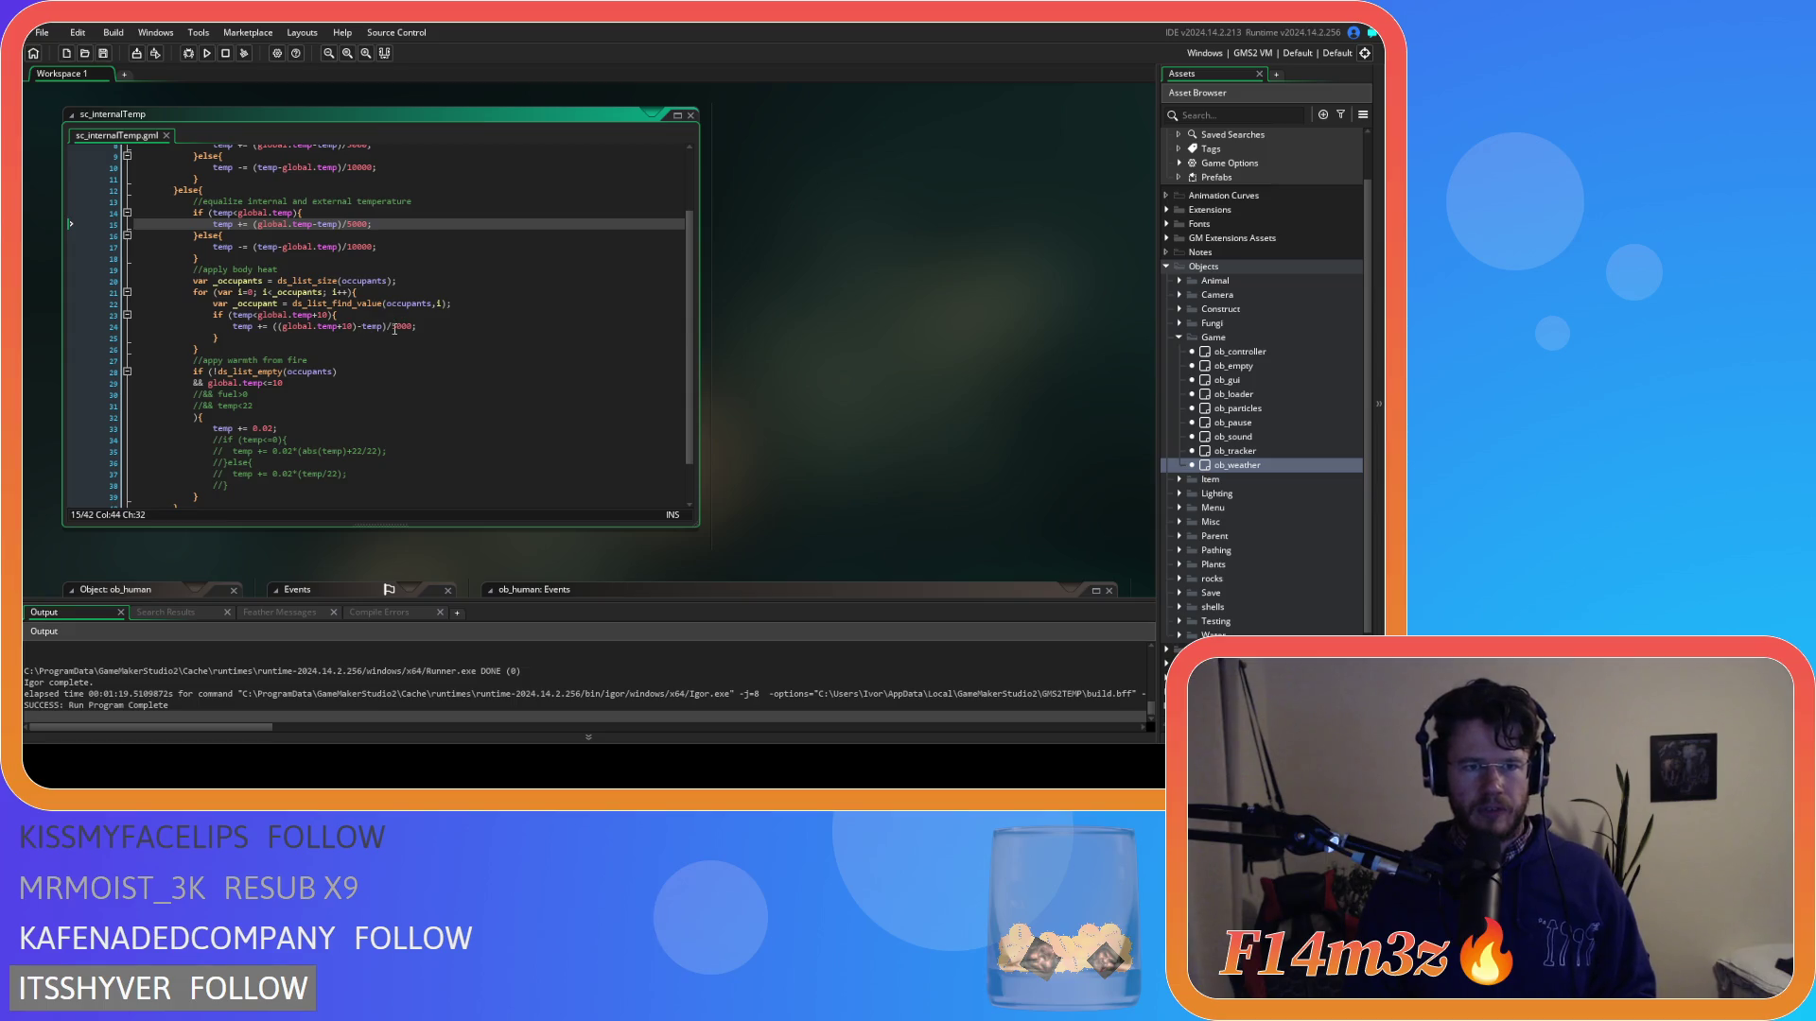
left_click(393, 327)
left_click(397, 329)
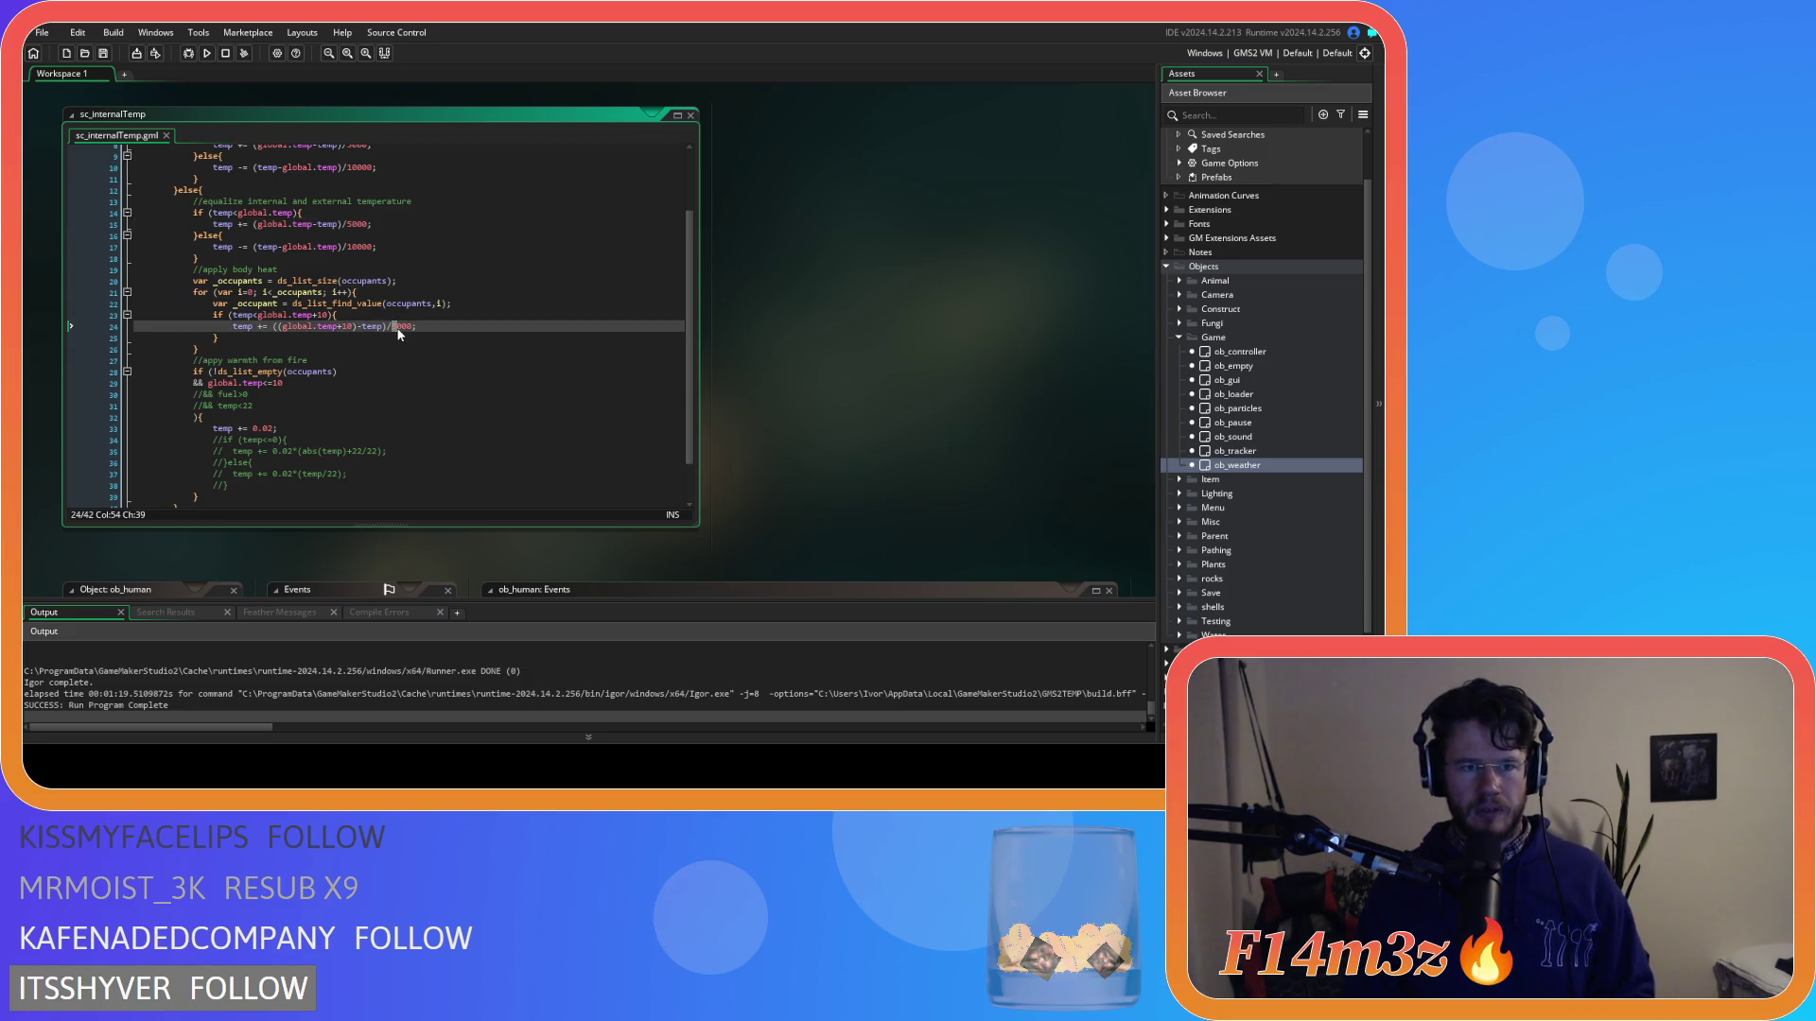
type("25")
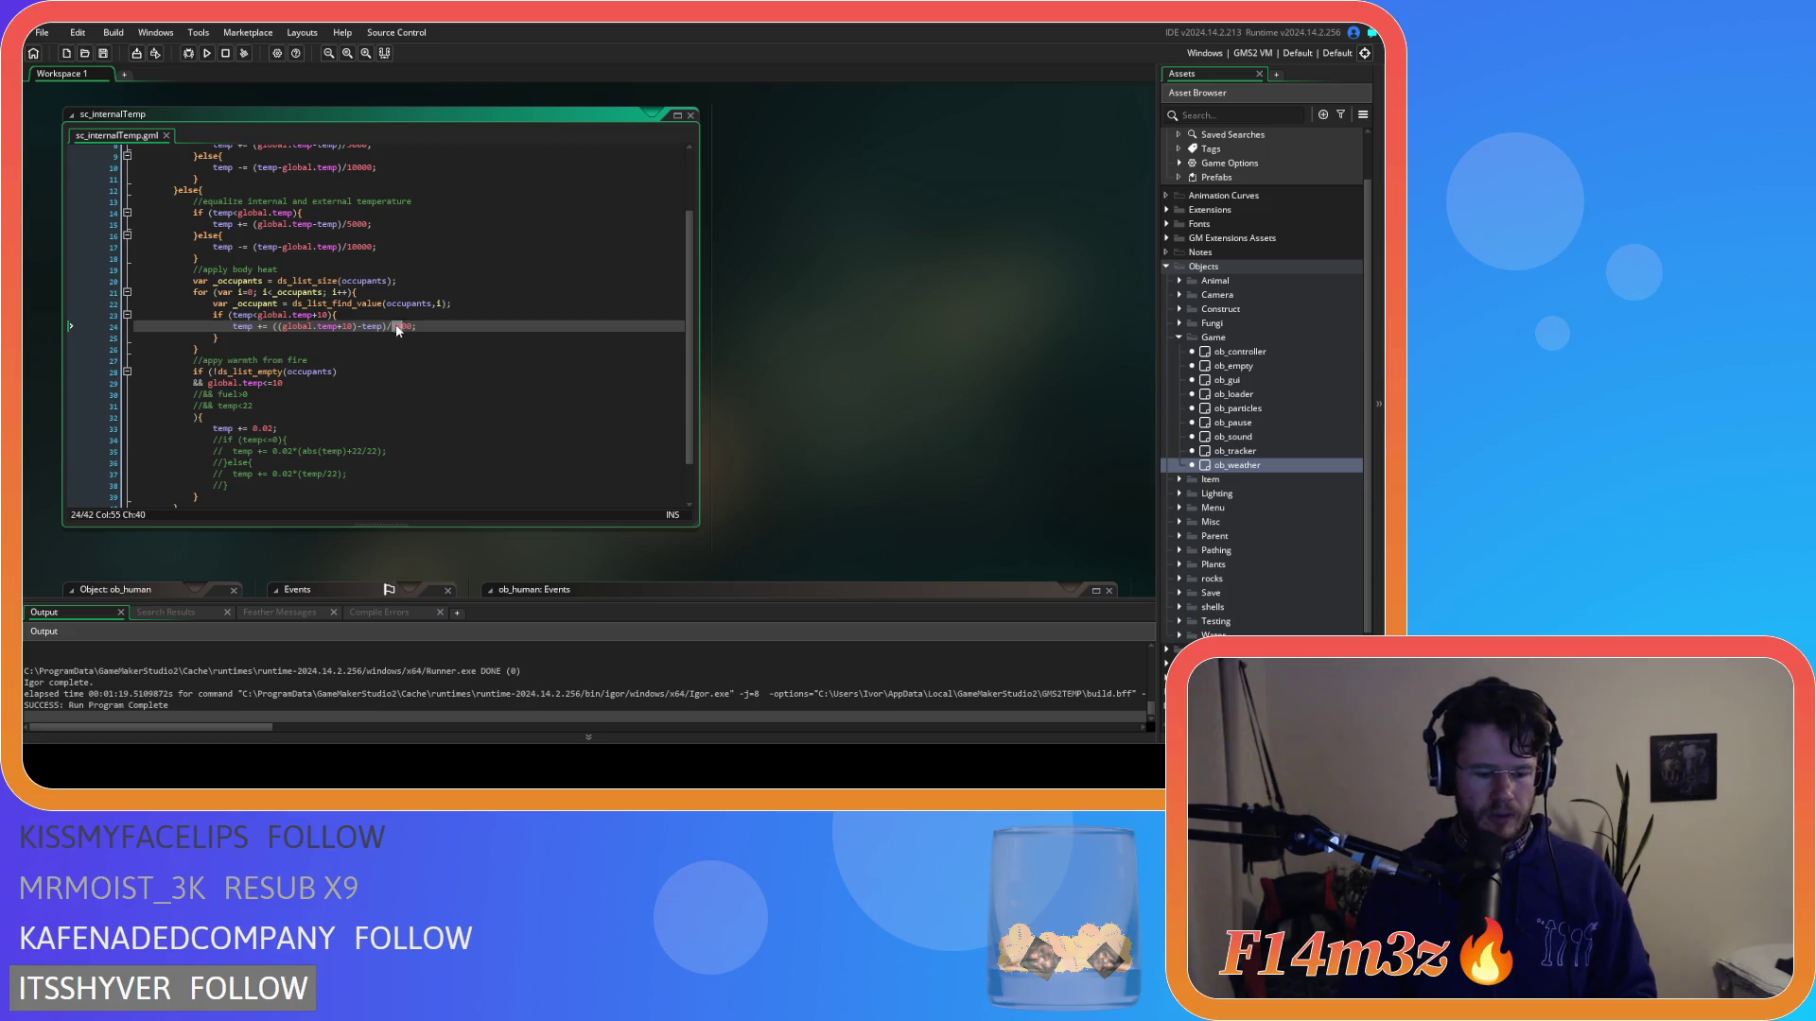
left_click(432, 327)
key("ctrl+s")
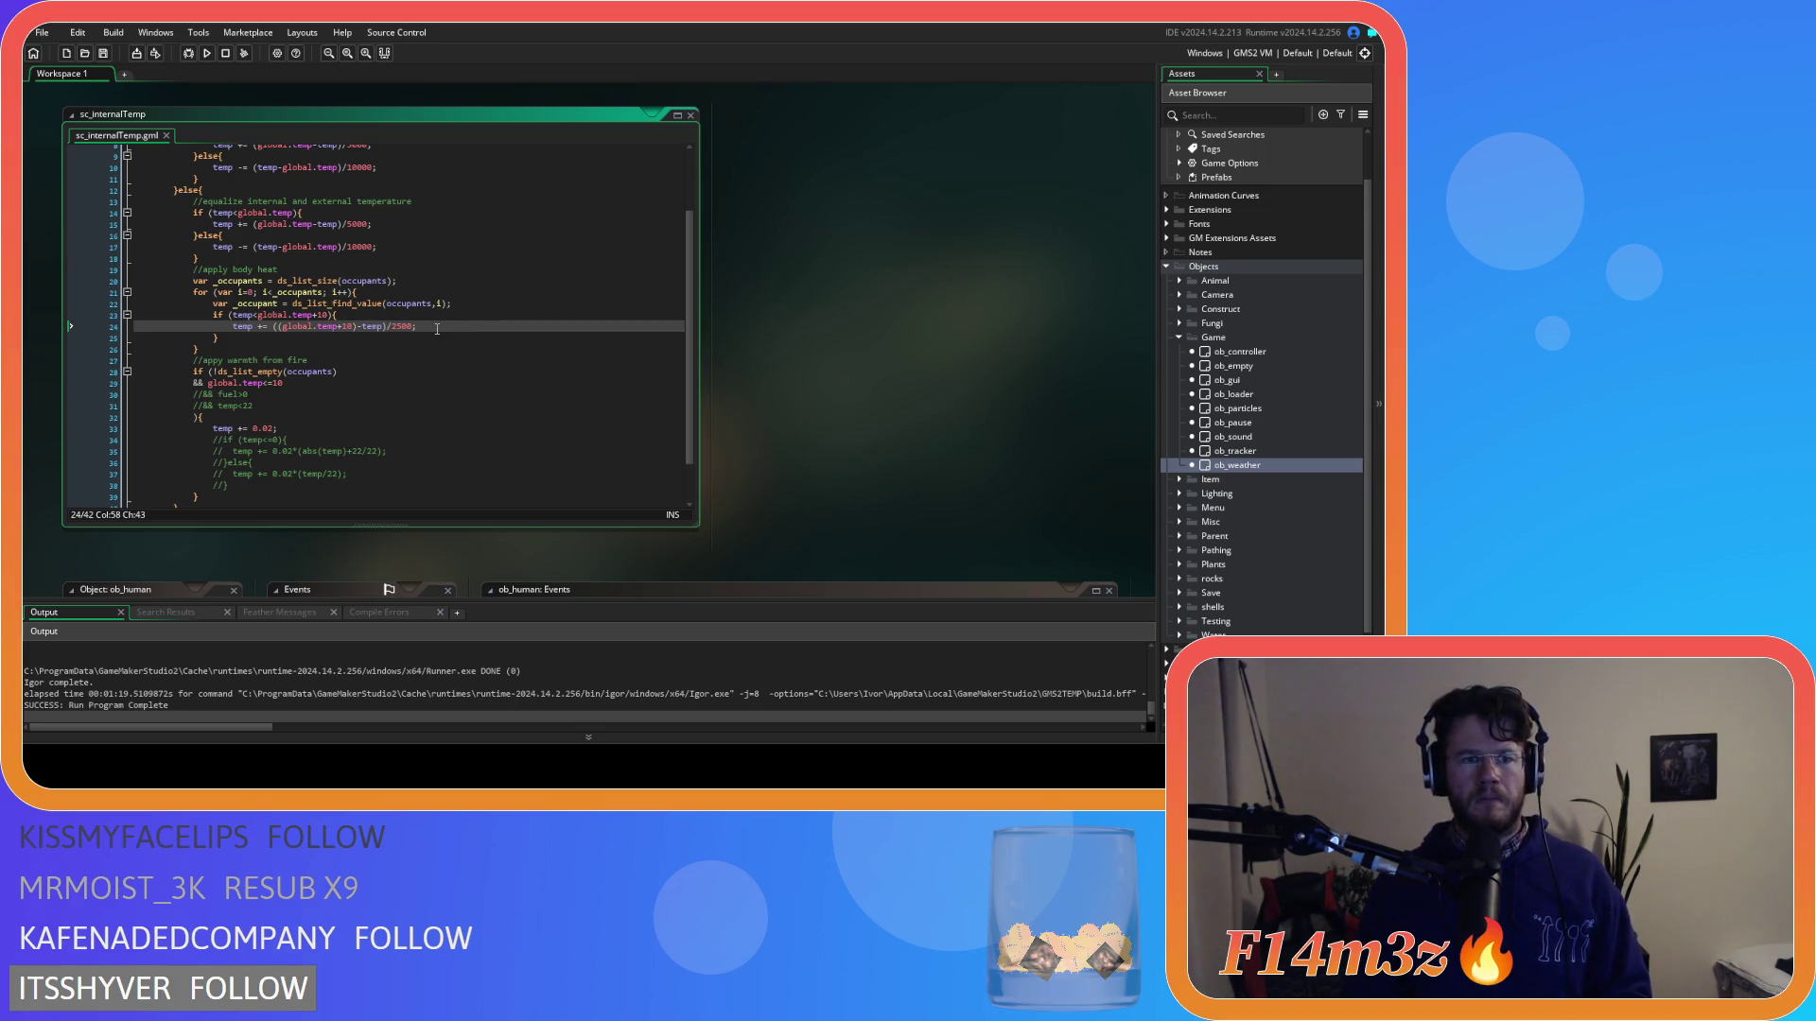
scroll(437, 328, "down", 1)
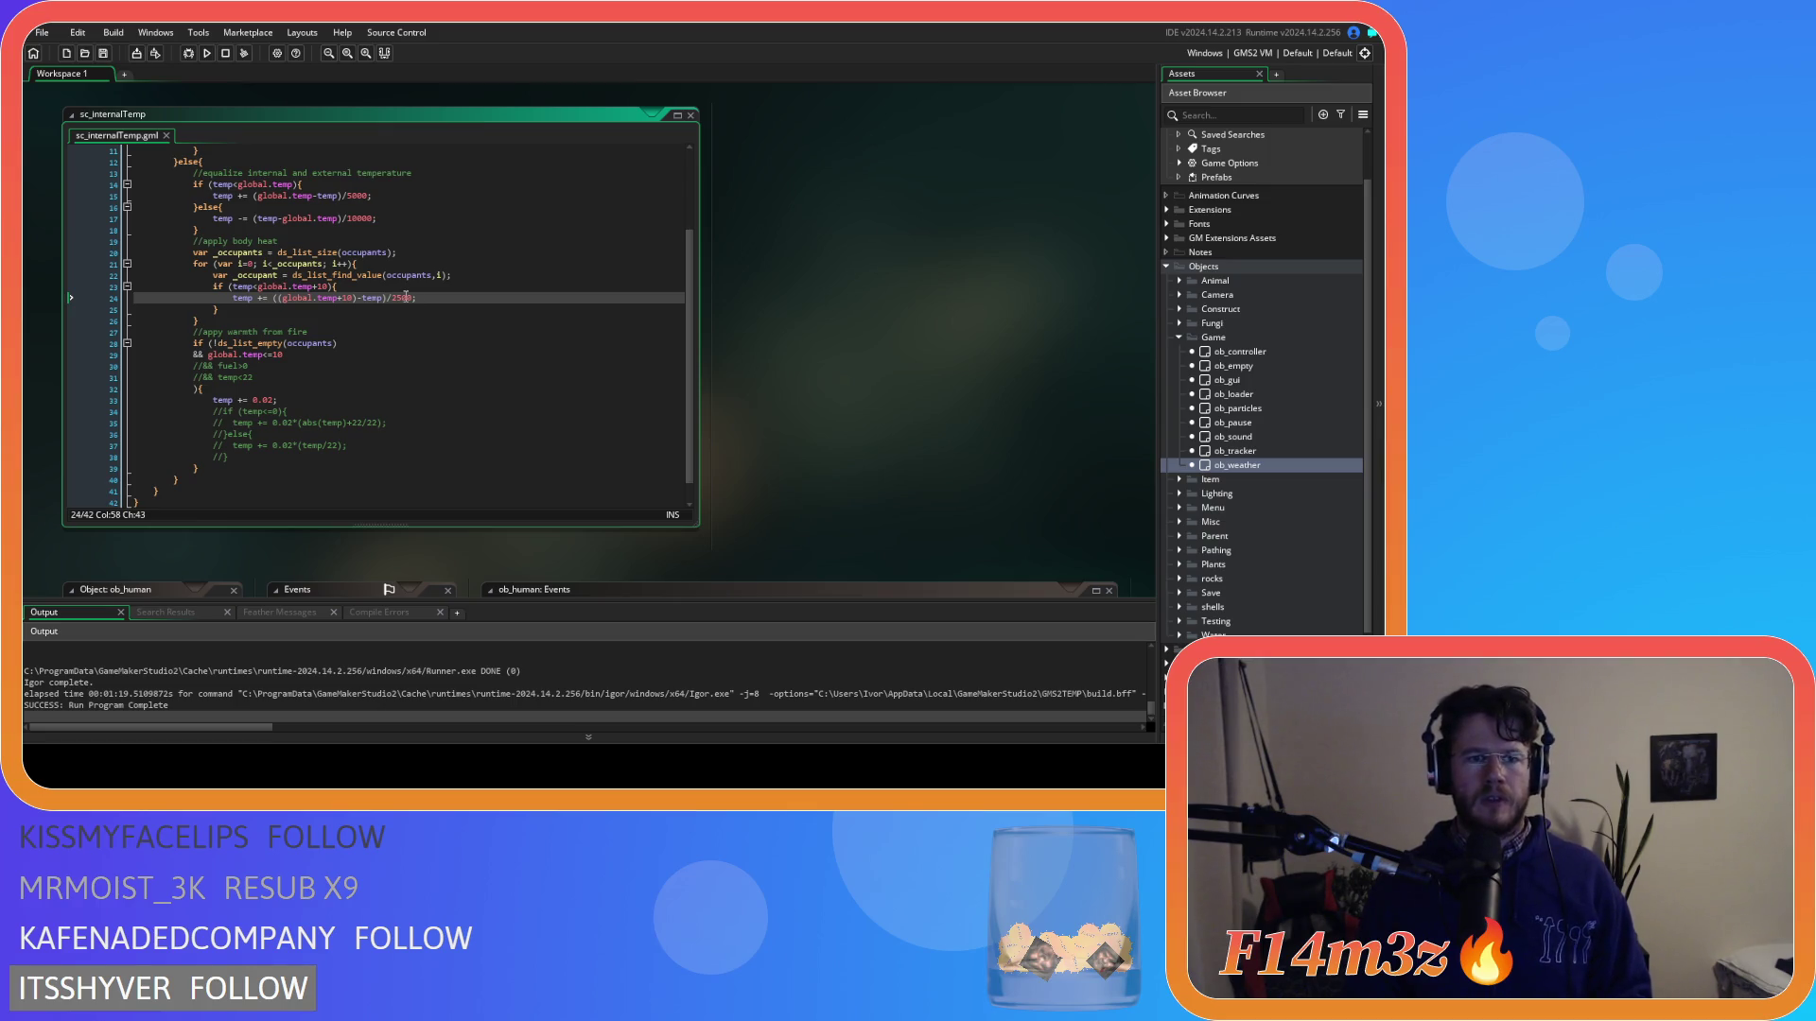
Lower the body-heat divisor on line 24 from 2500 to 1000 and save.
left_click_drag(390, 299, 402, 302)
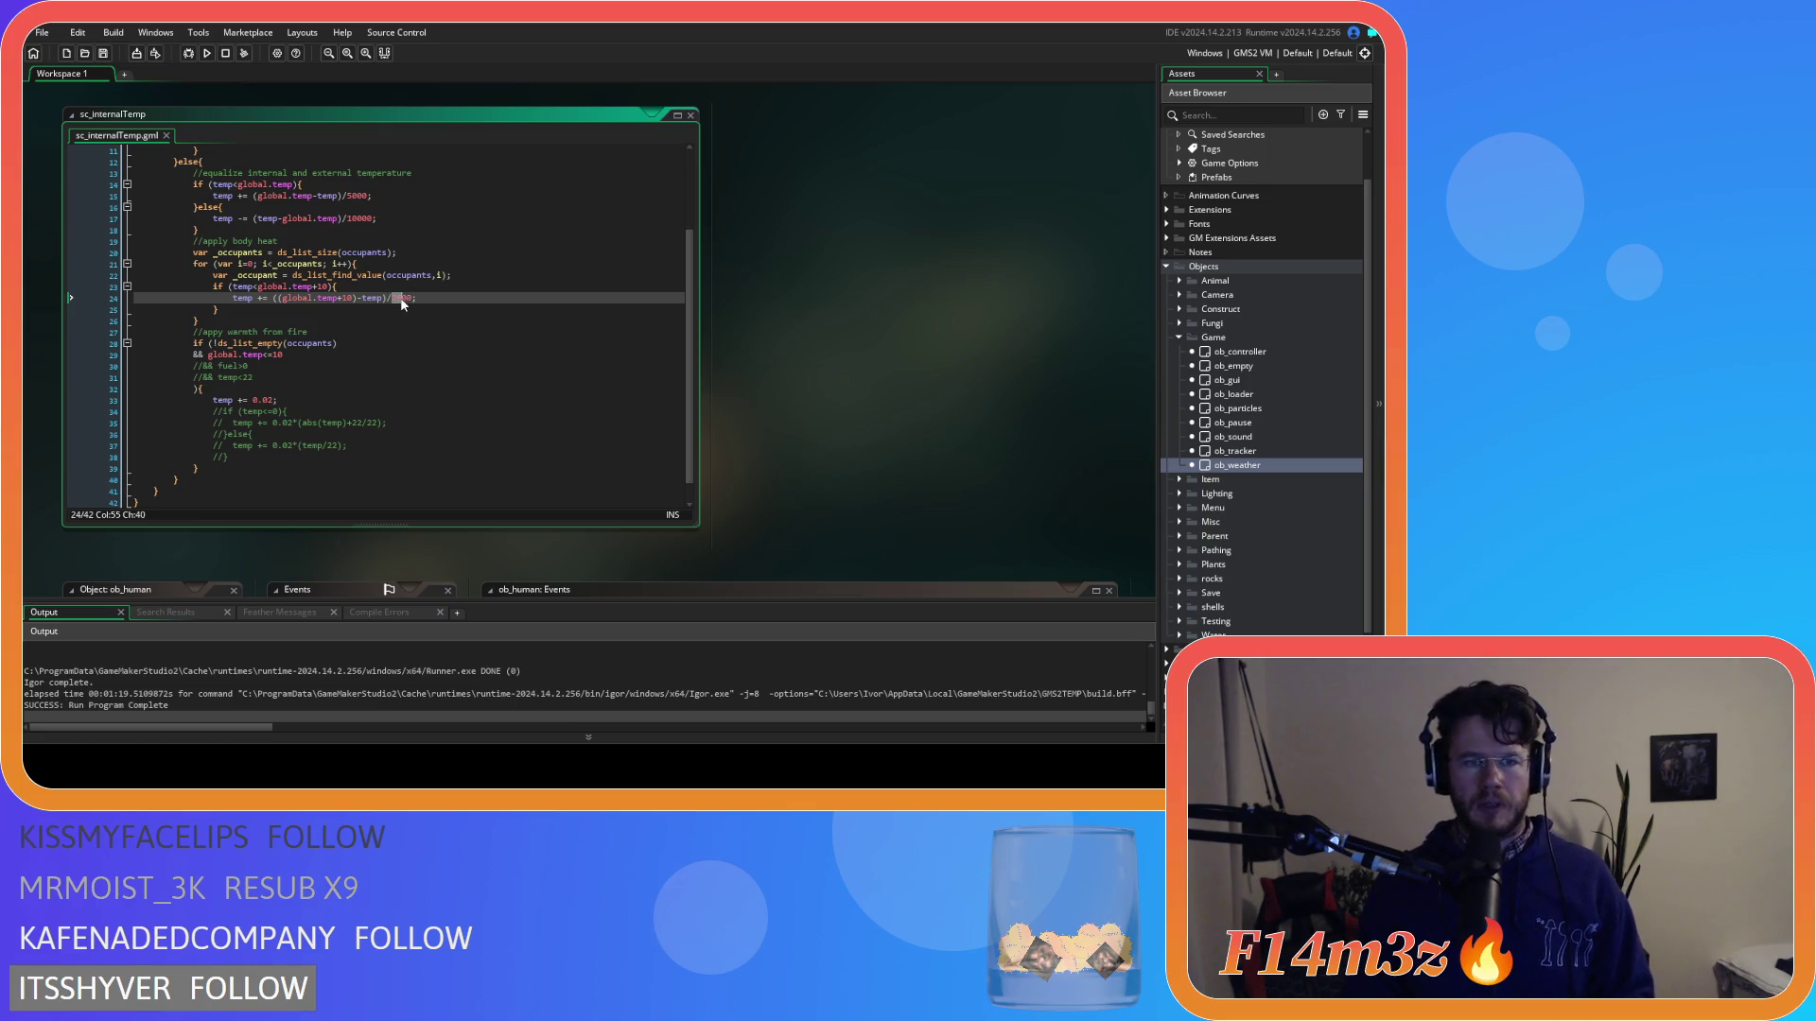
type("10")
key("ctrl+s")
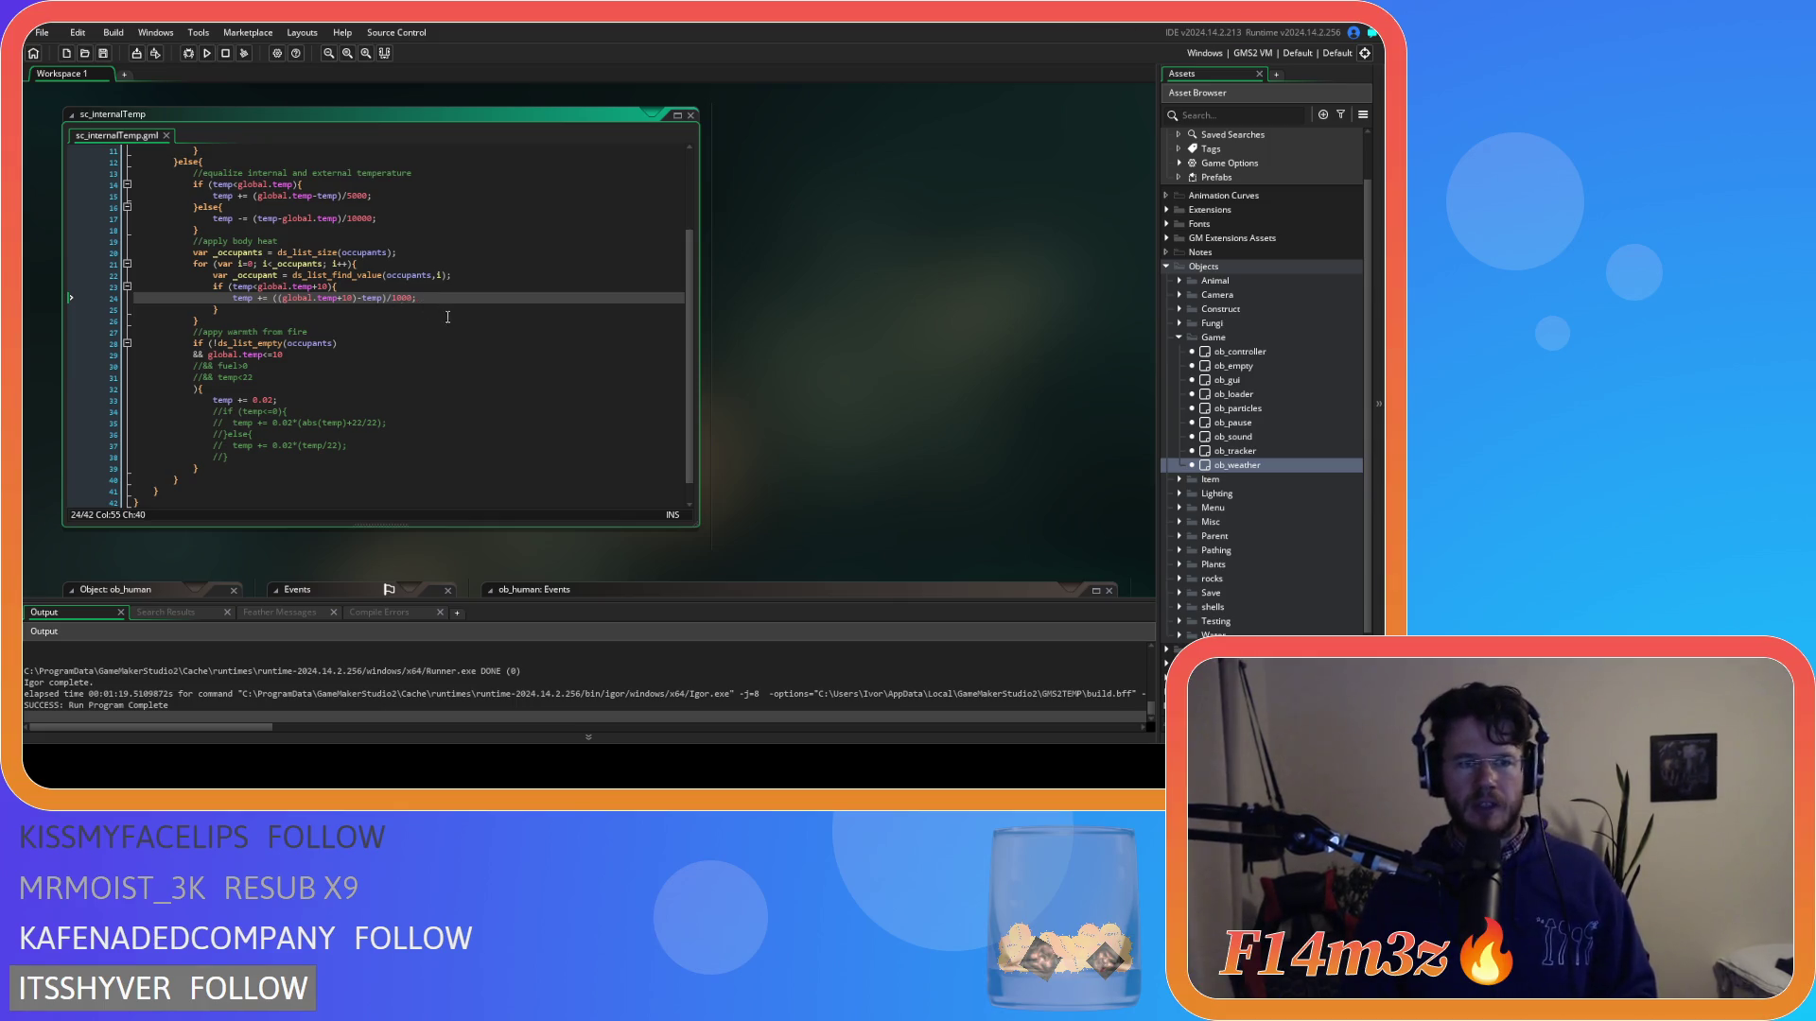
left_click(408, 398)
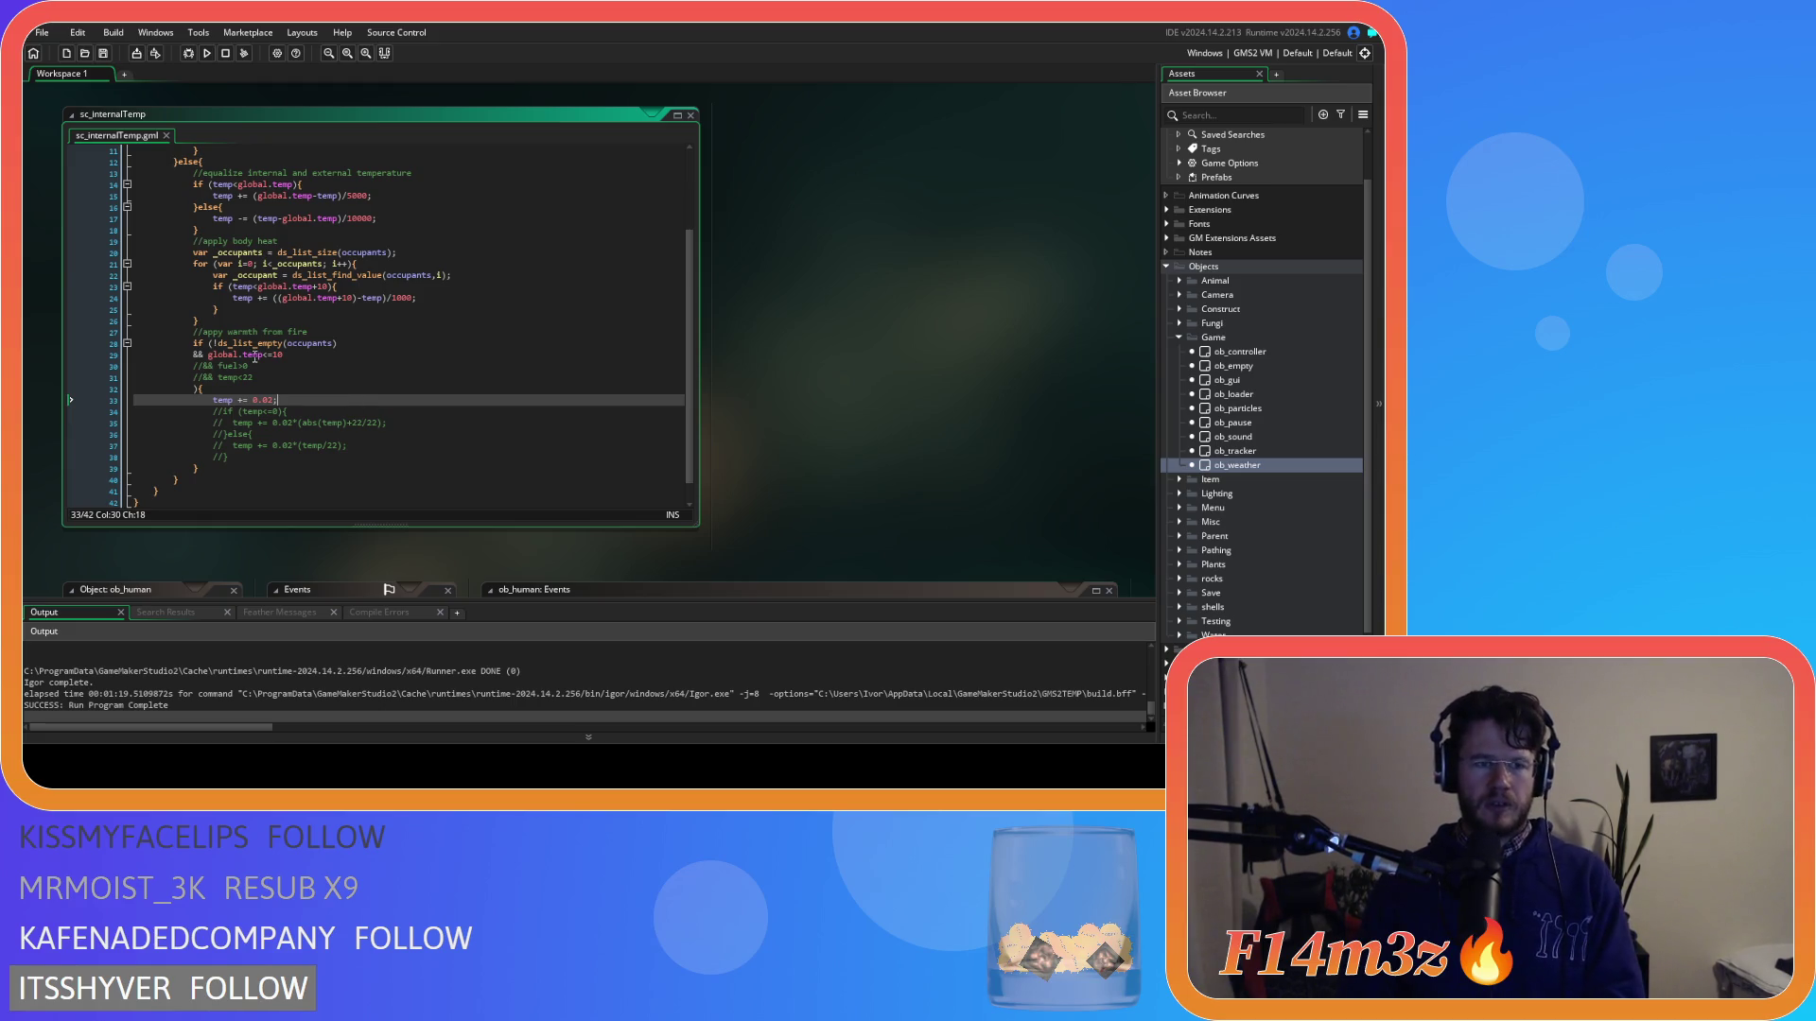
Uncomment the '&& fuel>0' condition on line 30 and rebuild the game.
left_click(252, 368)
key("ctrl+shift+k")
key("F5")
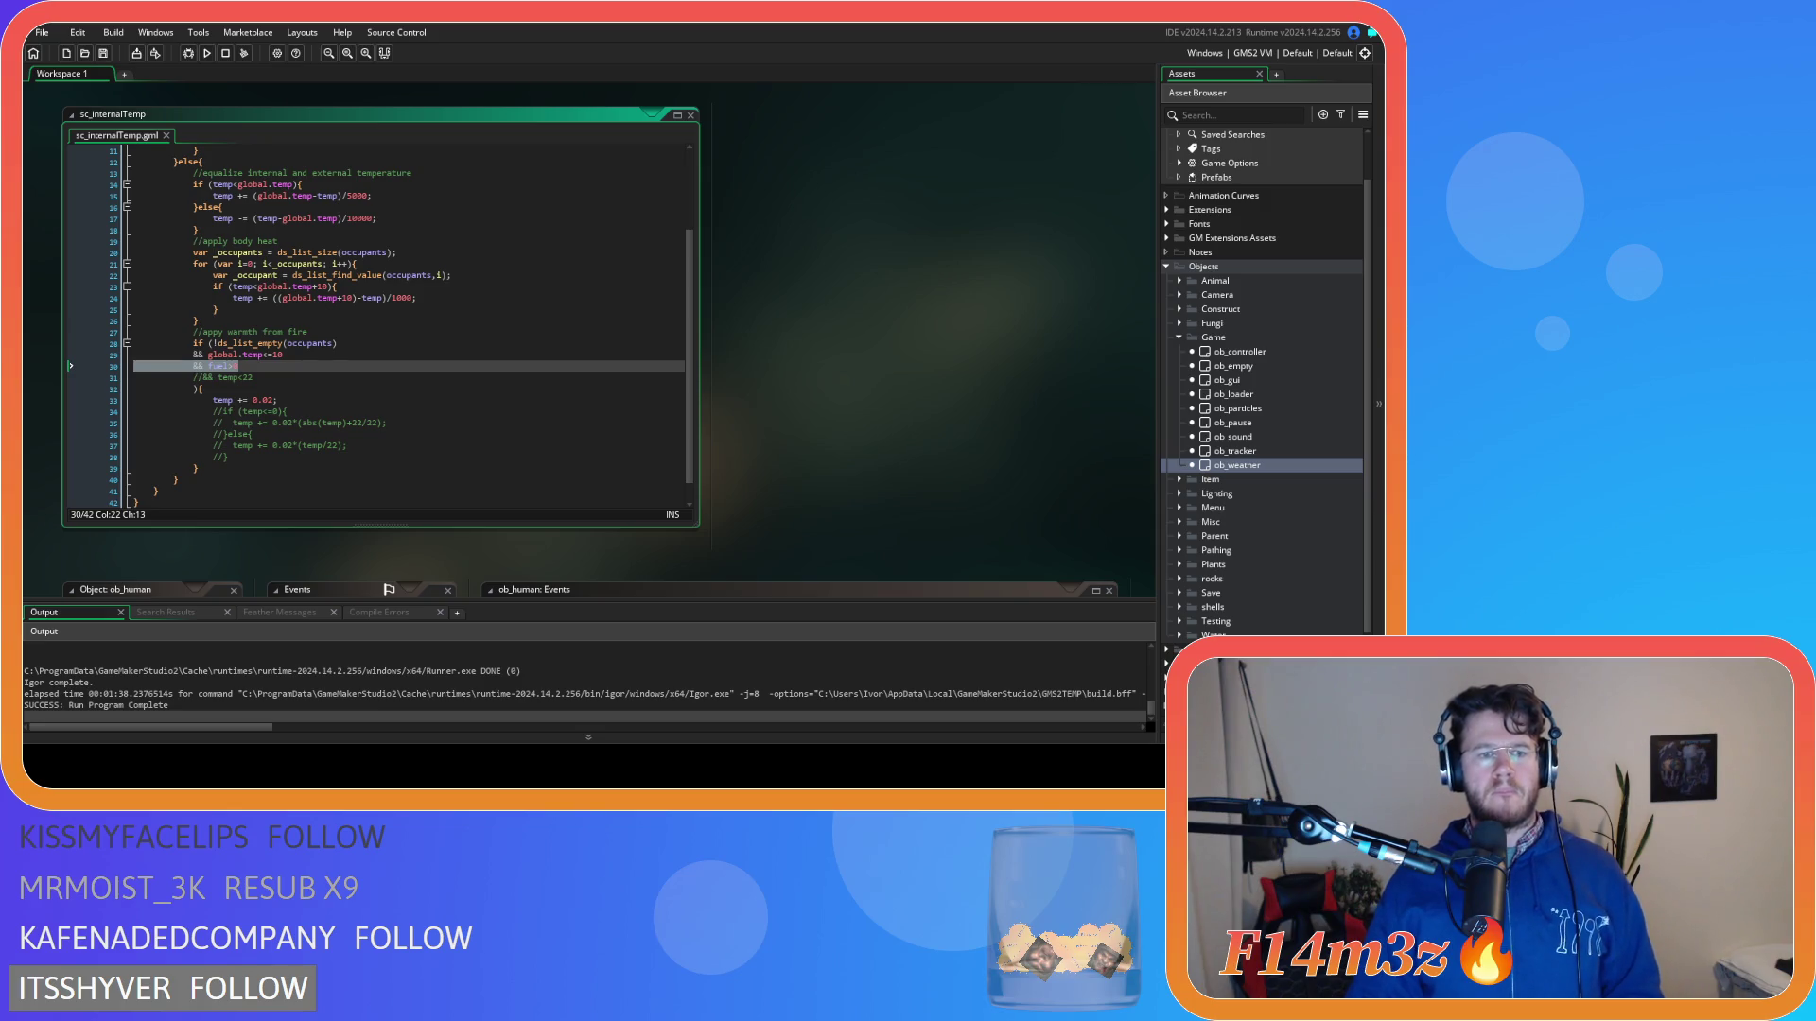
Change the body-heat threshold on lines 23–24 from global.temp+10 to global.temp+5 and save.
left_click(478, 296)
left_click(327, 286)
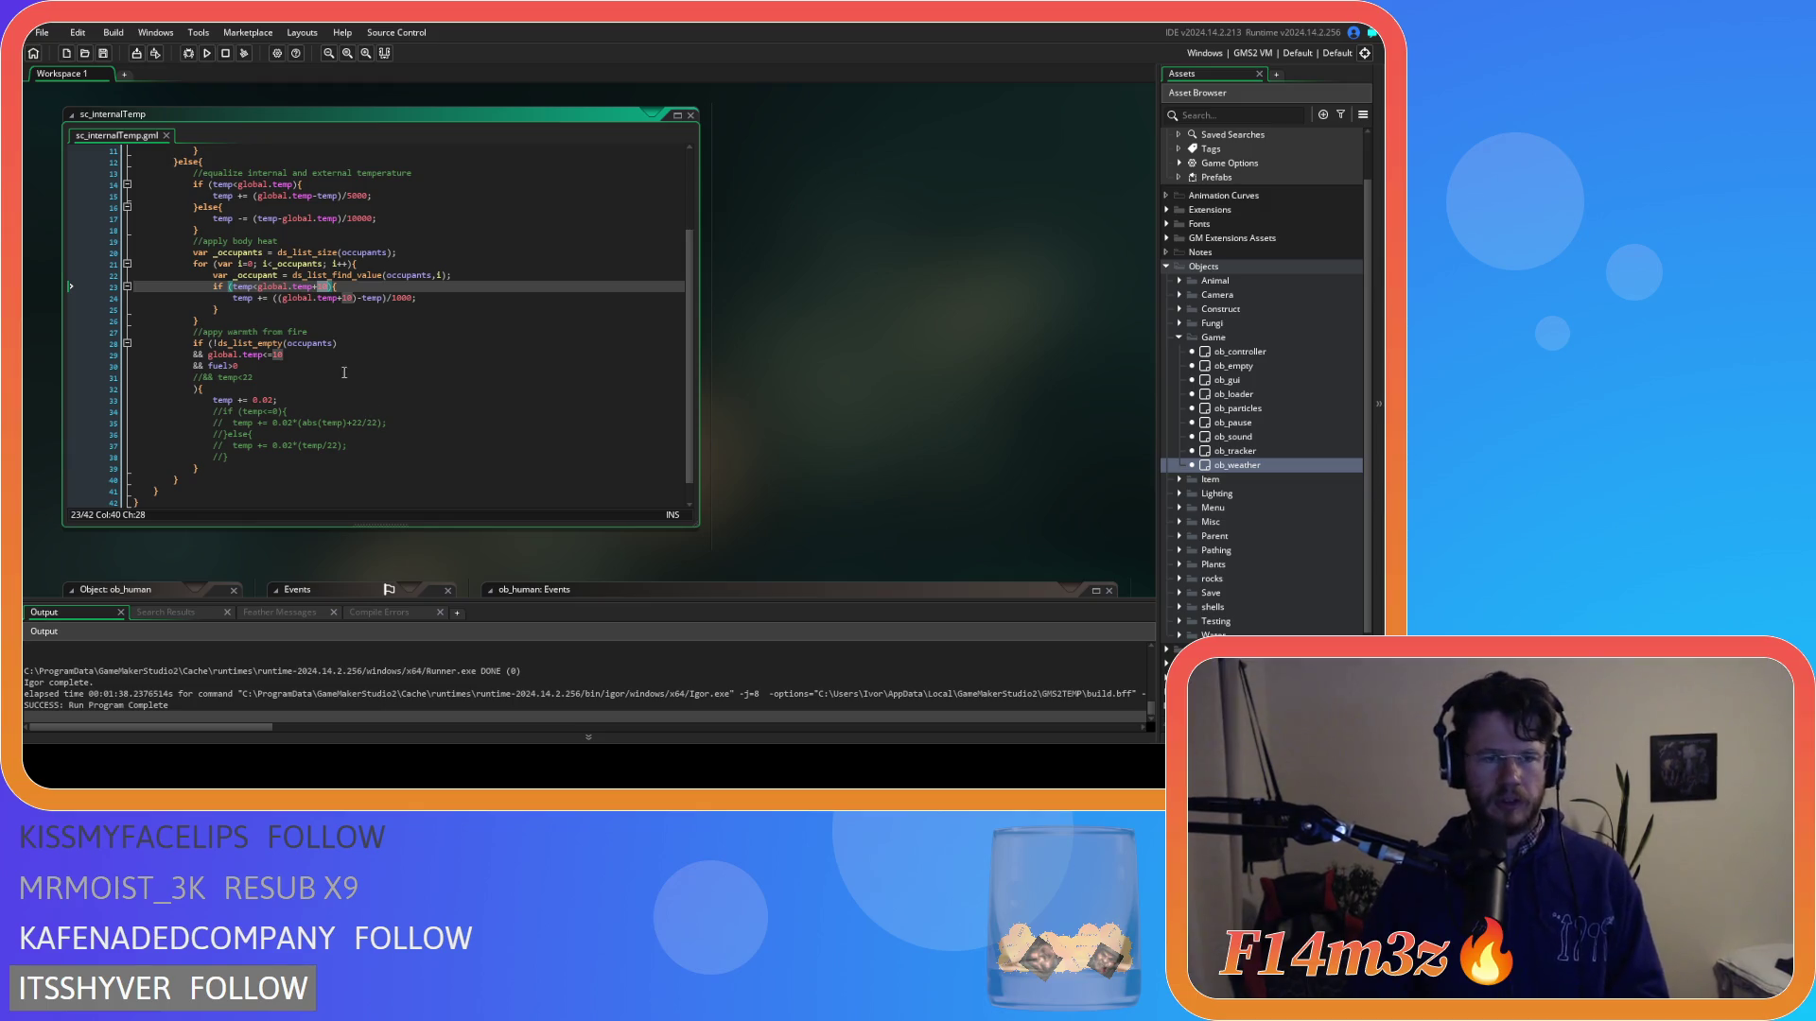
type("5")
double_click(347, 298)
type("5")
key("End")
key("ctrl+s")
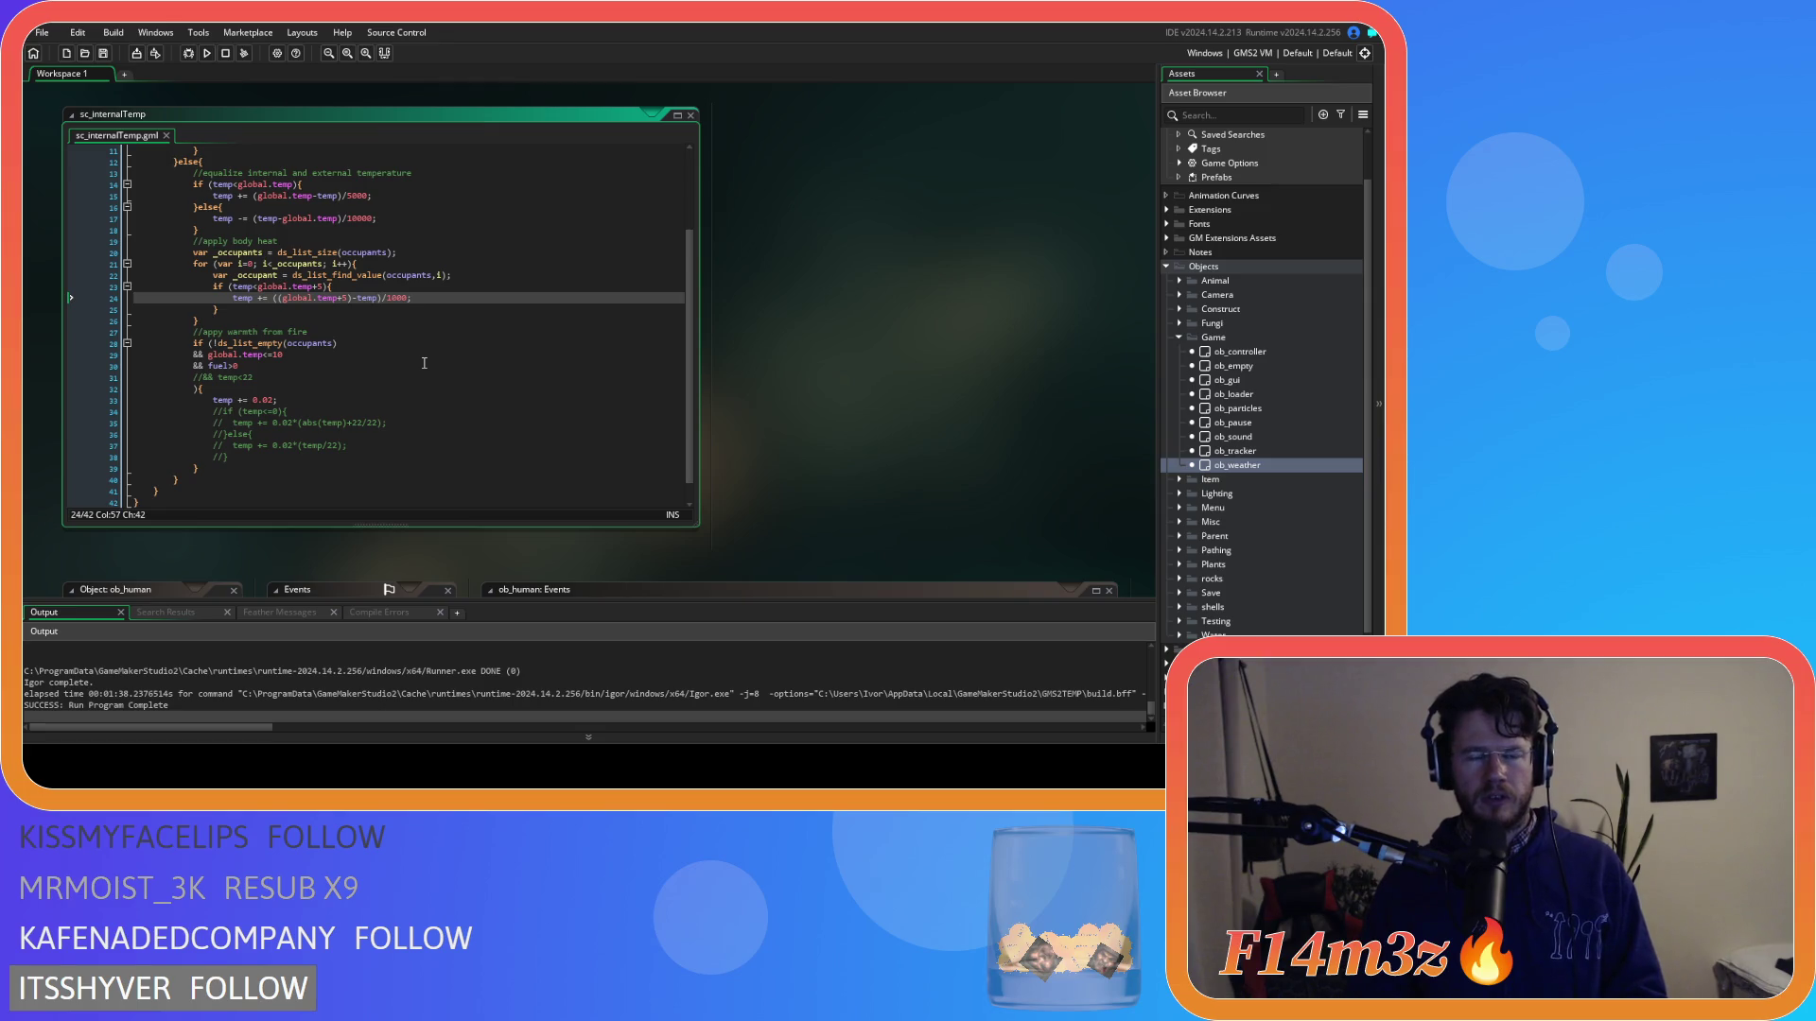
Shrink the first equalization divisors: line 8 from 5000 to 500, line 10 from 10000 to 1000, and save.
scroll(423, 363, "up", 3)
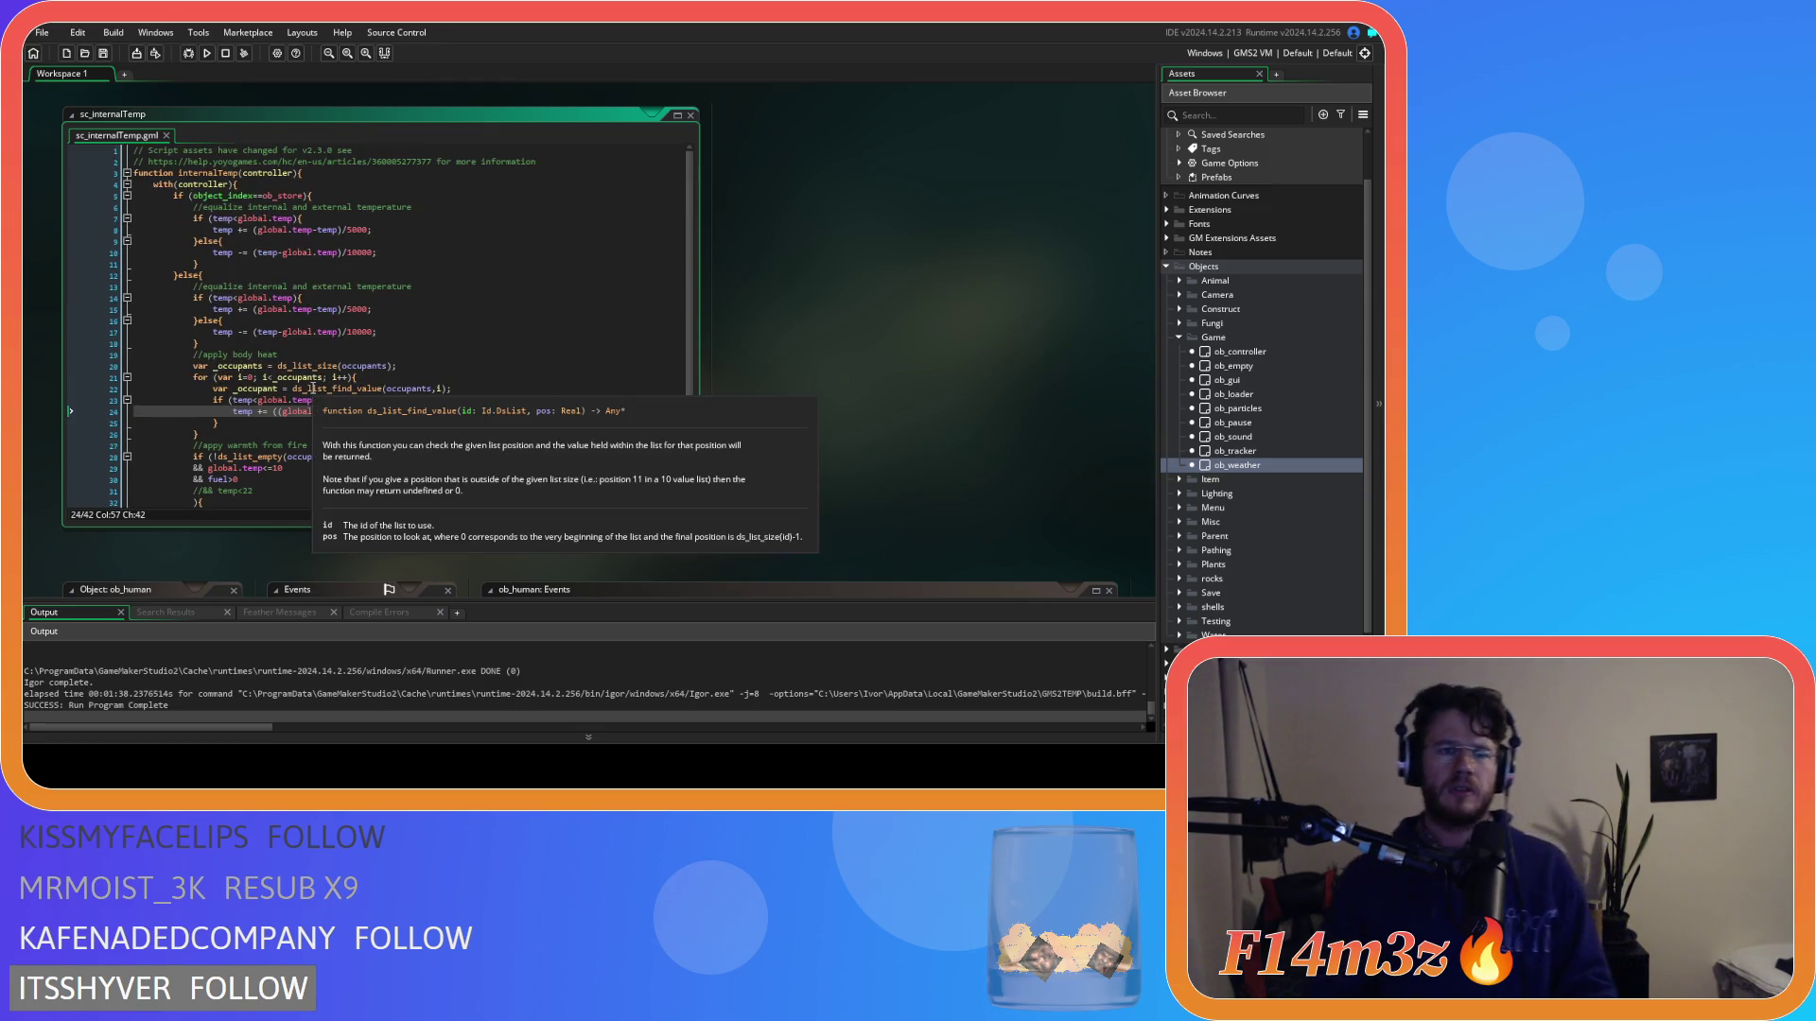
left_click(358, 240)
left_click(348, 230)
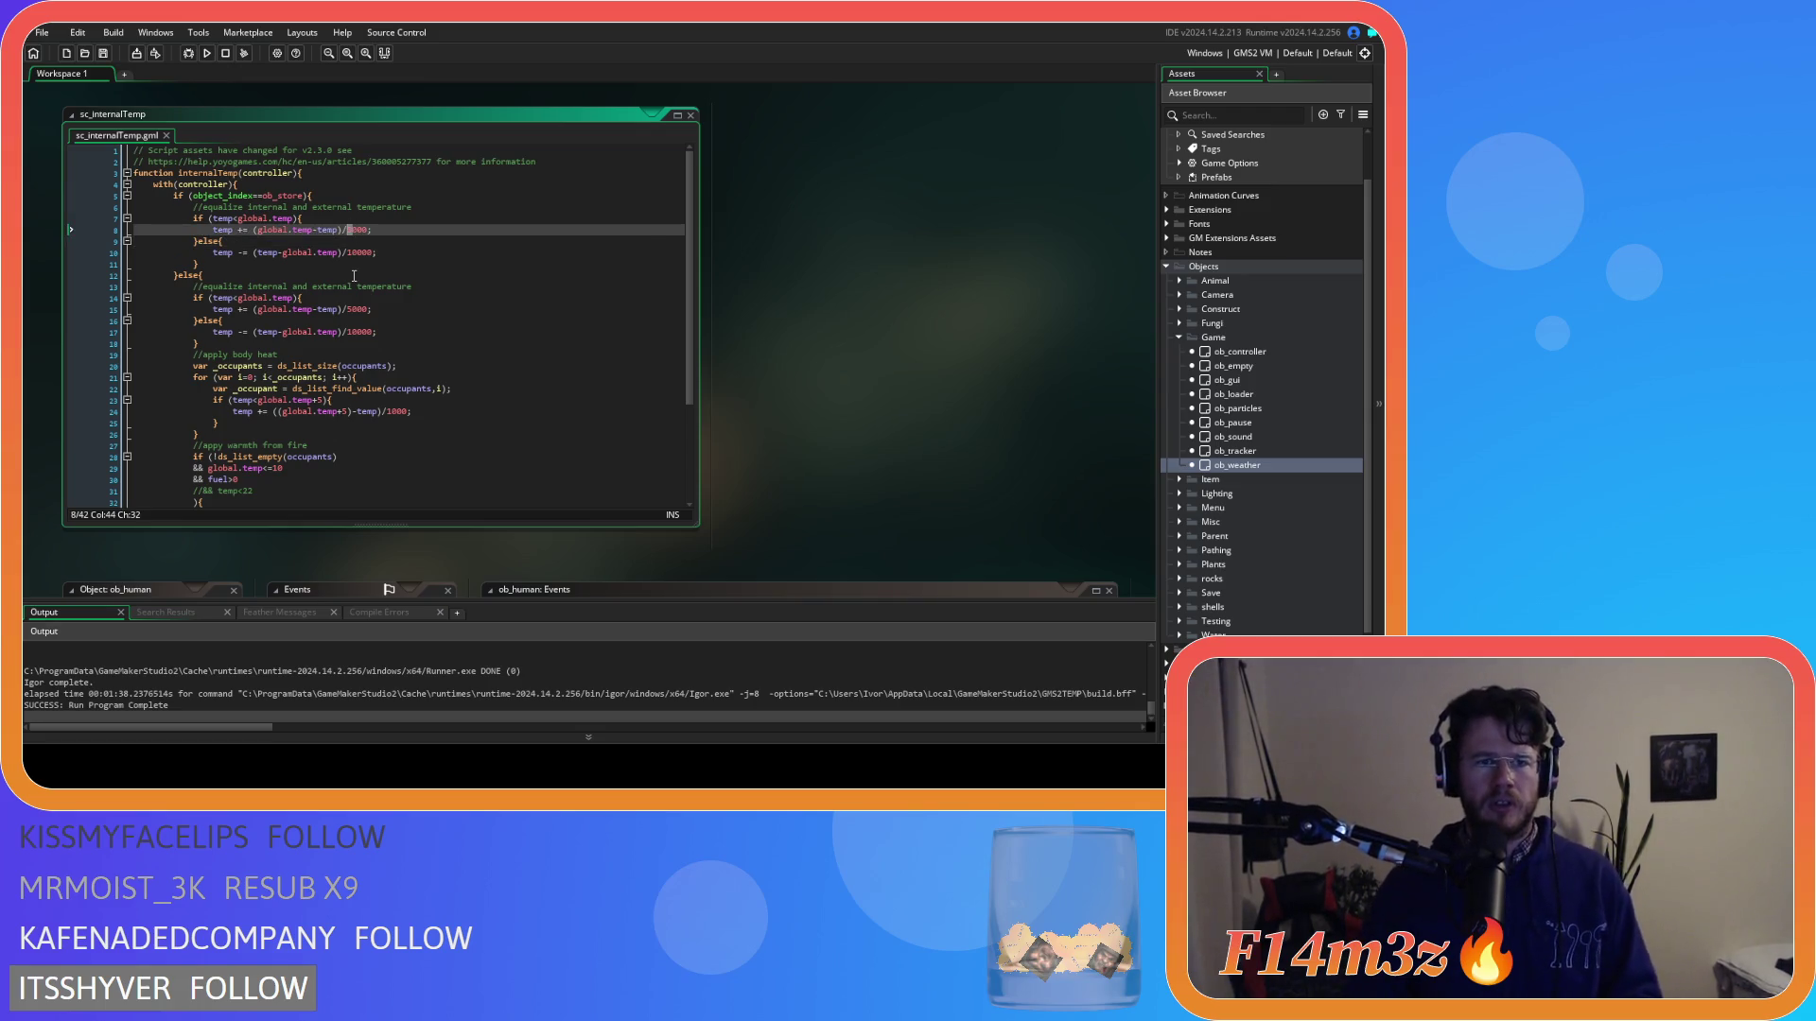
left_click(354, 230)
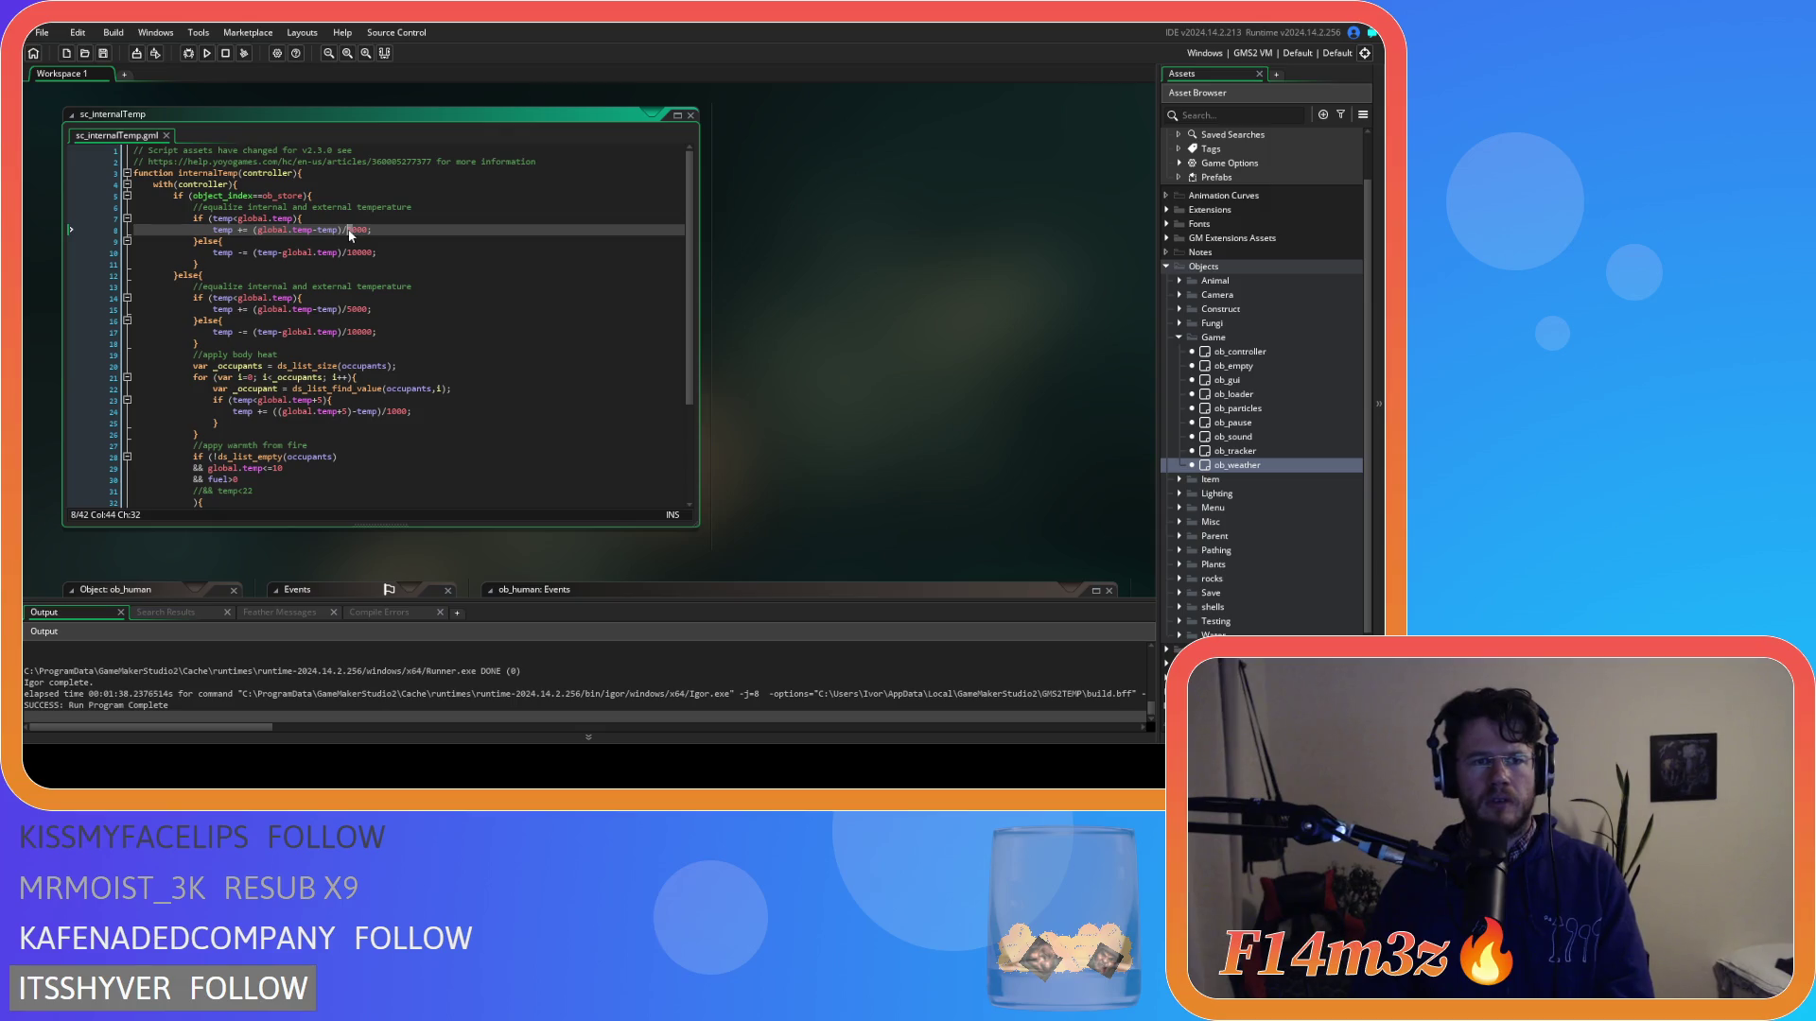
left_click_drag(353, 230, 359, 237)
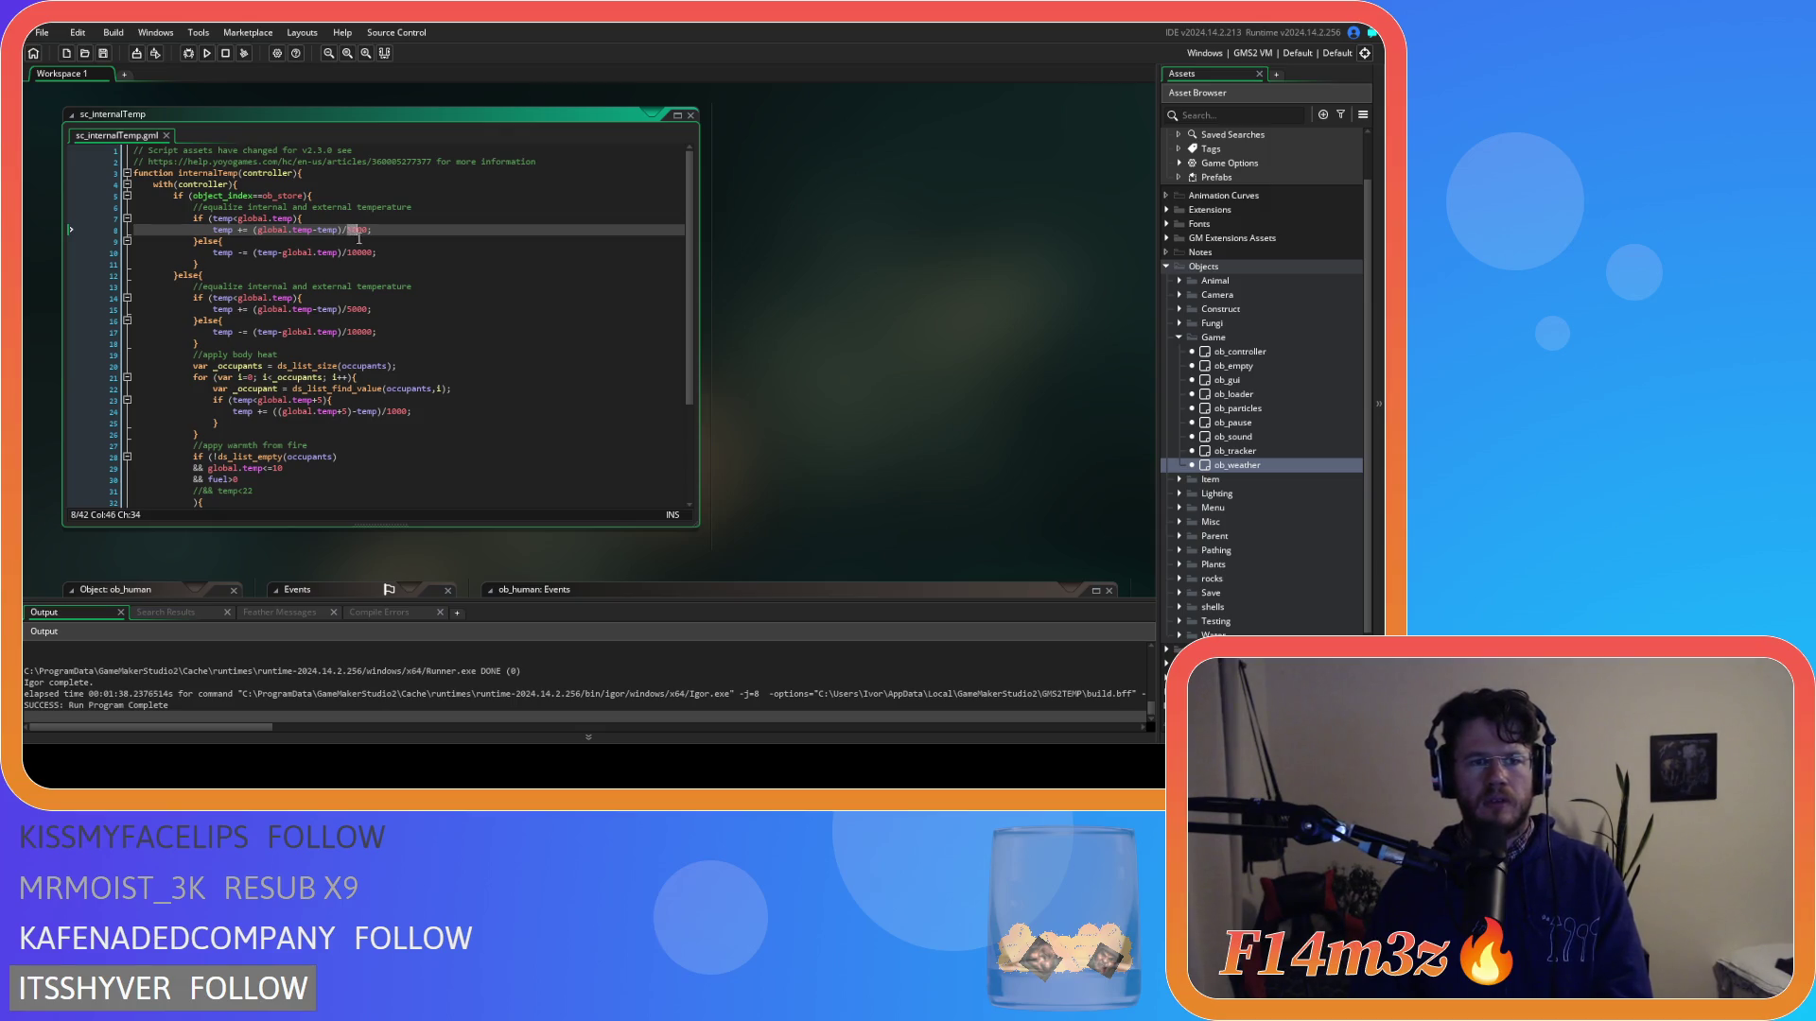
left_click(358, 253)
left_click_drag(347, 230, 358, 232)
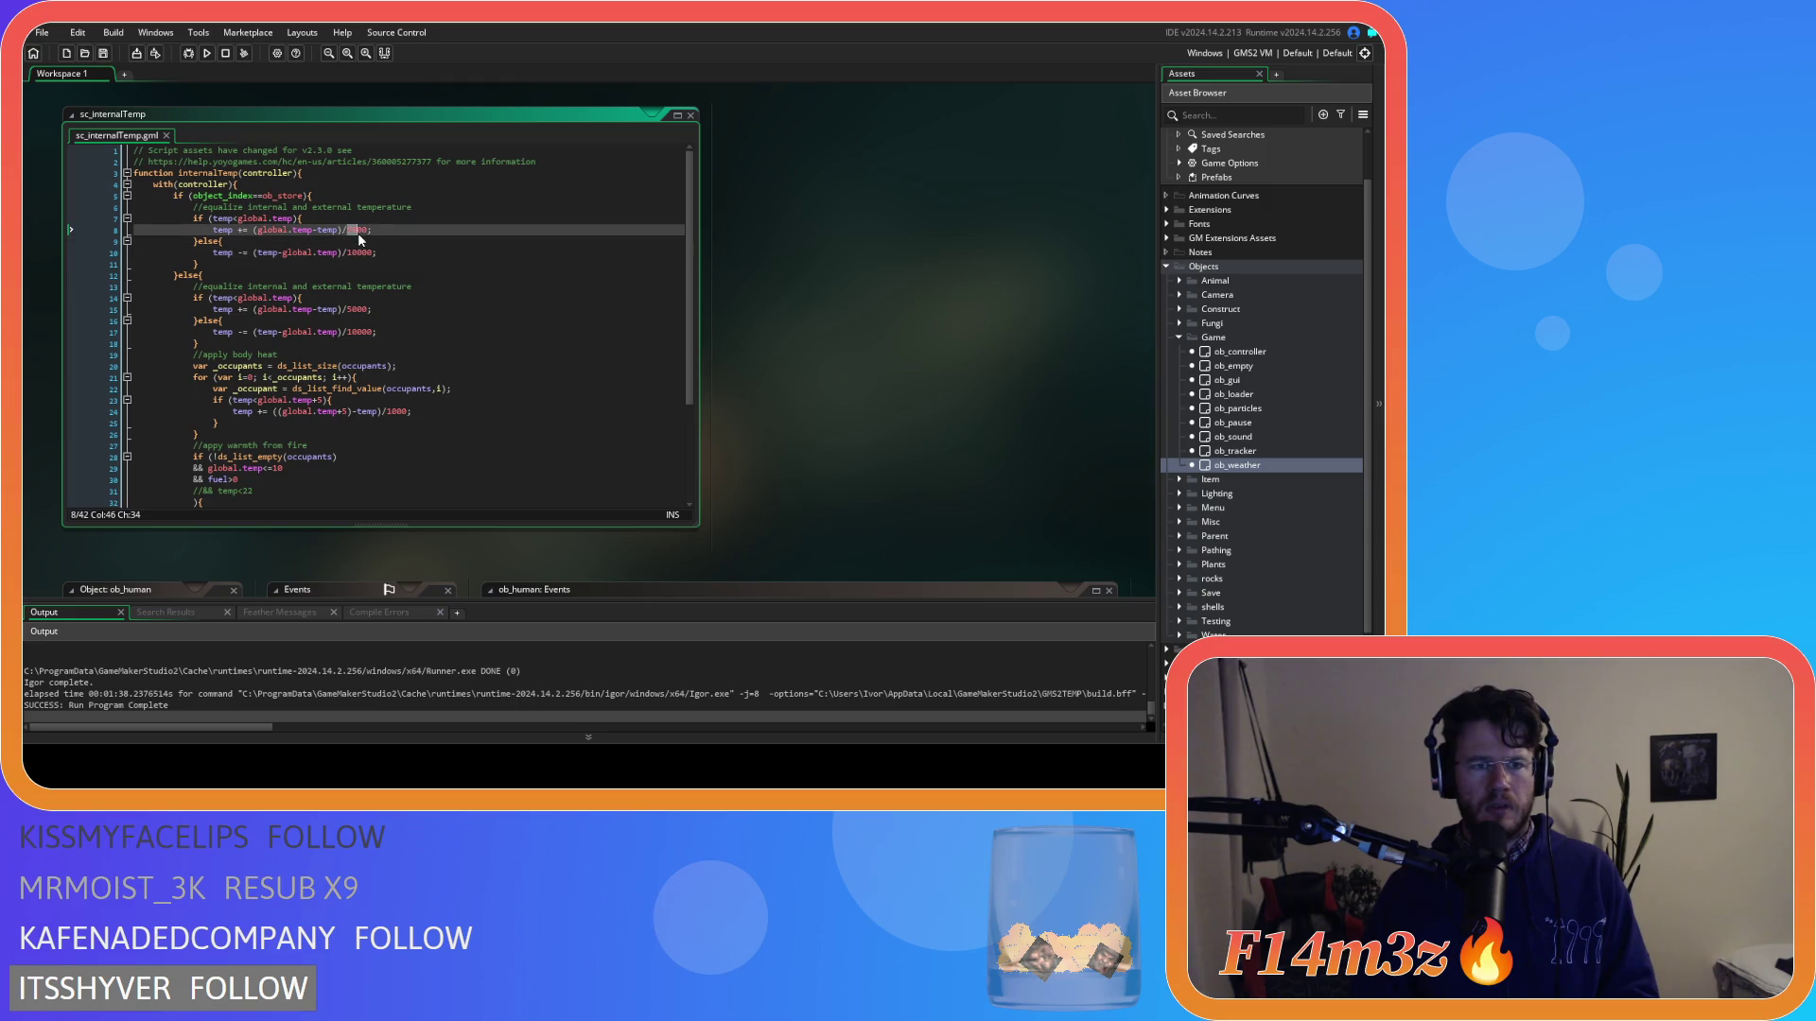
left_click_drag(358, 239, 355, 241)
key("Delete")
key("Down")
key("Down")
key("Delete")
key("Delete")
type("0")
key("ctrl+s")
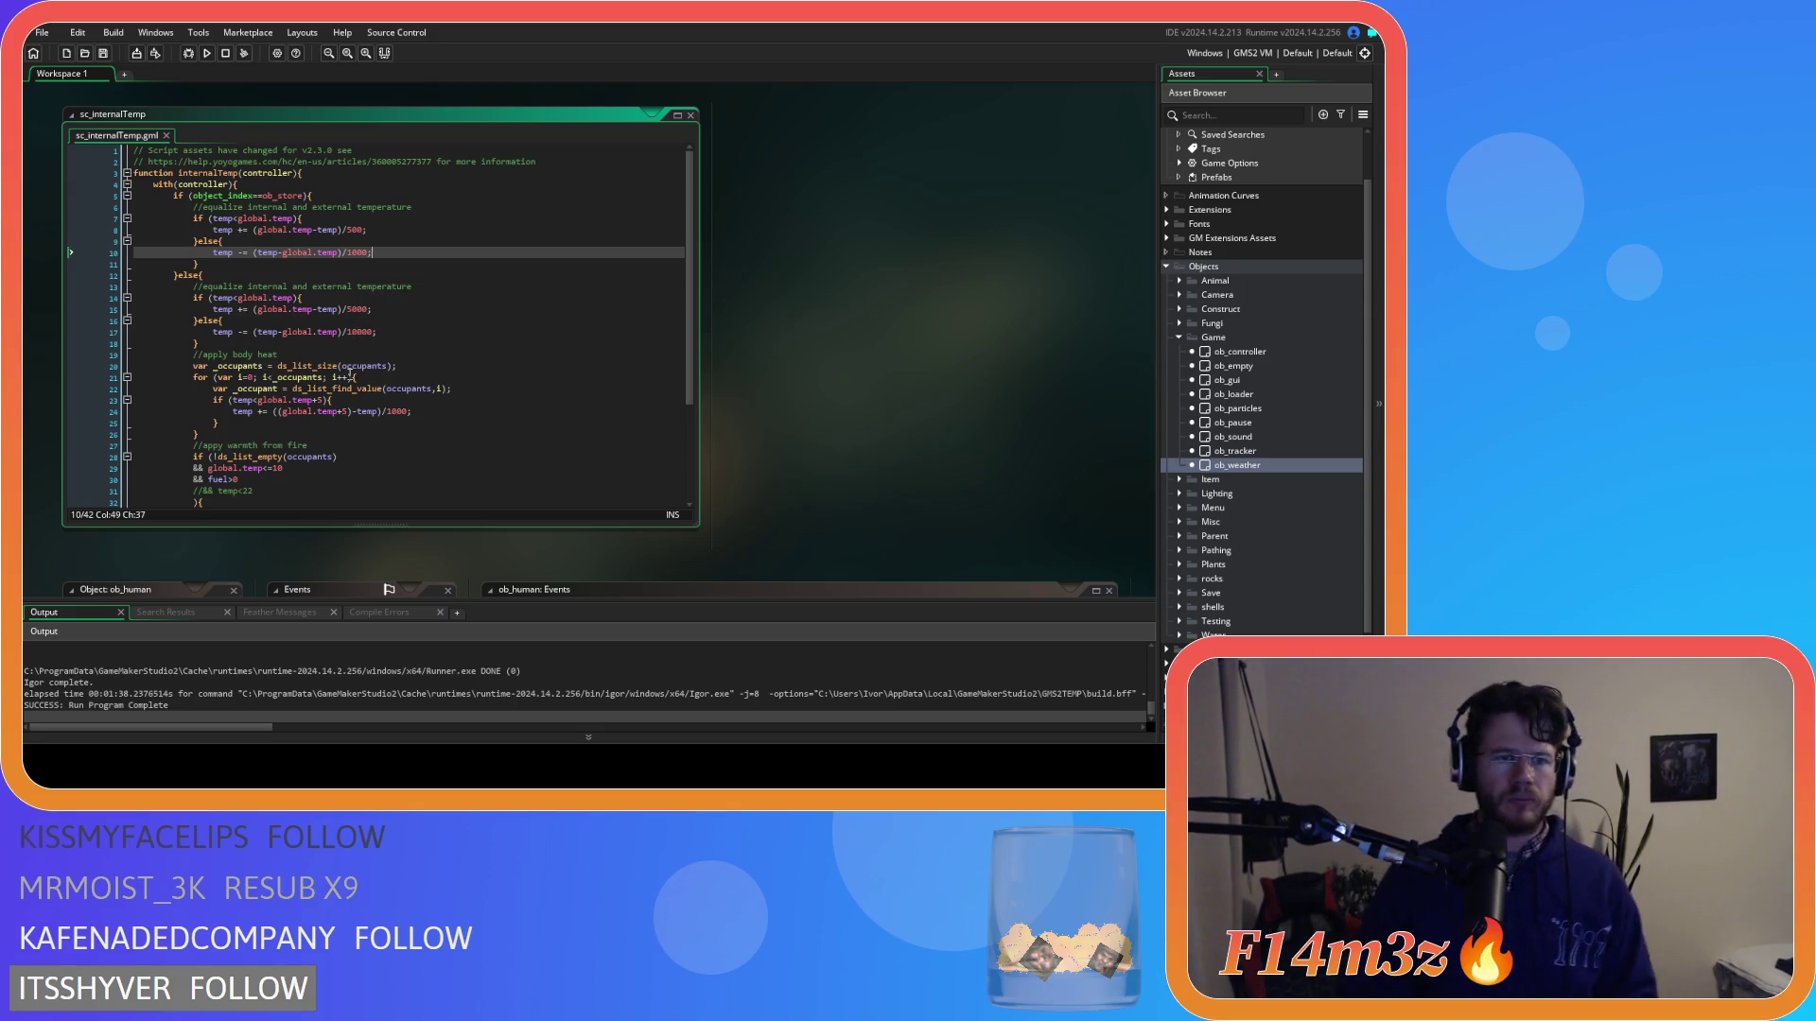
Shrink the second block's divisors: line 15 to 500 and line 17 to 1000, and save.
left_click(366, 230)
key("Down")
key("Down")
key("Down")
key("BackSpace")
double_click(359, 255)
left_click(368, 332)
key("Delete")
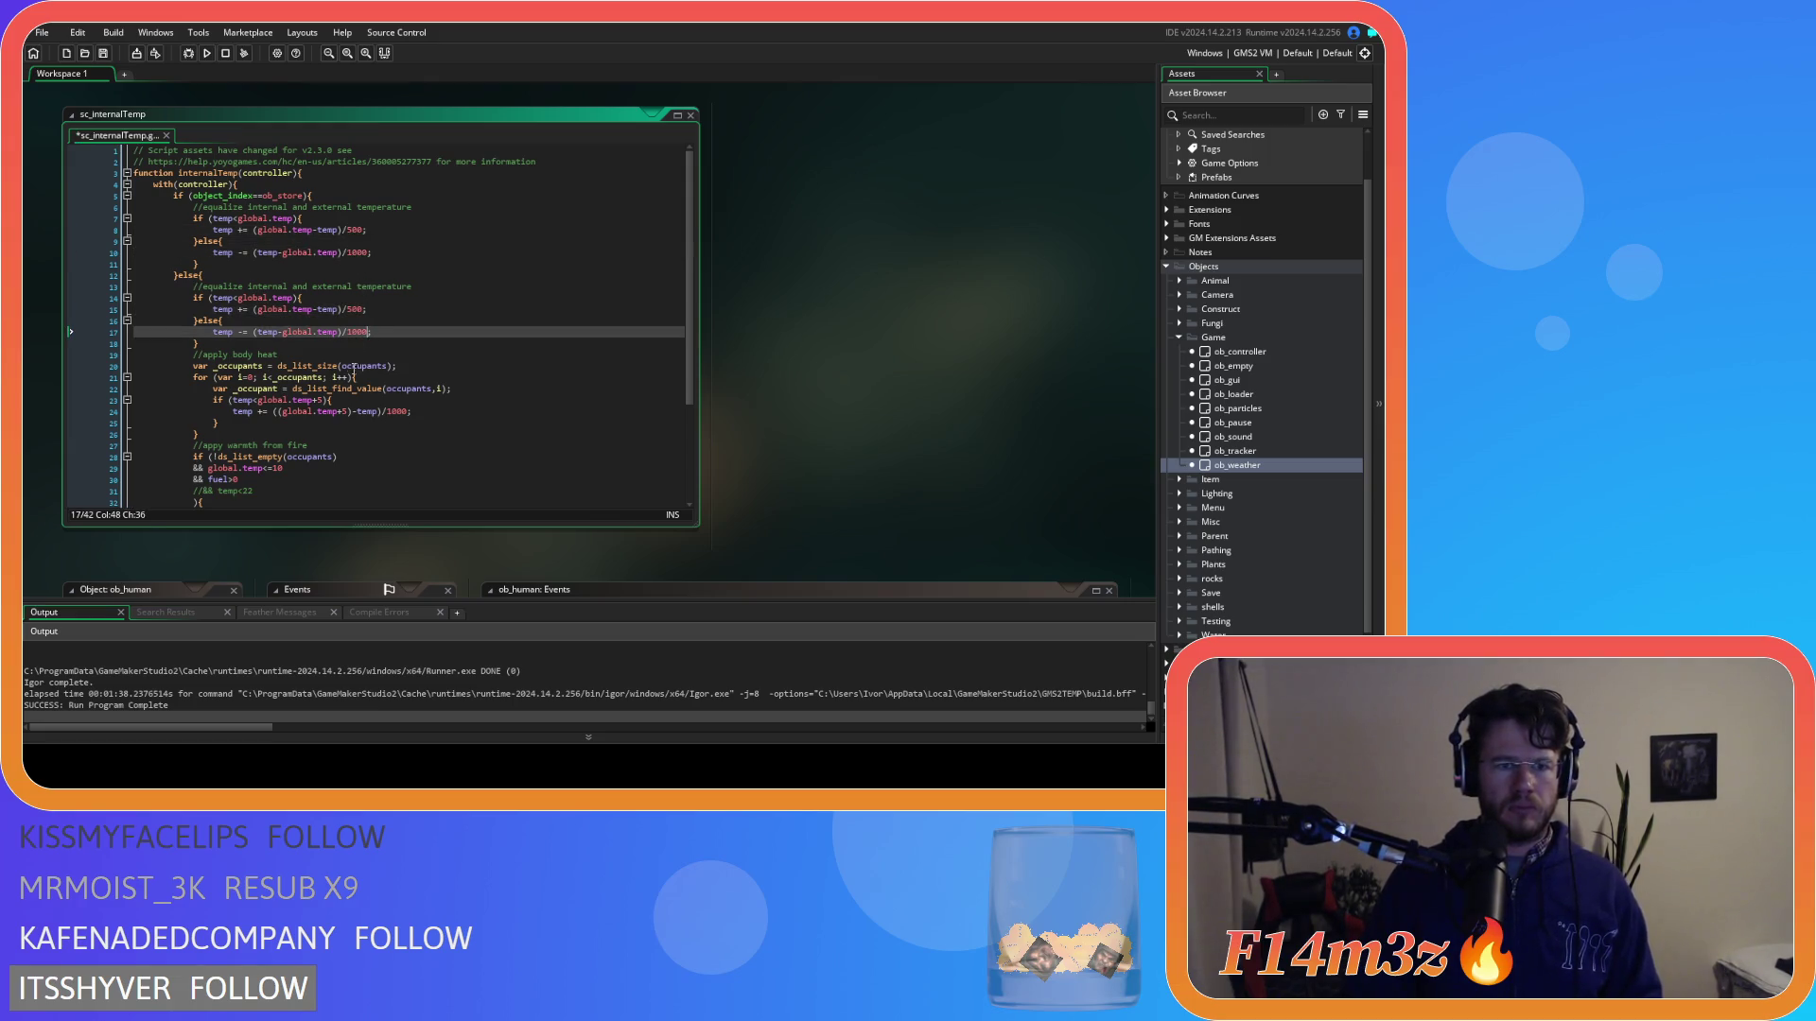
scroll(326, 393, "down", 2)
left_click(437, 358)
key("ctrl+s")
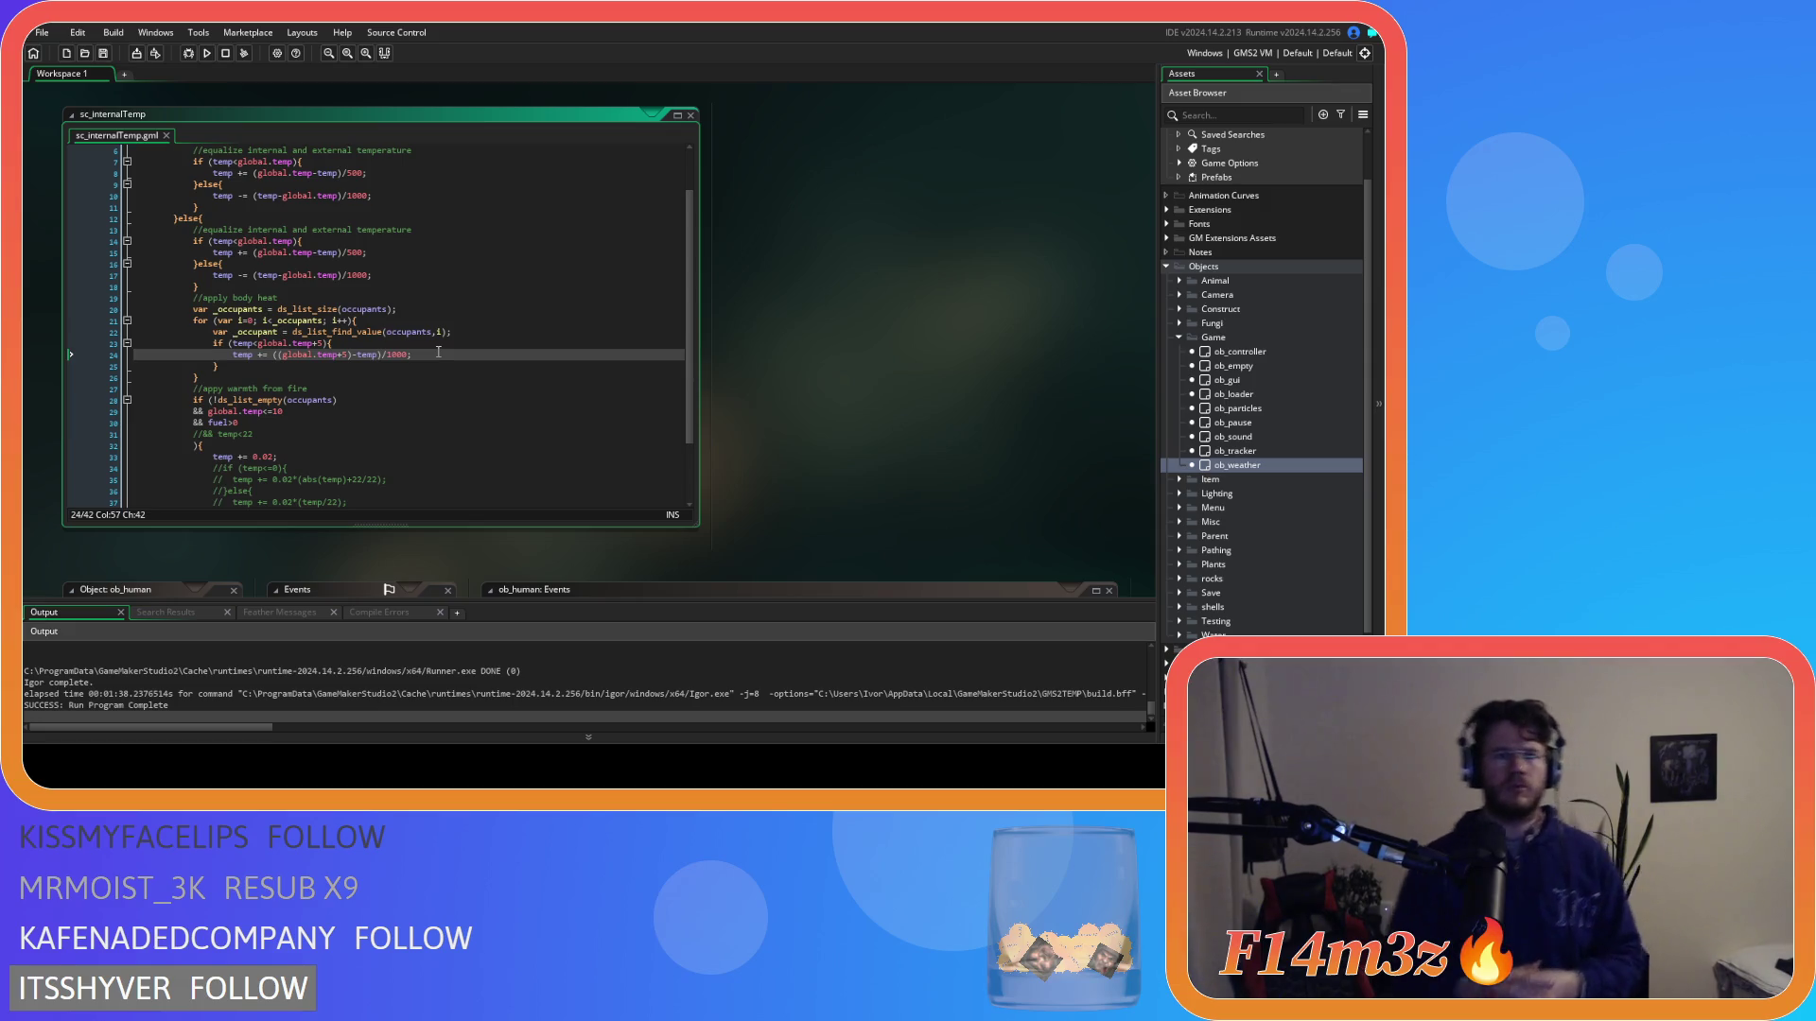
Cut the body-heat divisor from 1000 to 500, save, and rebuild the game.
key("BackSpace")
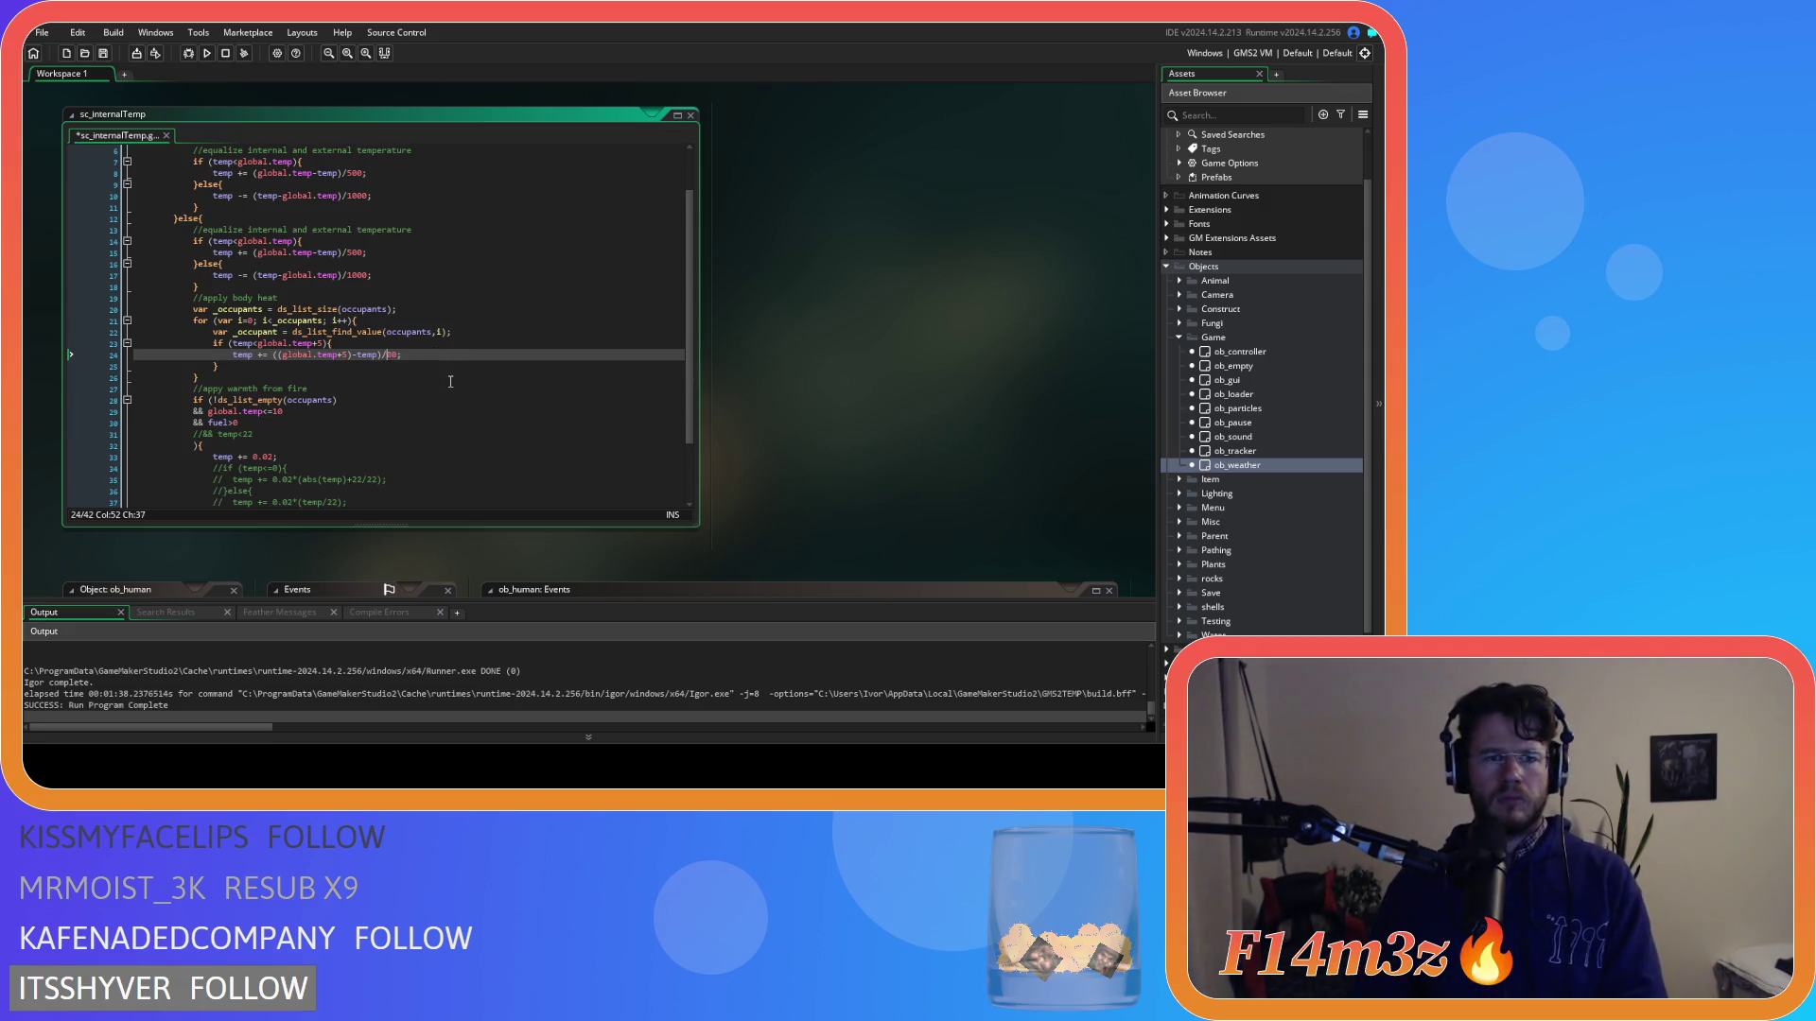
type("5")
key("ctrl+s")
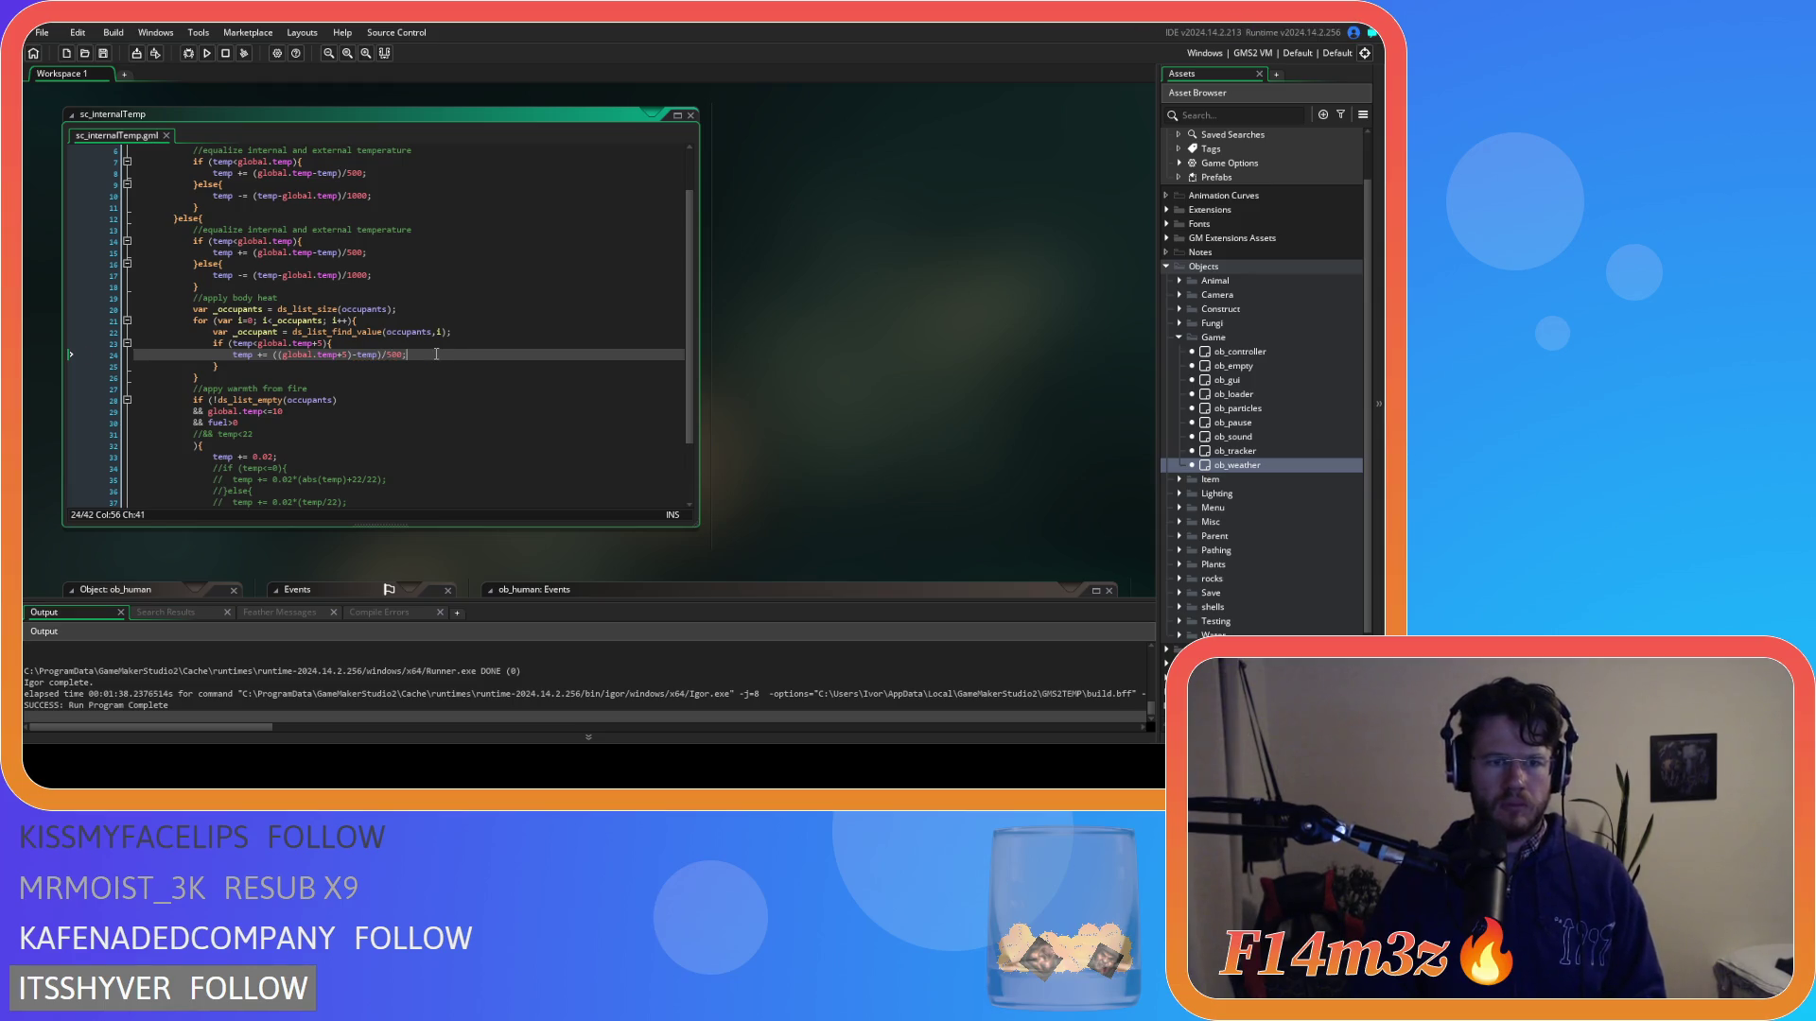
scroll(436, 354, "down", 2)
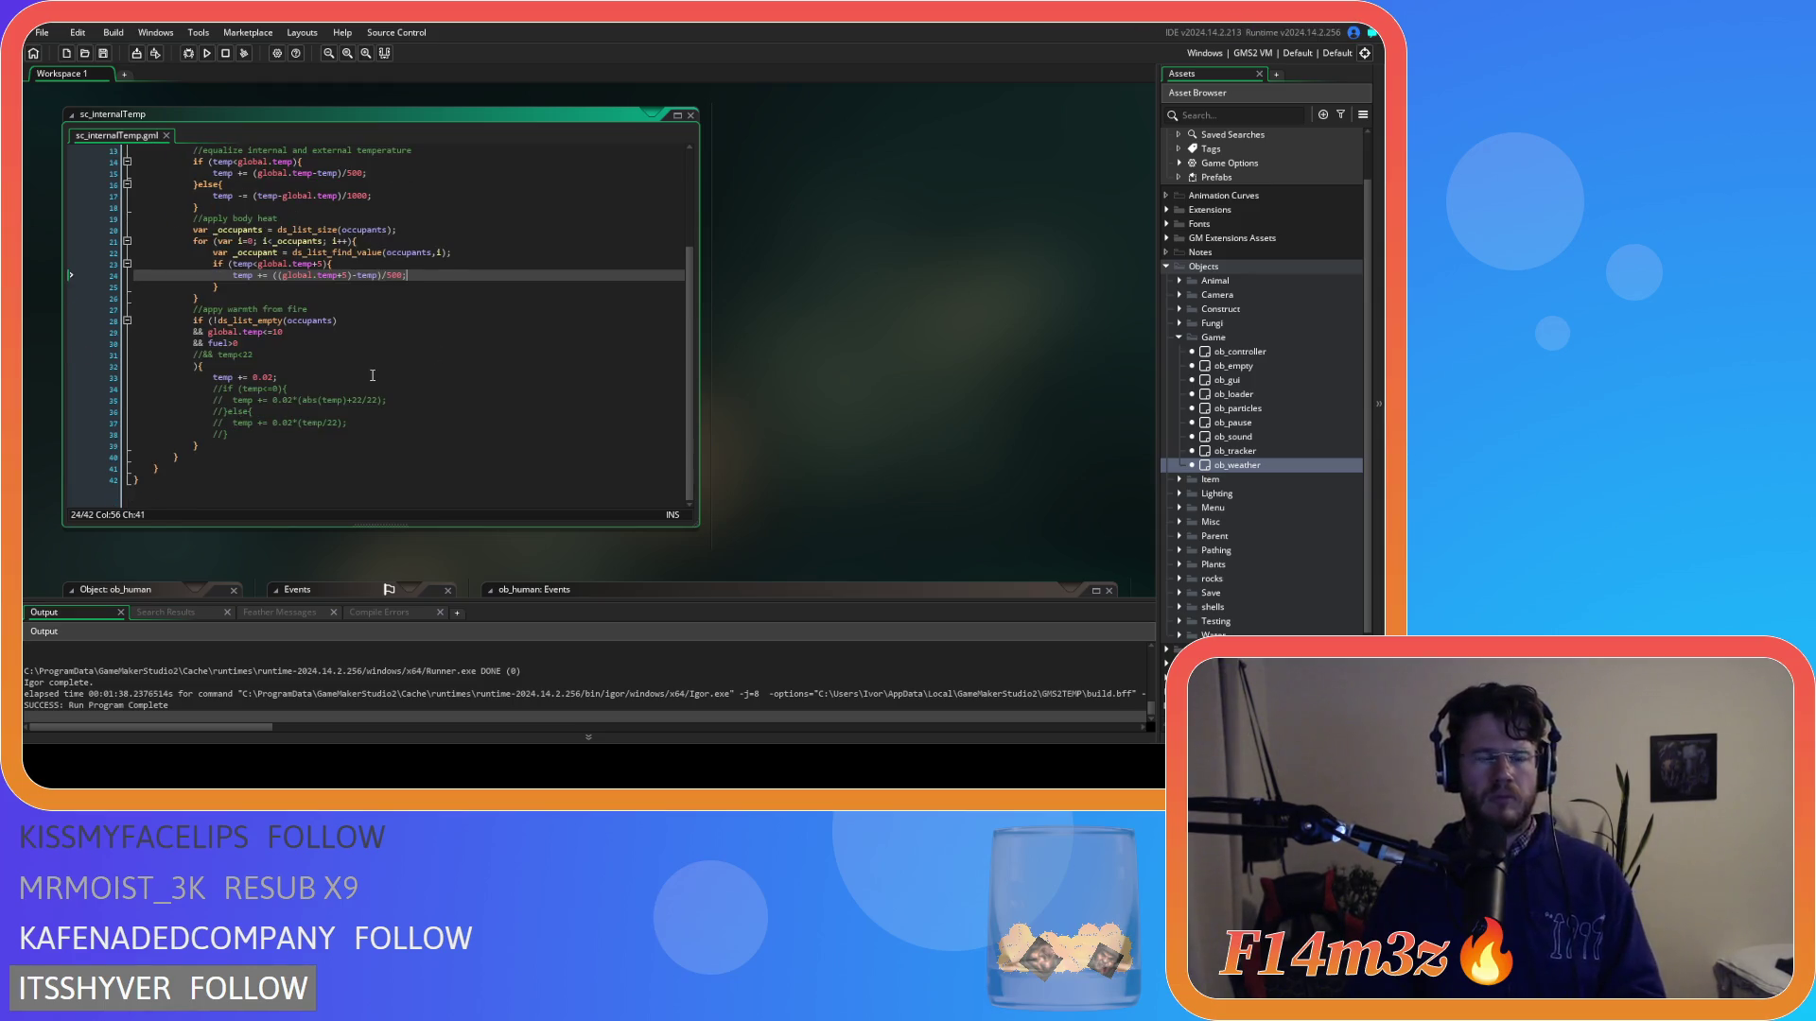
key("F5")
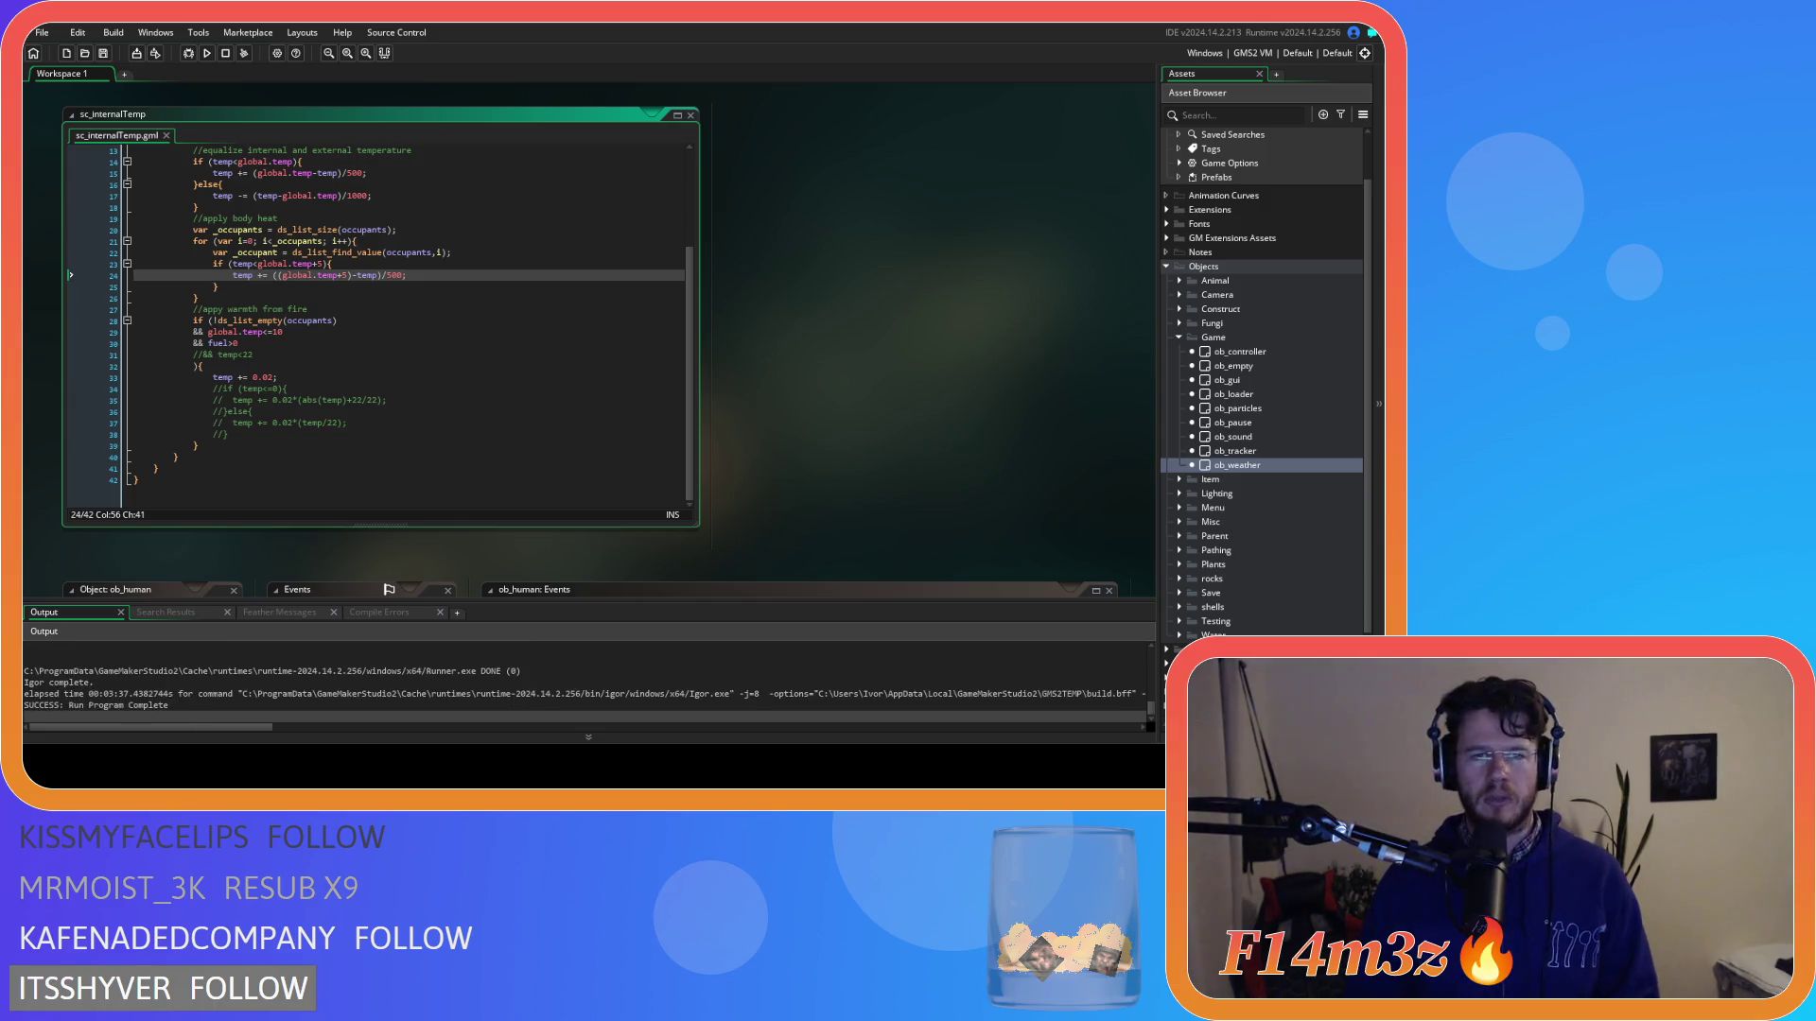
After the test run completes, scroll back up in the sc_internalTemp script.
scroll(468, 405, "up", 3)
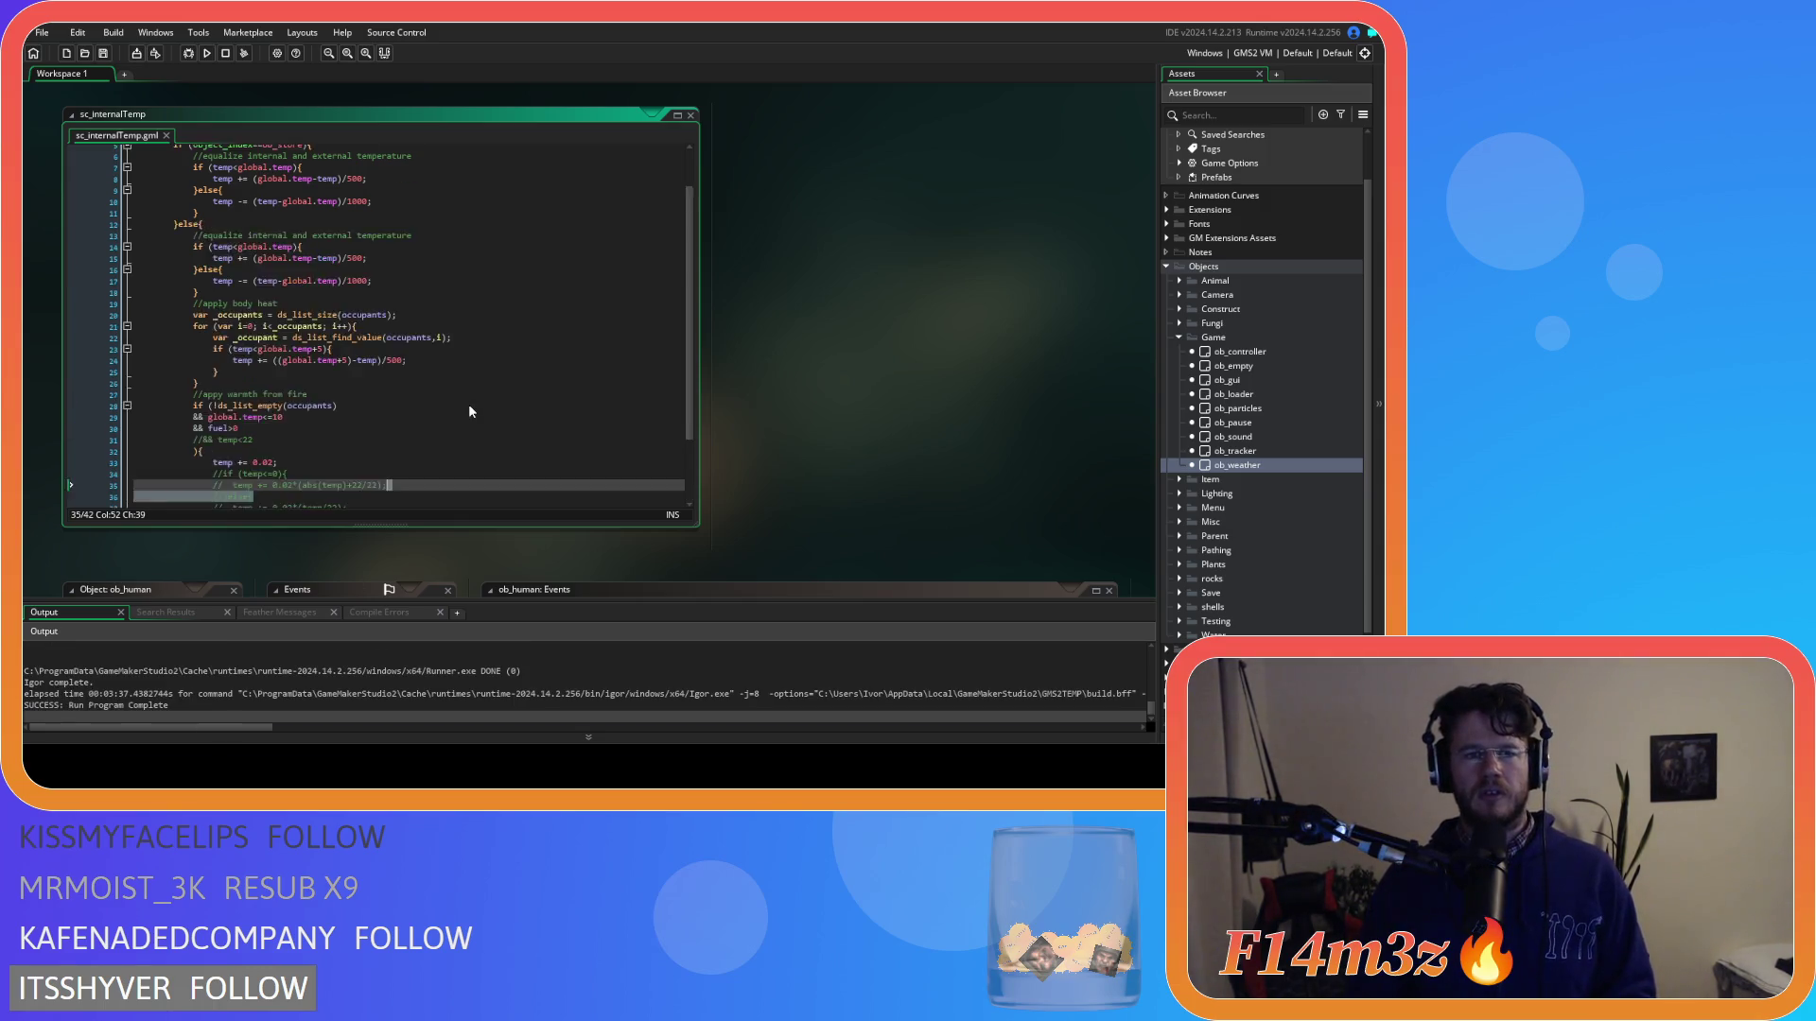
Change the body-heat divisor on line 24 from 500 to 100.
left_click(468, 405)
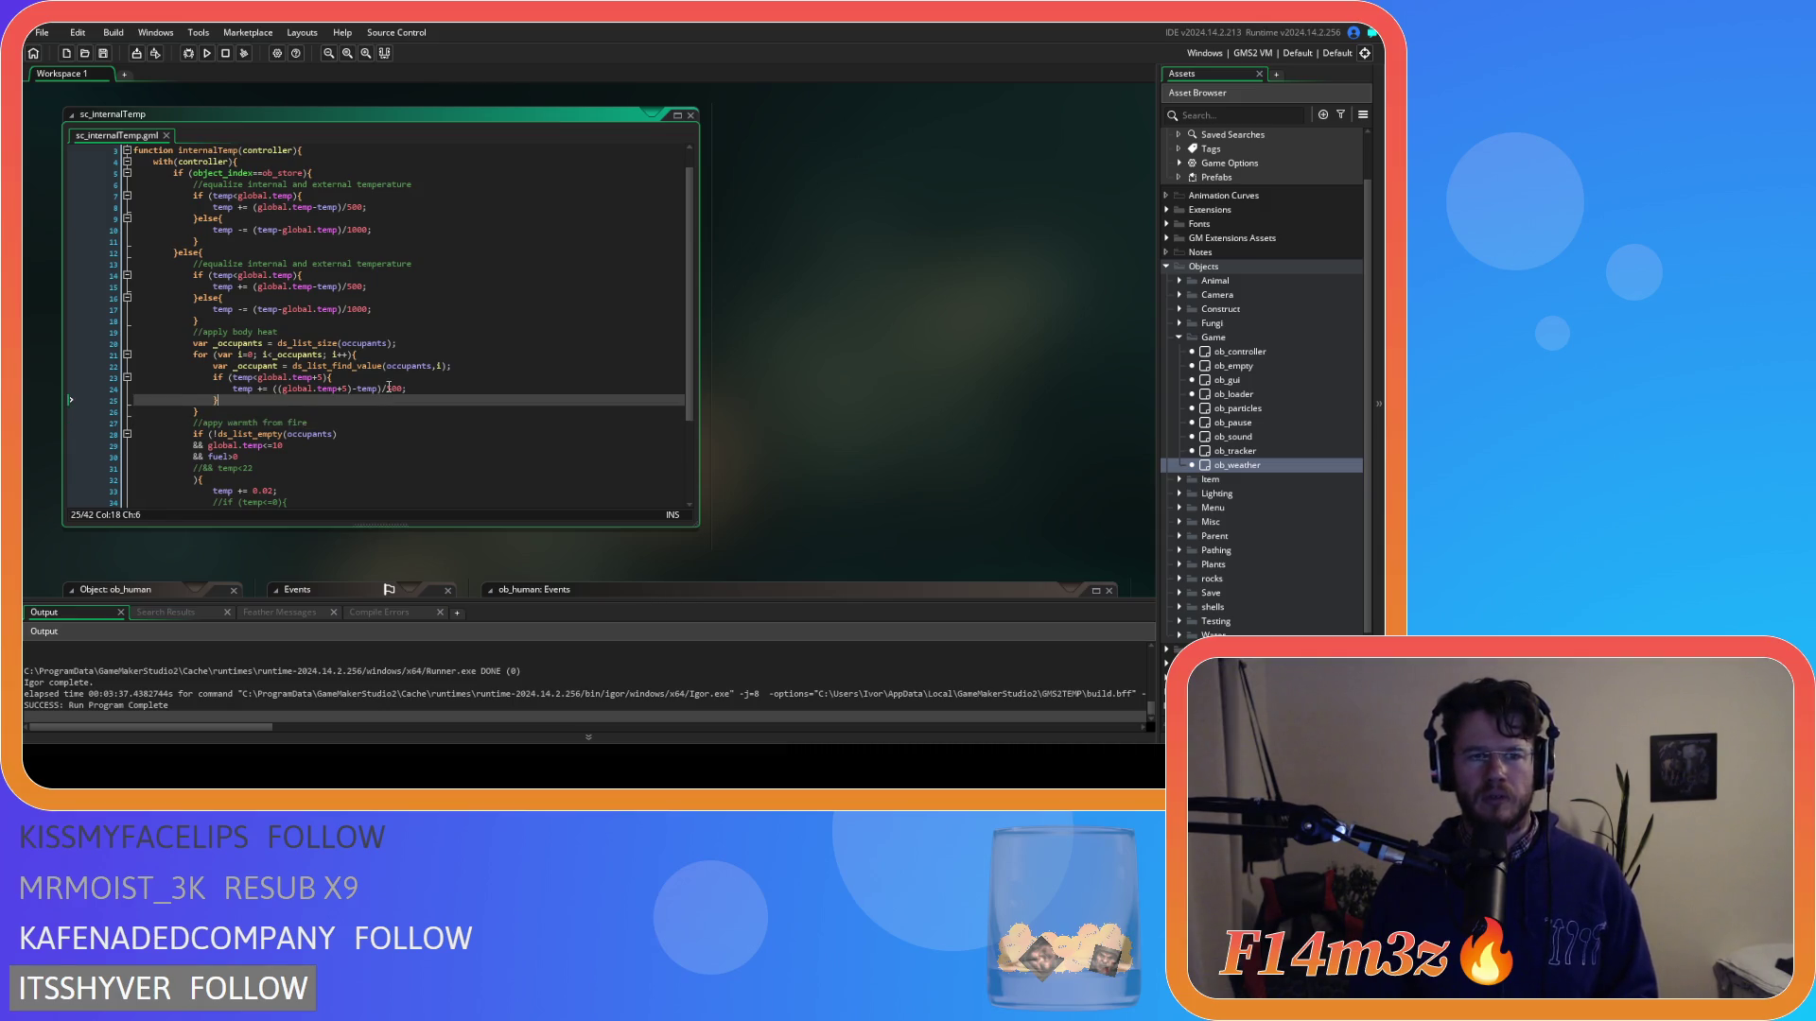
left_click(404, 298)
left_click(385, 226)
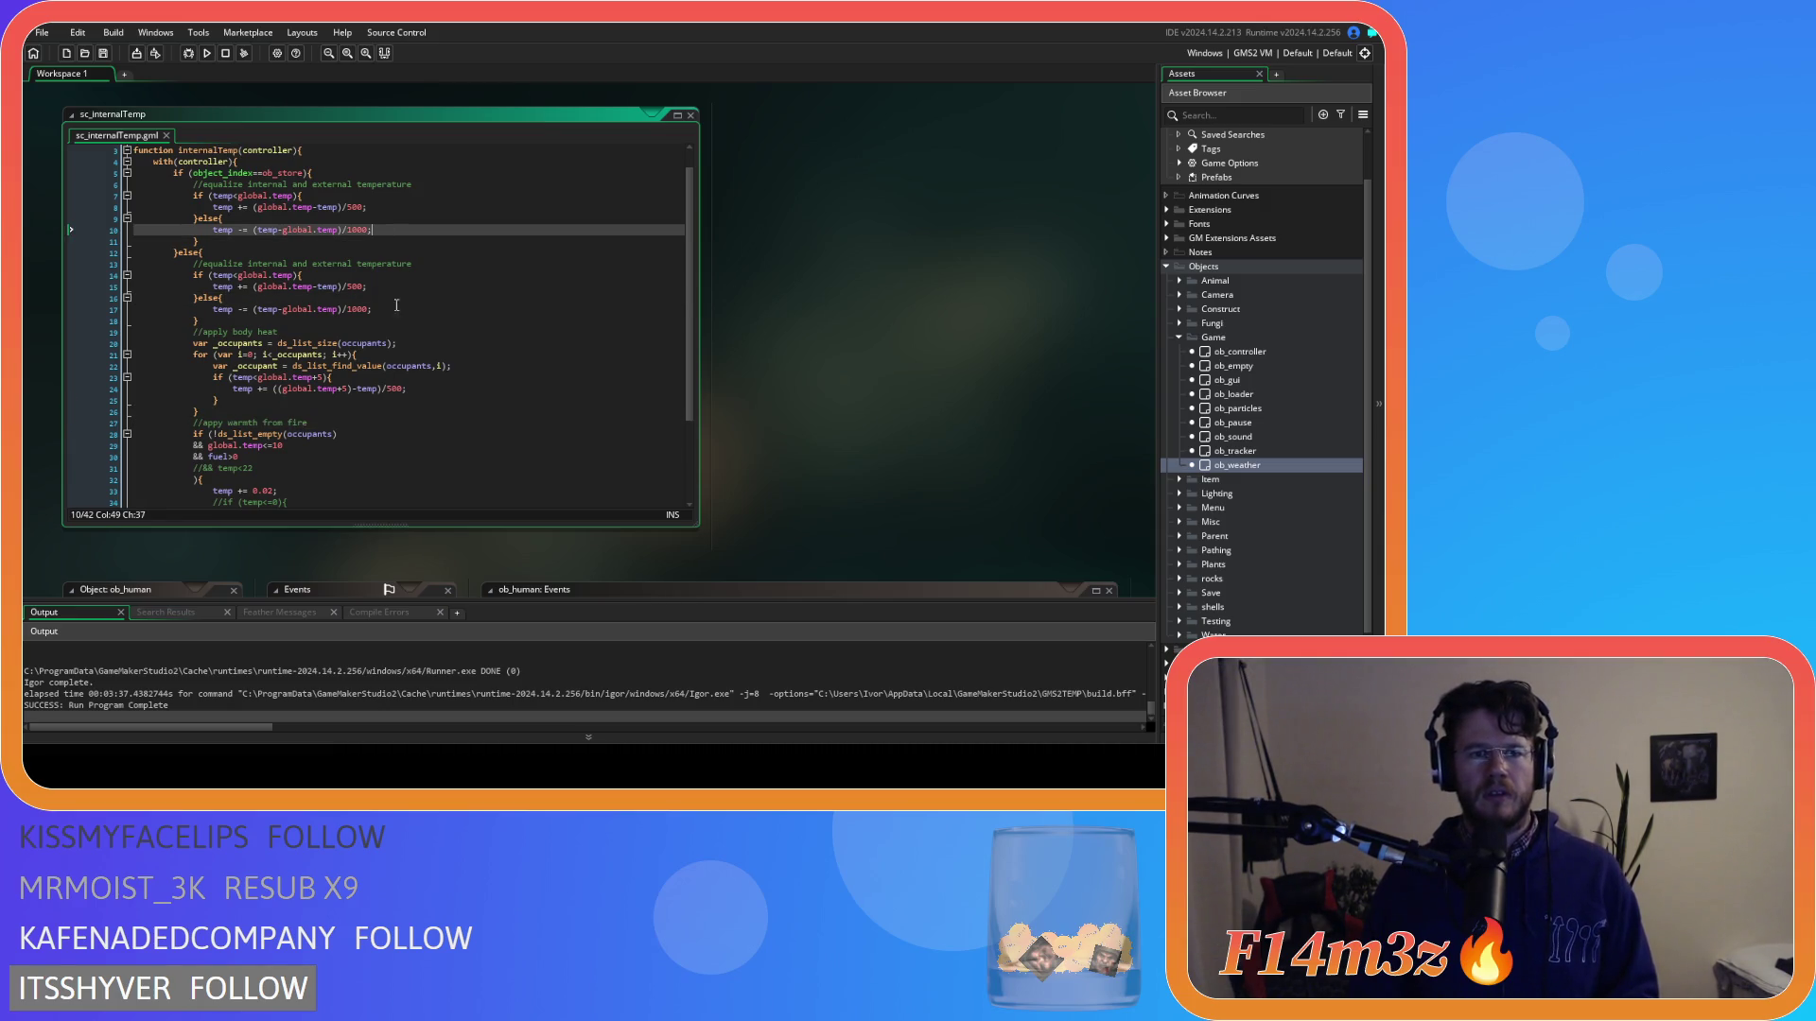
left_click(391, 389)
key("BackSpace")
type("1")
Try a body-heat divisor of 10 and save, then undo it back to 100.
left_click_drag(391, 389, 407, 395)
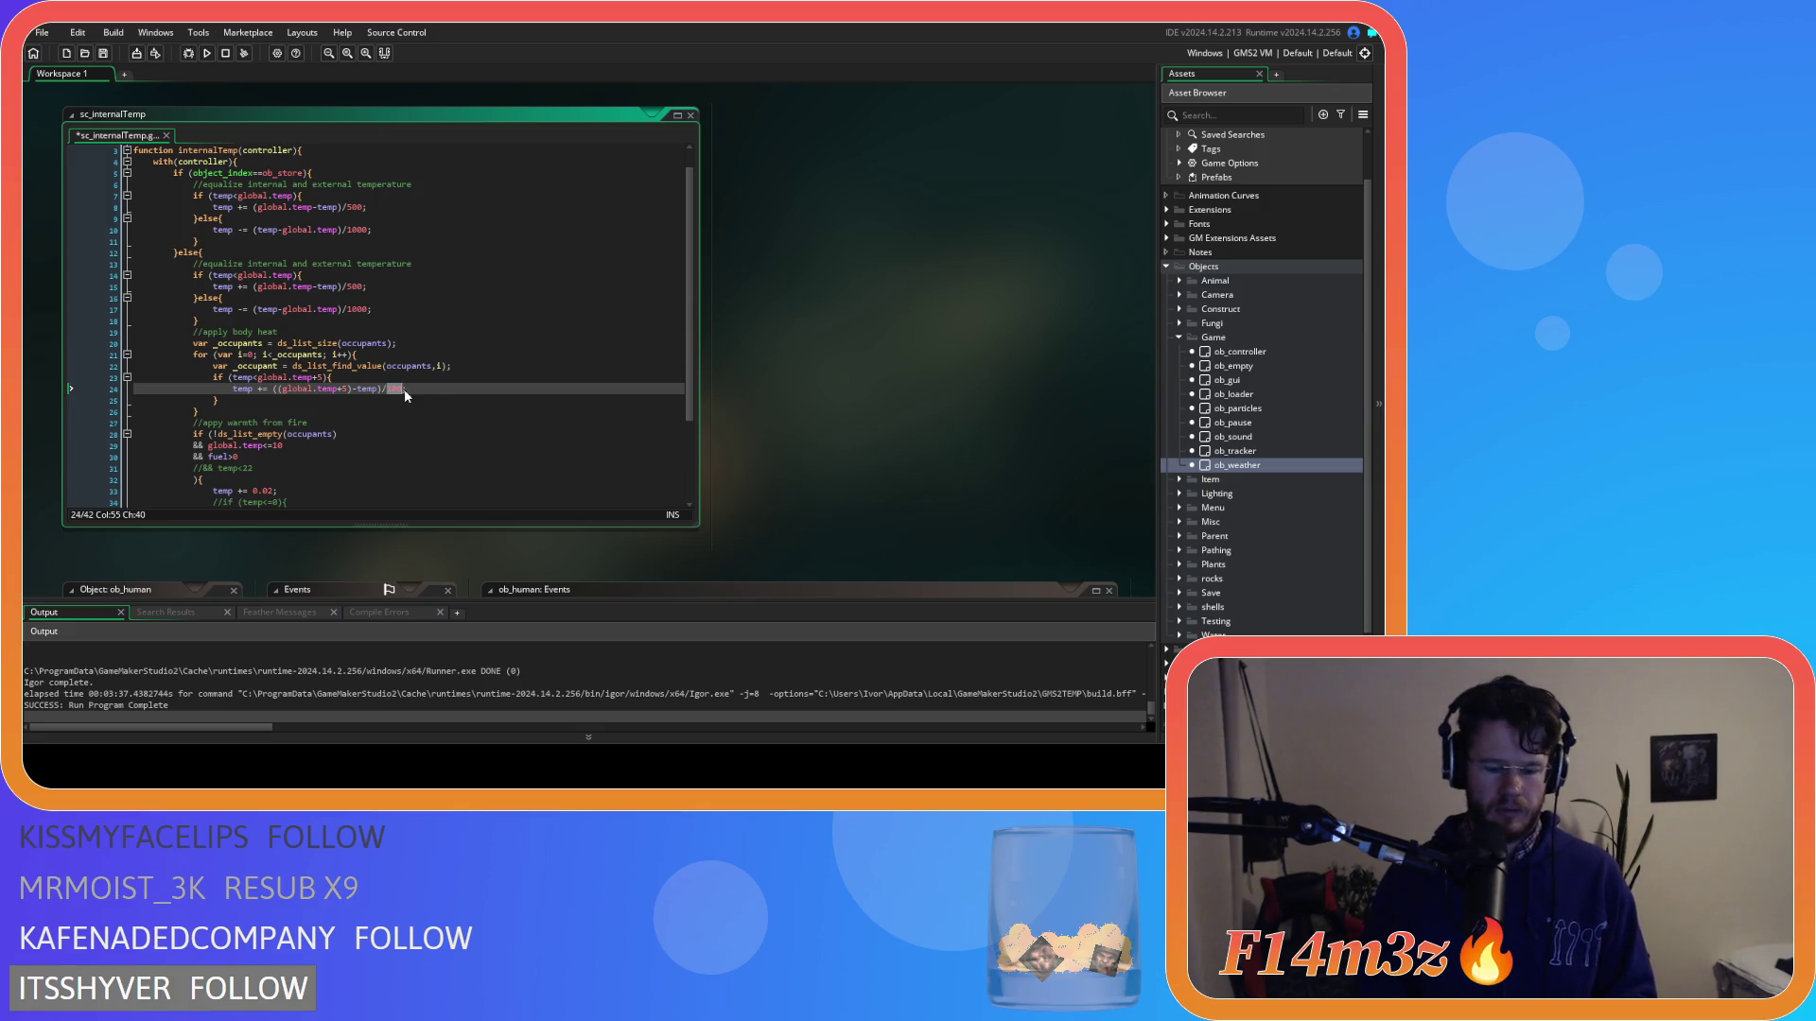
type("10;")
key("ctrl+s")
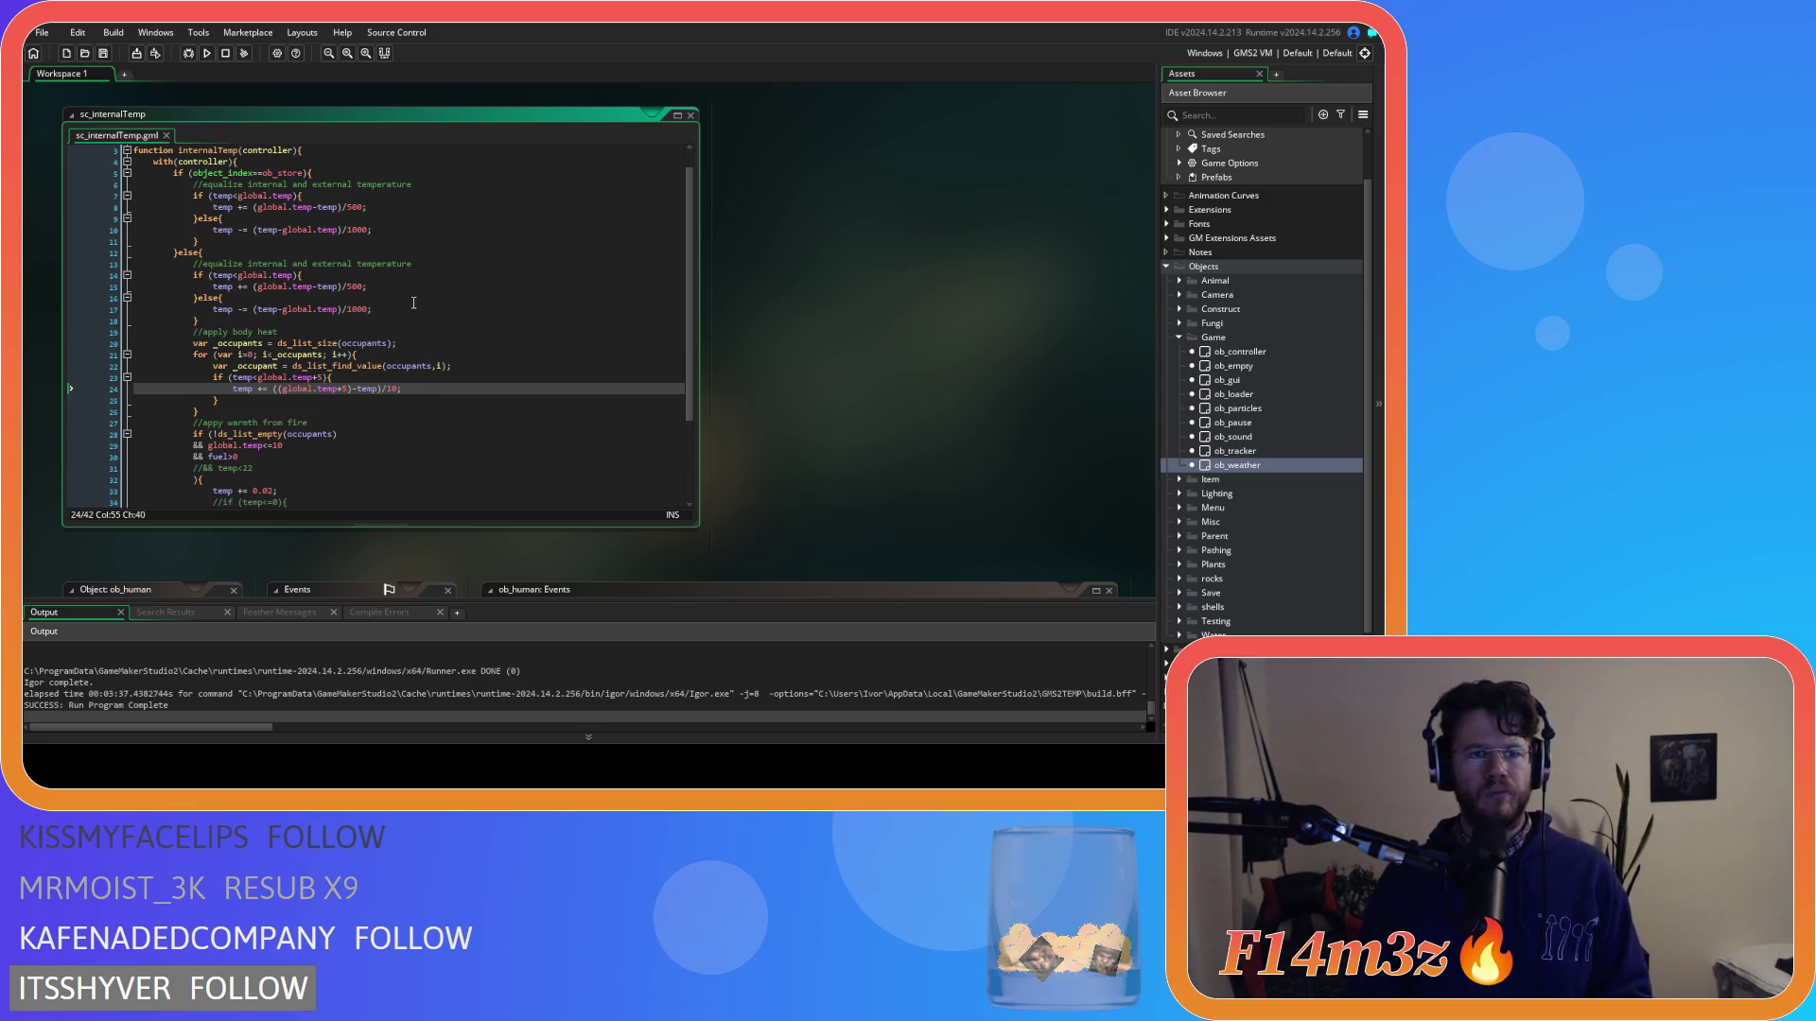
left_click(347, 207)
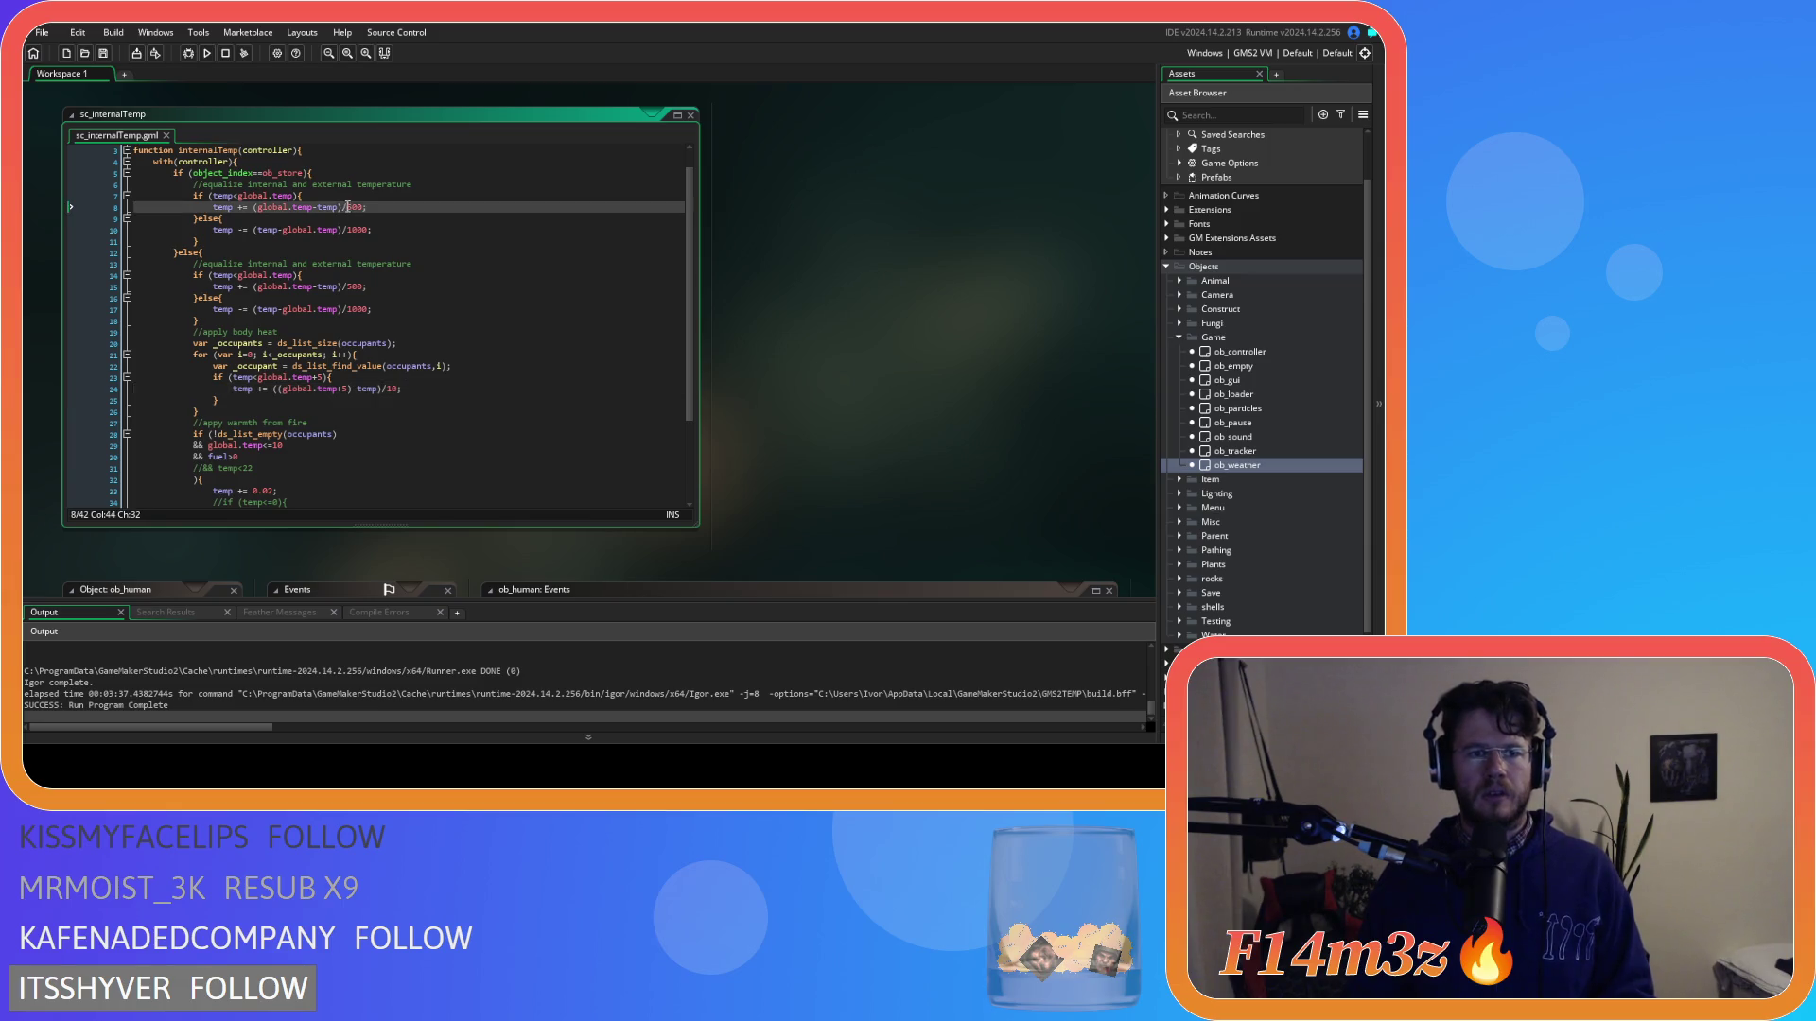
left_click_drag(374, 212, 366, 217)
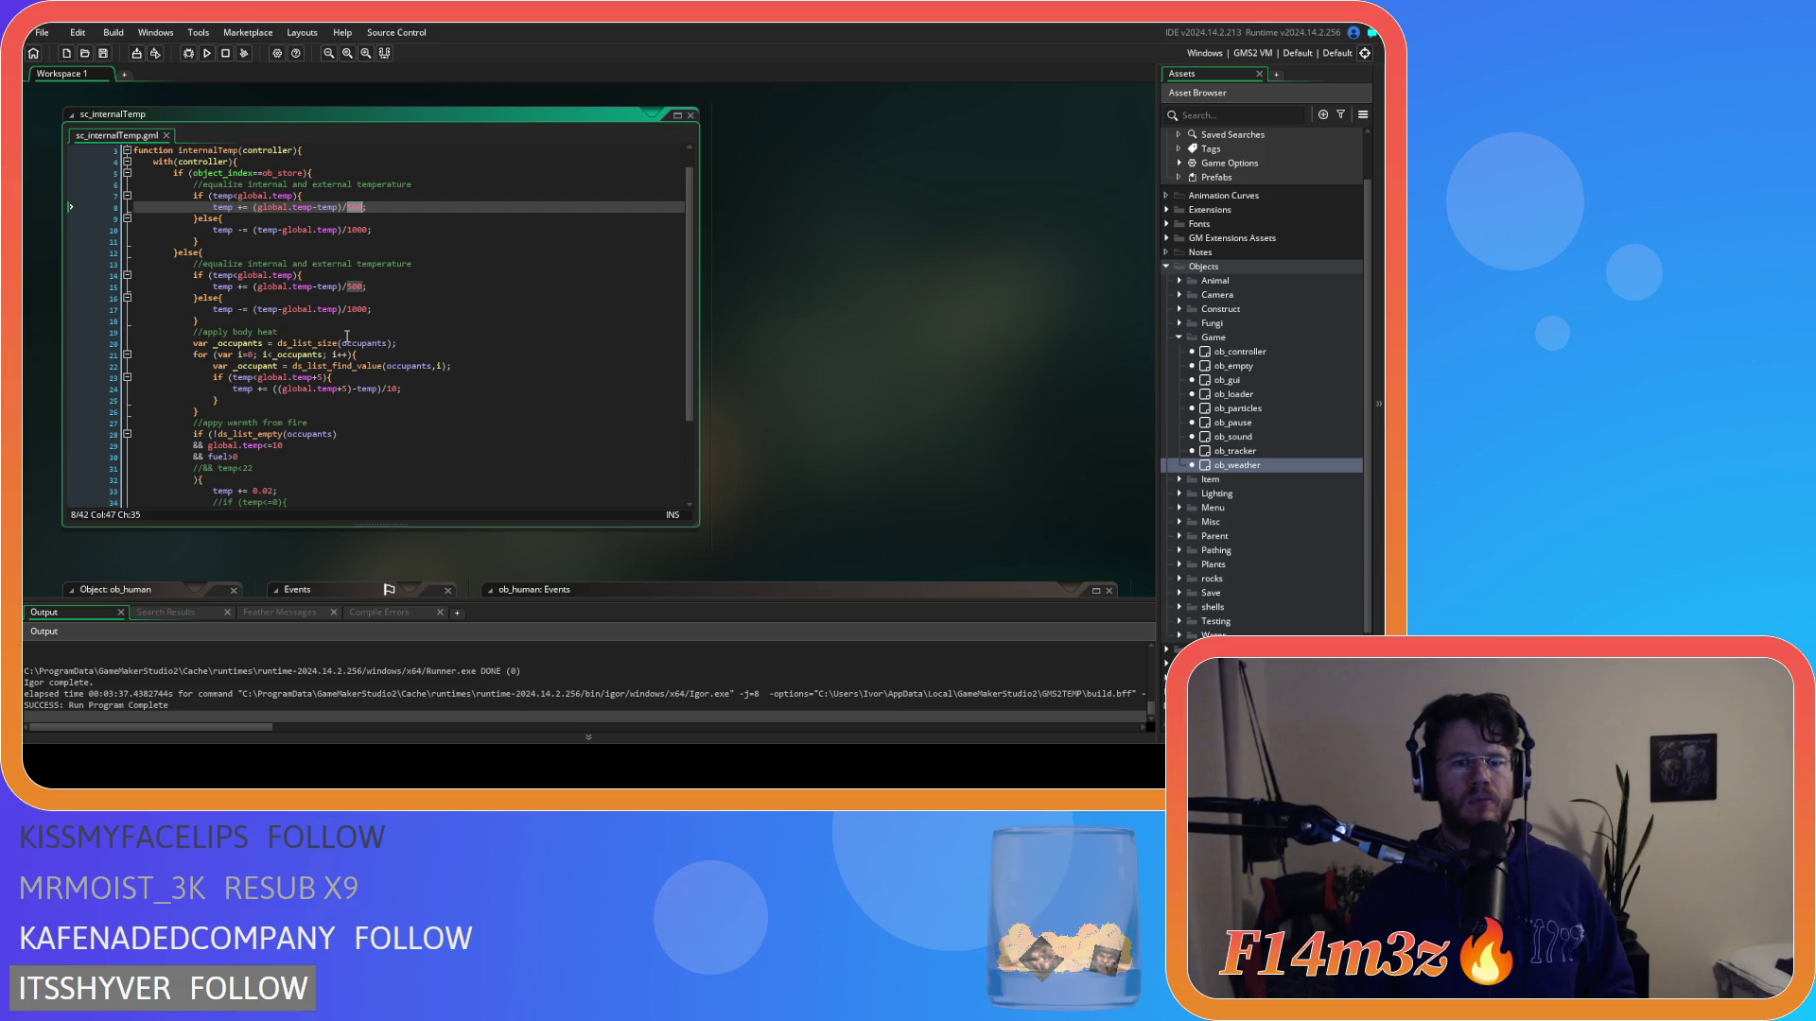
key("ctrl+z")
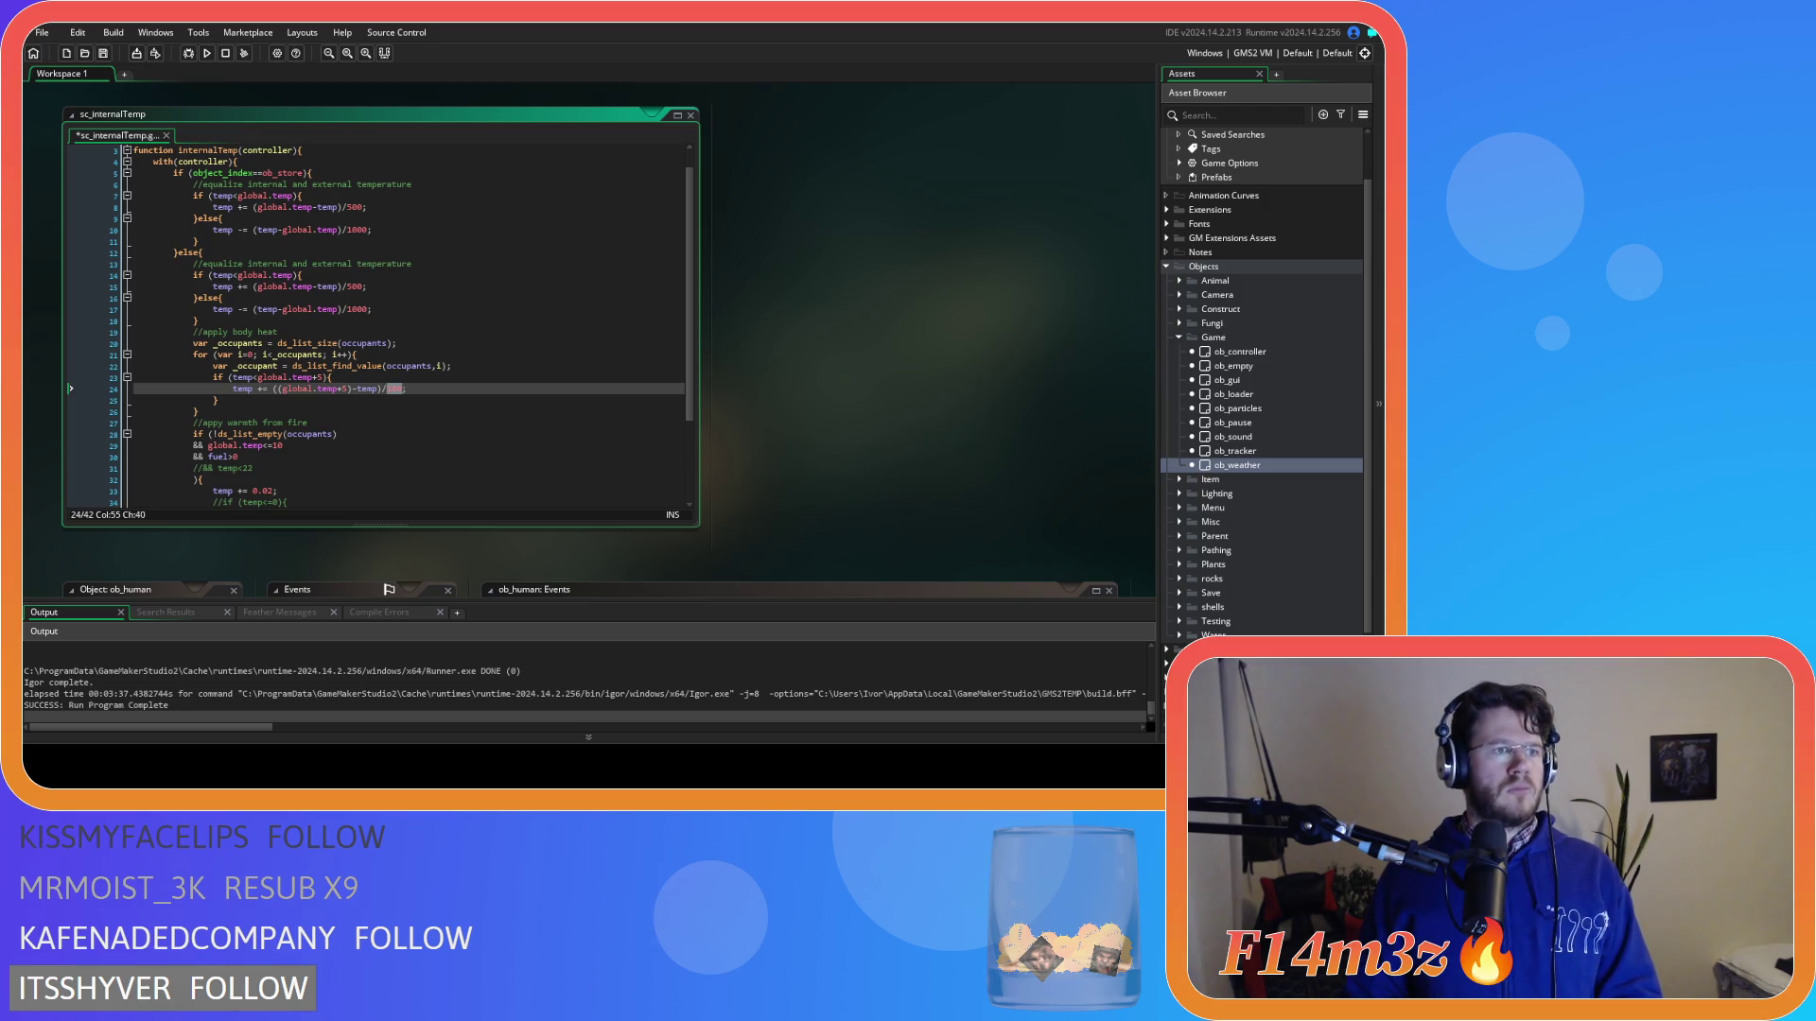
left_click(407, 388)
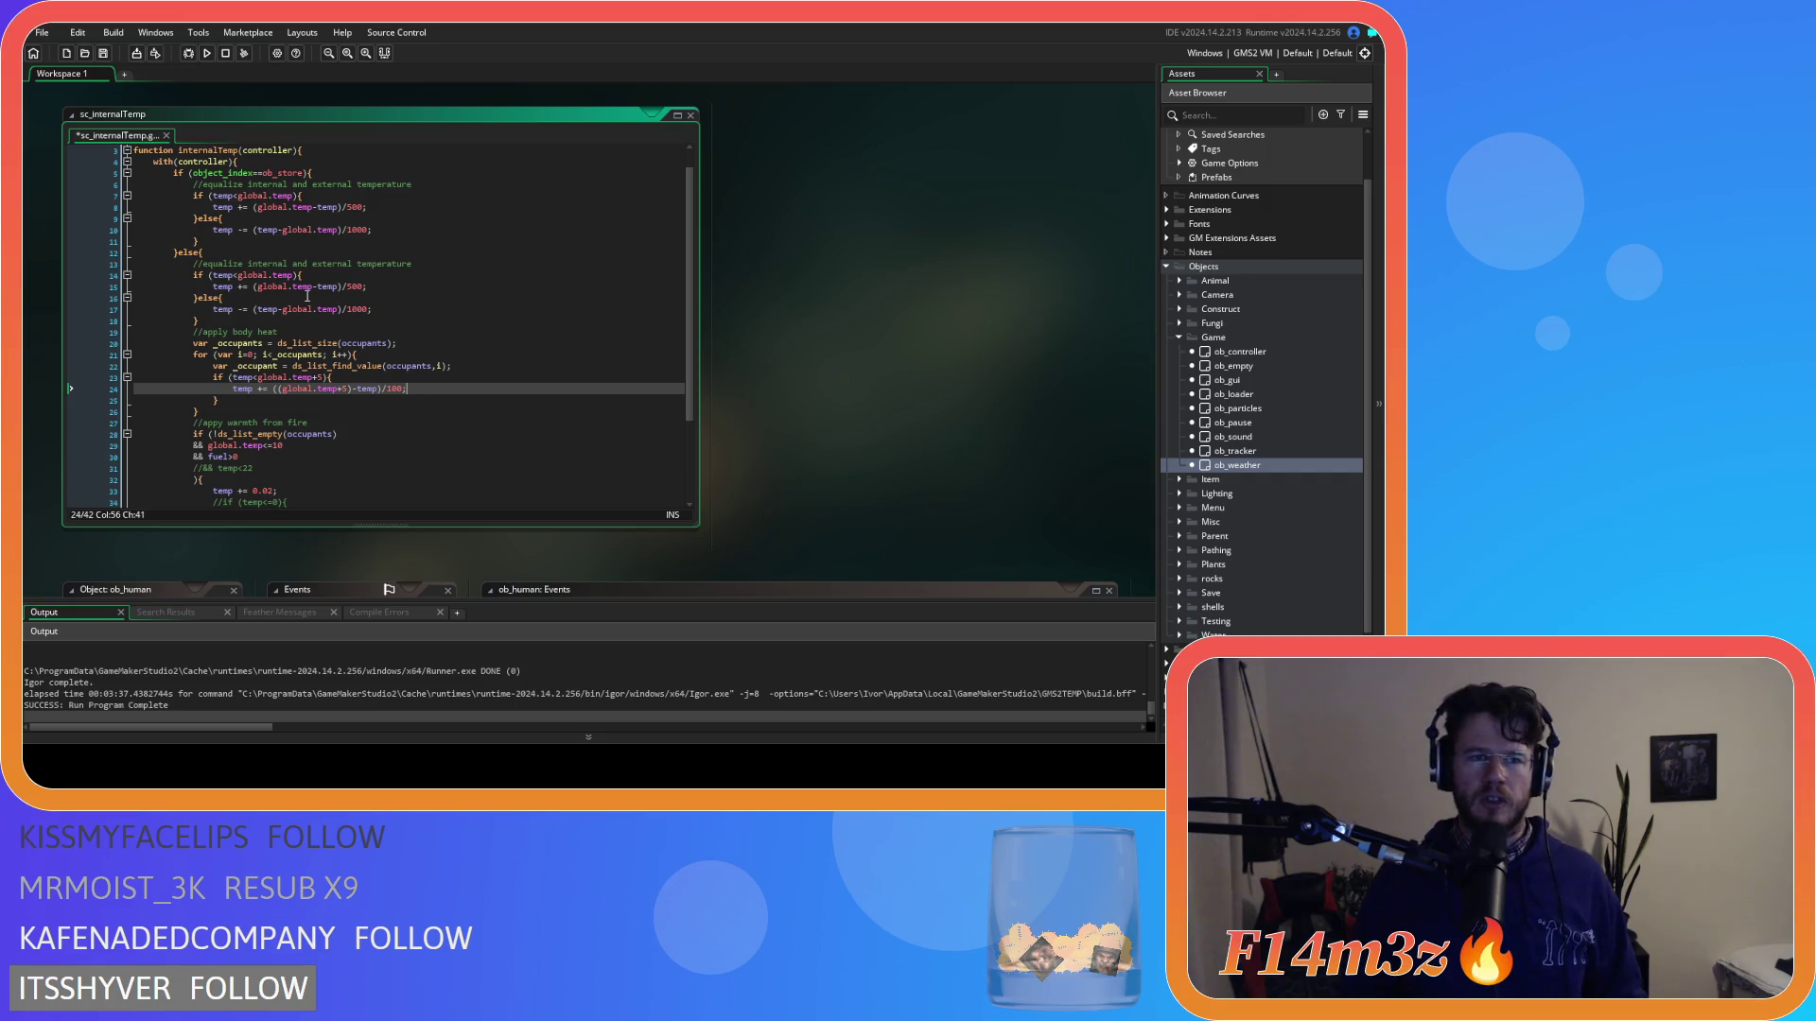
Set the equalization divisors on lines 8, 10, 15 and 17 all to 100, and save.
double_click(353, 207)
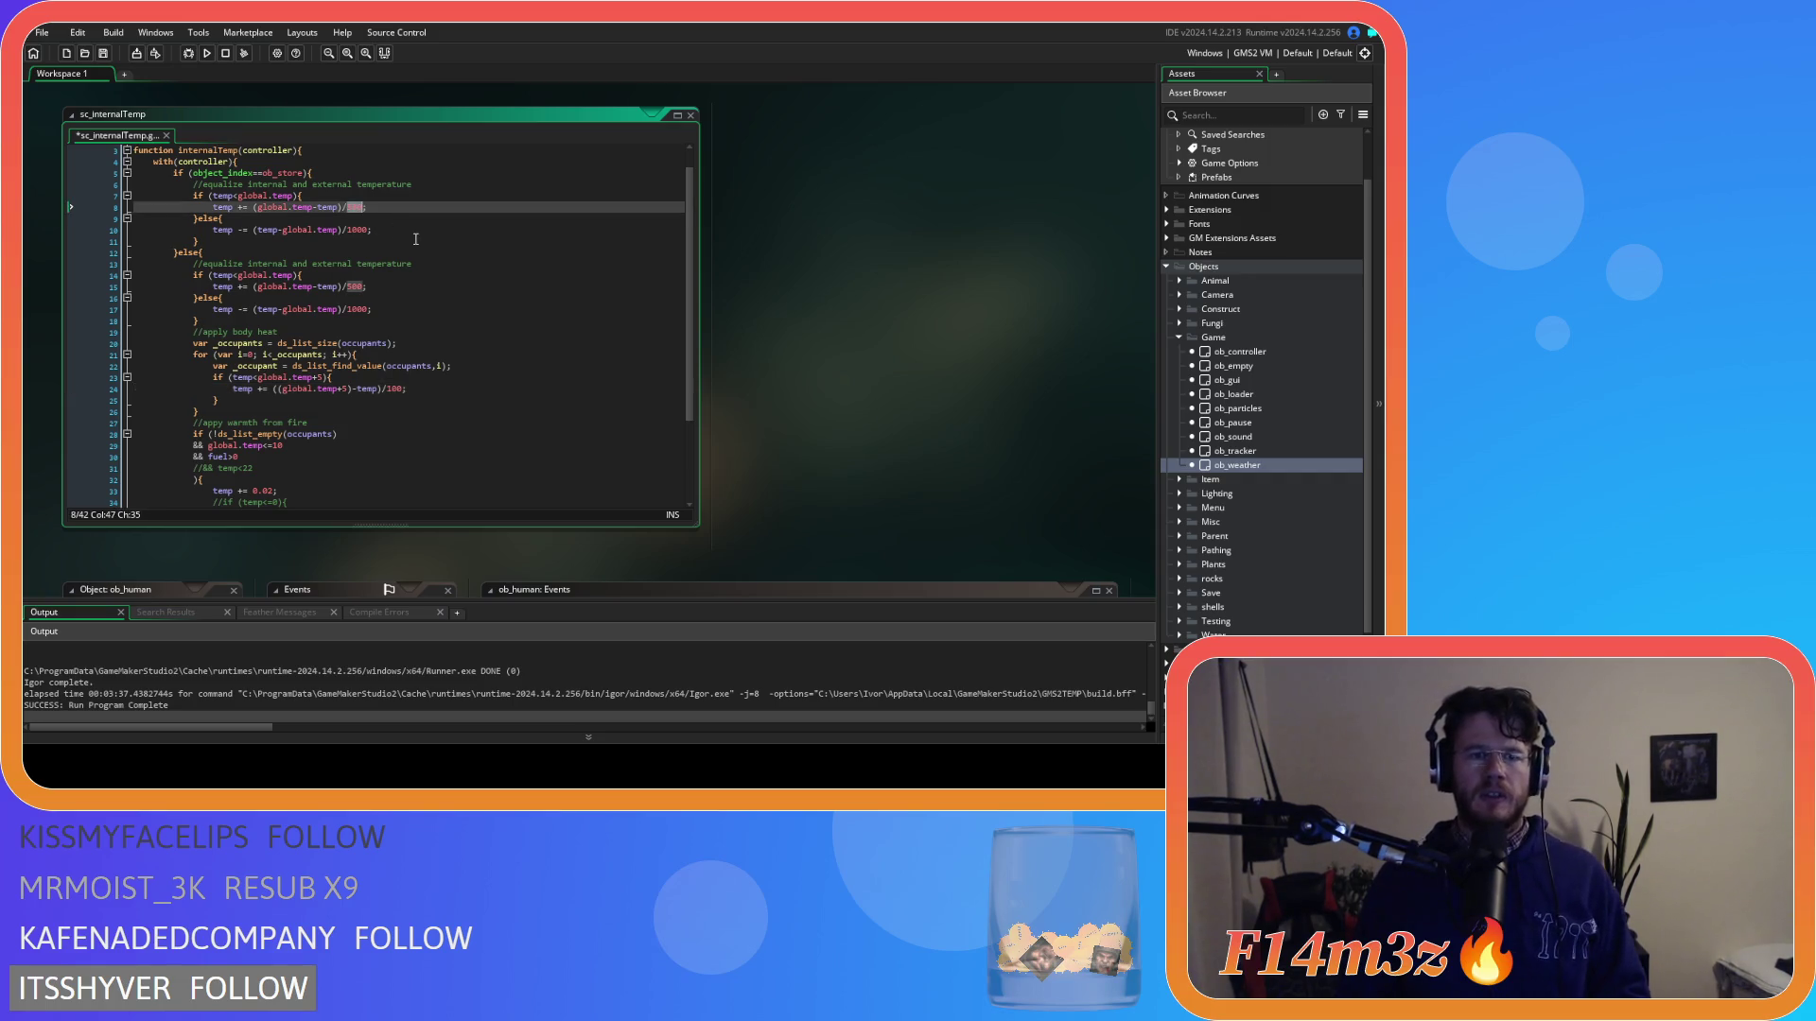
type("3")
type("0")
key("Down")
key("Down")
key("Delete")
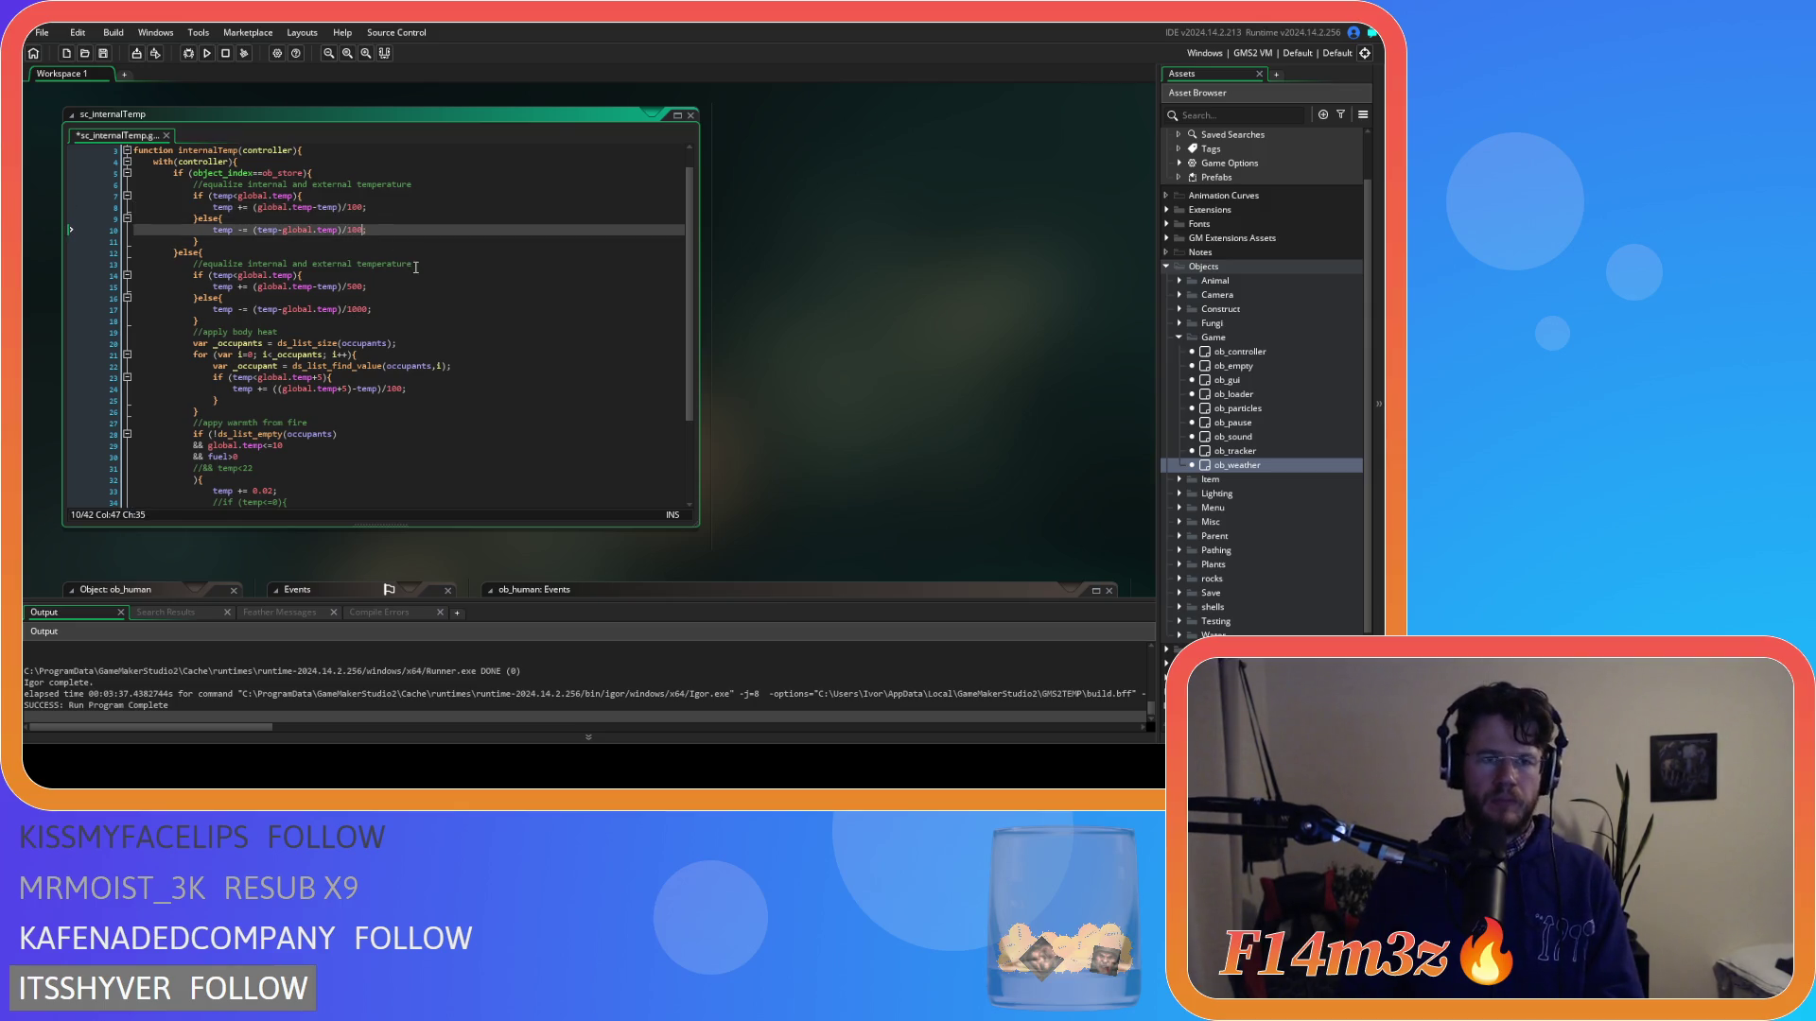
left_click(353, 286)
double_click(357, 287)
type("100")
left_click(353, 310)
double_click(355, 309)
type("100")
key("ctrl+s")
Change the body-heat divisor on line 24 to 10, save, and rebuild the game.
double_click(394, 389)
type("10")
key("ctrl+s")
key("F5")
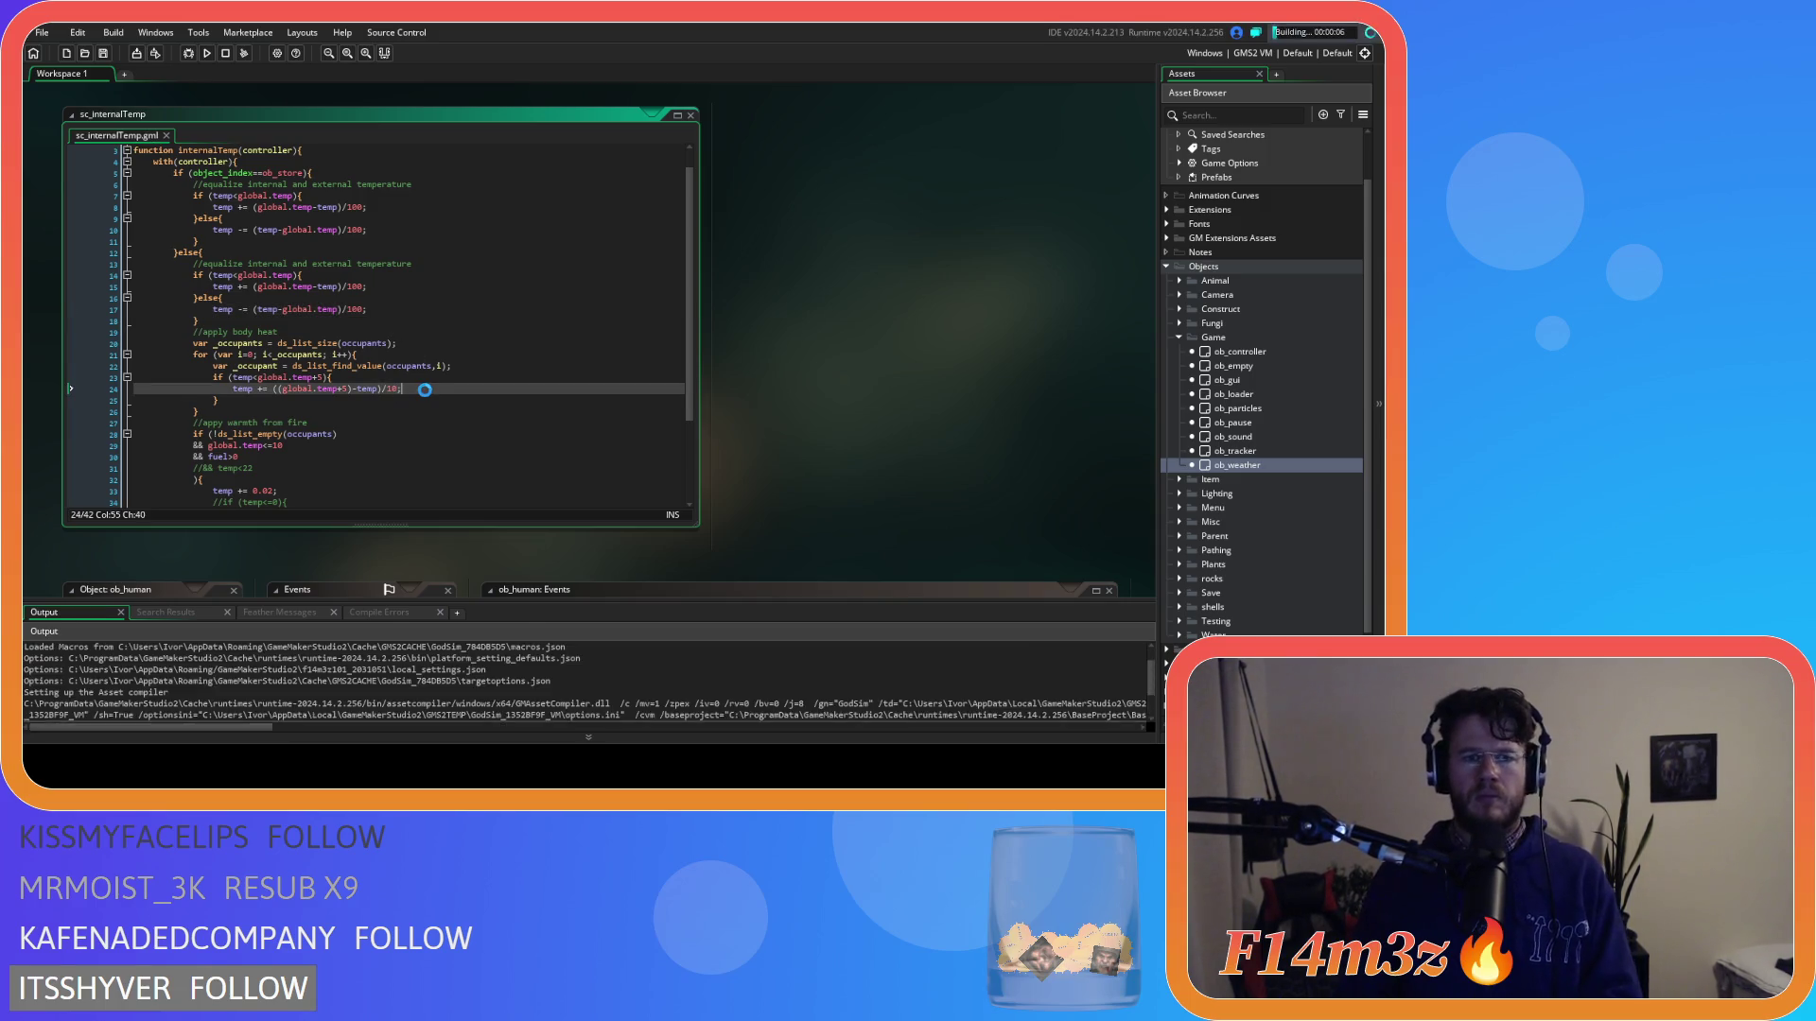